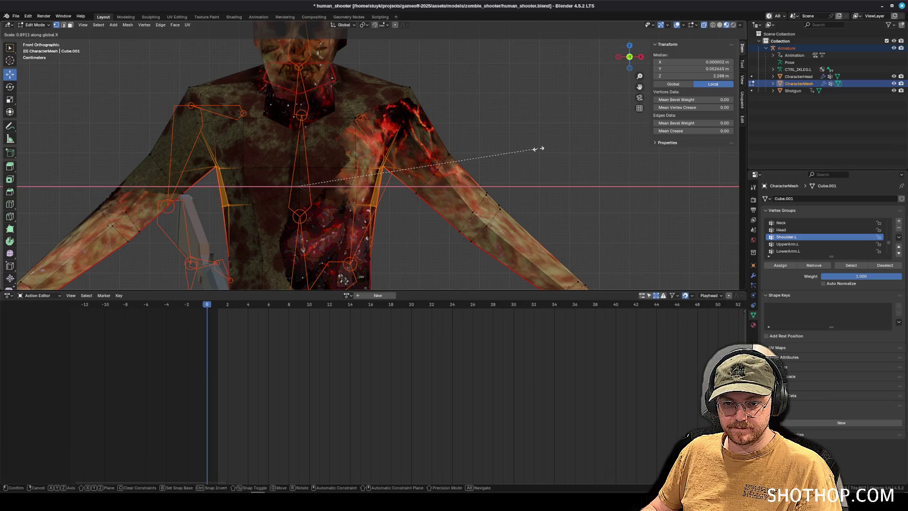
# - Confirm the sideways X-scaling, switch to Object Mode and save human_shooter.blend
pyautogui.hotkey('alt', 'a')
pyautogui.scroll(-5, 300, 184)
pyautogui.moveTo(479, 191)
pyautogui.mouseDown()
pyautogui.moveTo(454, 192)
pyautogui.moveTo(487, 190)
pyautogui.moveTo(468, 191)
pyautogui.mouseUp()
pyautogui.click(35, 25)
pyautogui.click(35, 35)
pyautogui.moveTo(383, 147)
pyautogui.mouseDown()
pyautogui.moveTo(446, 151)
pyautogui.moveTo(396, 170)
pyautogui.mouseUp()
pyautogui.scroll(5, 386, 194)
pyautogui.moveTo(393, 208)
pyautogui.mouseDown()
pyautogui.moveTo(415, 215)
pyautogui.moveTo(357, 224)
pyautogui.moveTo(352, 172)
pyautogui.mouseUp()
pyautogui.scroll(-5, 432, 255)
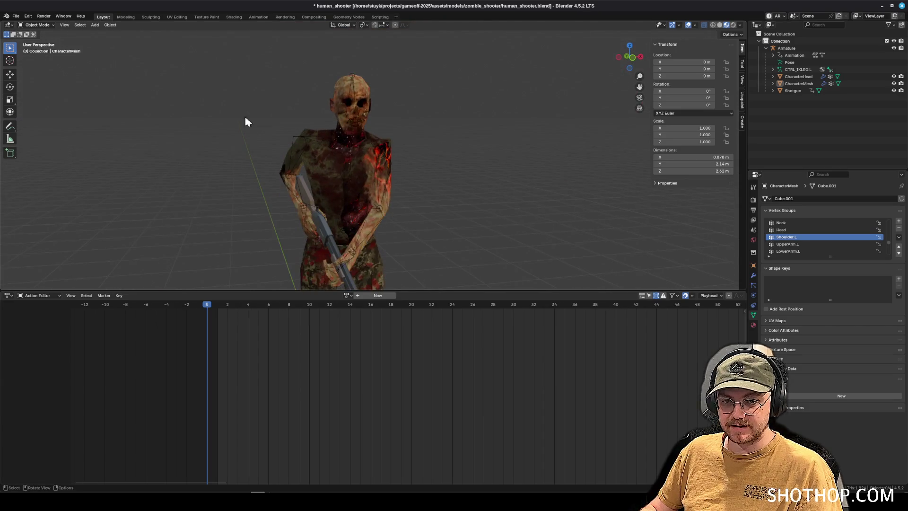
pyautogui.hotkey('ctrl', 's')
# - Toggle the CharacterMesh back into Edit Mode
pyautogui.click(35, 24)
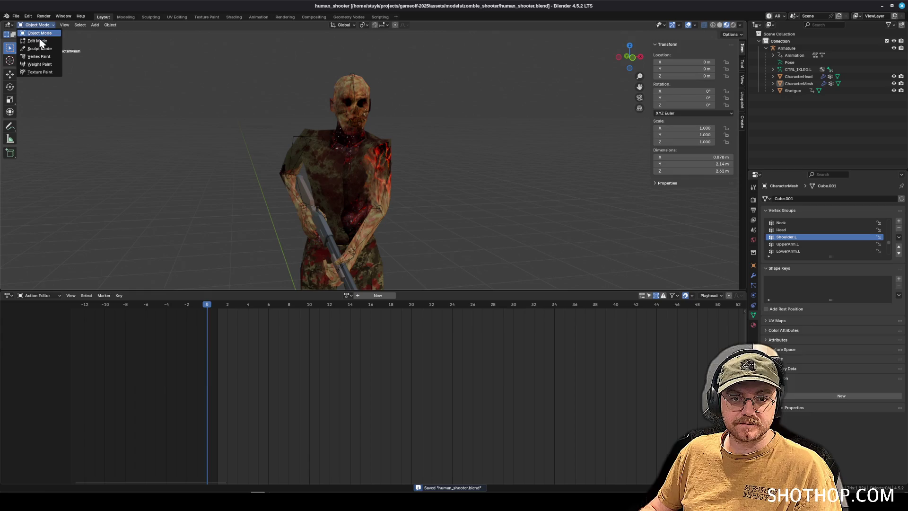
pyautogui.click(38, 46)
pyautogui.moveTo(509, 124); pyautogui.dragTo(425, 127)
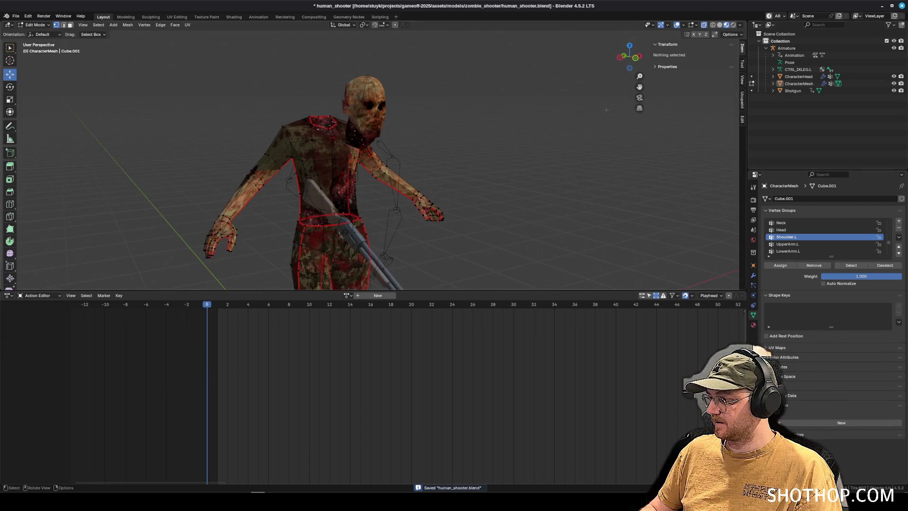
pyautogui.click(47, 24)
pyautogui.click(38, 35)
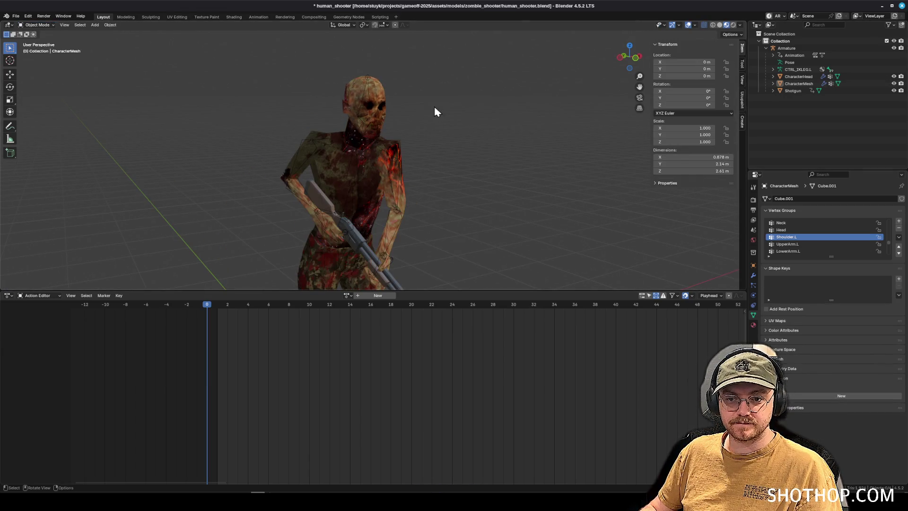
pyautogui.click(36, 24)
pyautogui.click(35, 38)
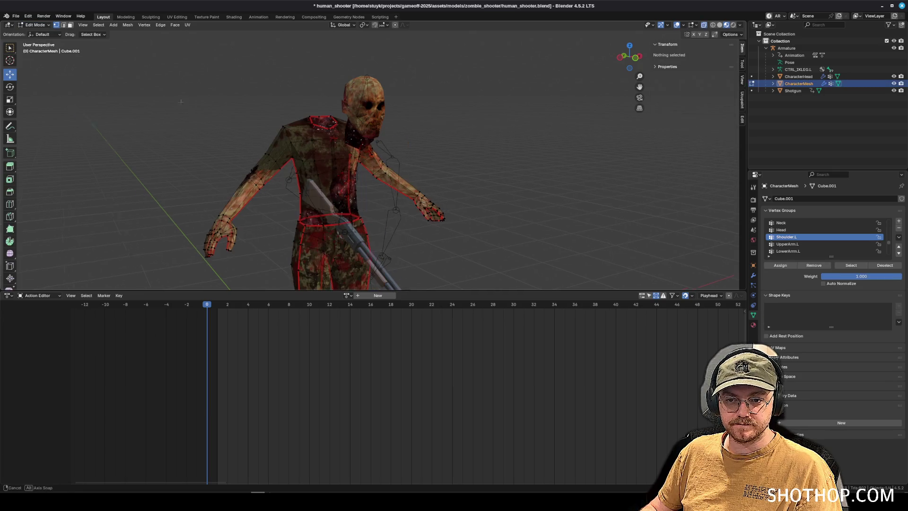
pyautogui.scroll(10, 390, 130)
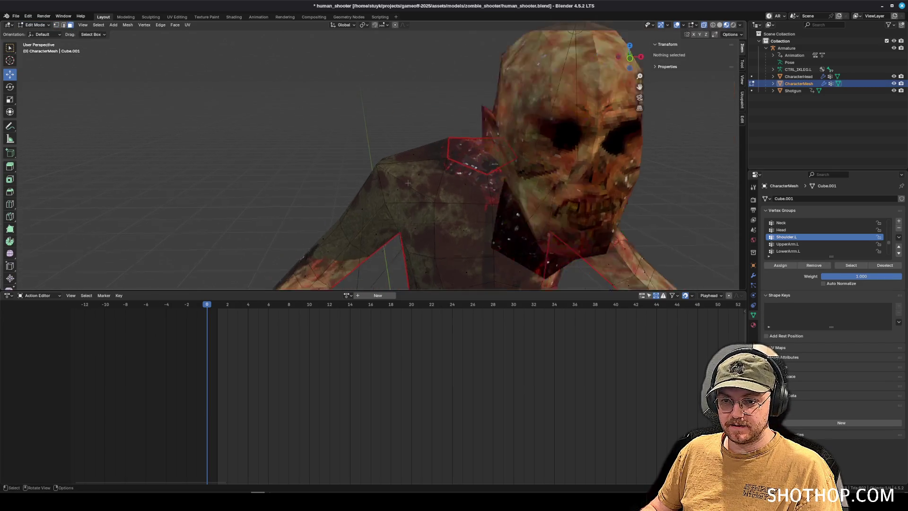
pyautogui.moveTo(390, 130); pyautogui.dragTo(375, 154)
pyautogui.click(290, 173)
pyautogui.moveTo(301, 151)
pyautogui.mouseDown()
pyautogui.moveTo(248, 152)
pyautogui.moveTo(270, 154)
pyautogui.moveTo(255, 156)
pyautogui.mouseUp()
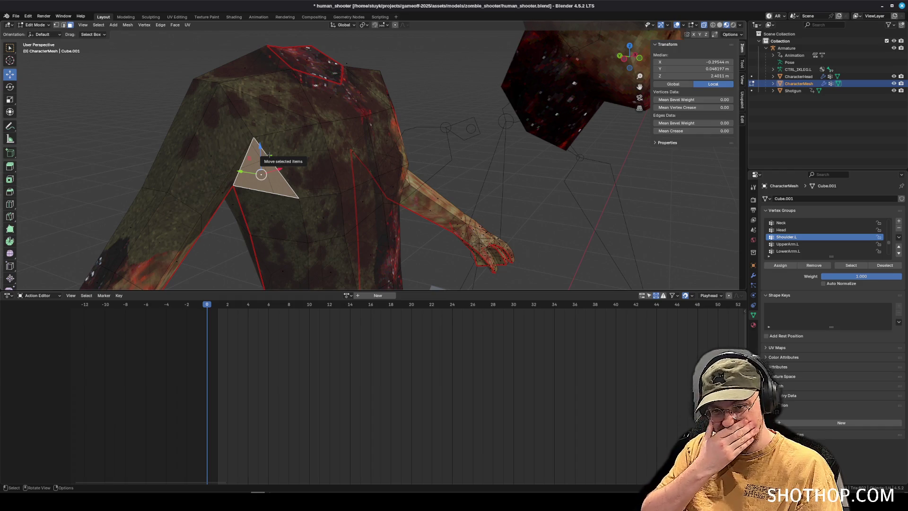
pyautogui.moveTo(261, 174)
pyautogui.mouseDown()
pyautogui.moveTo(324, 196)
pyautogui.moveTo(423, 127)
pyautogui.mouseUp()
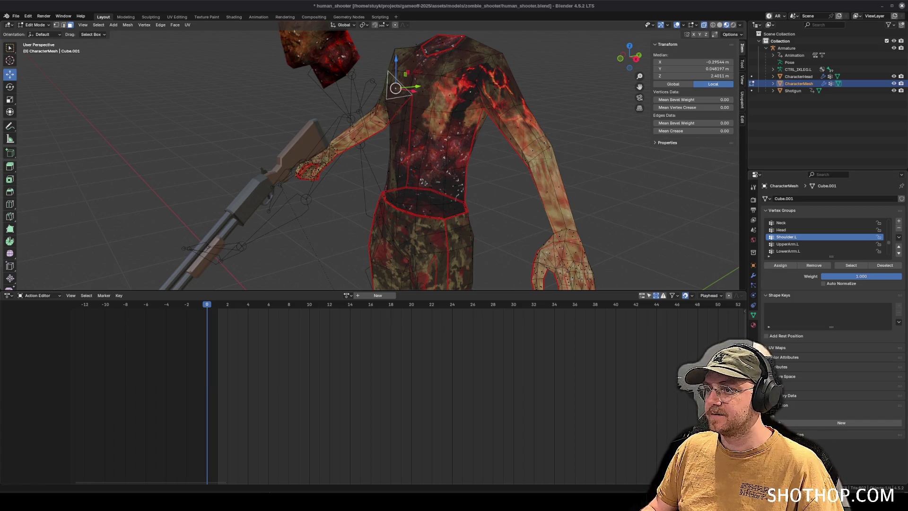
pyautogui.moveTo(544, 142); pyautogui.dragTo(637, 120)
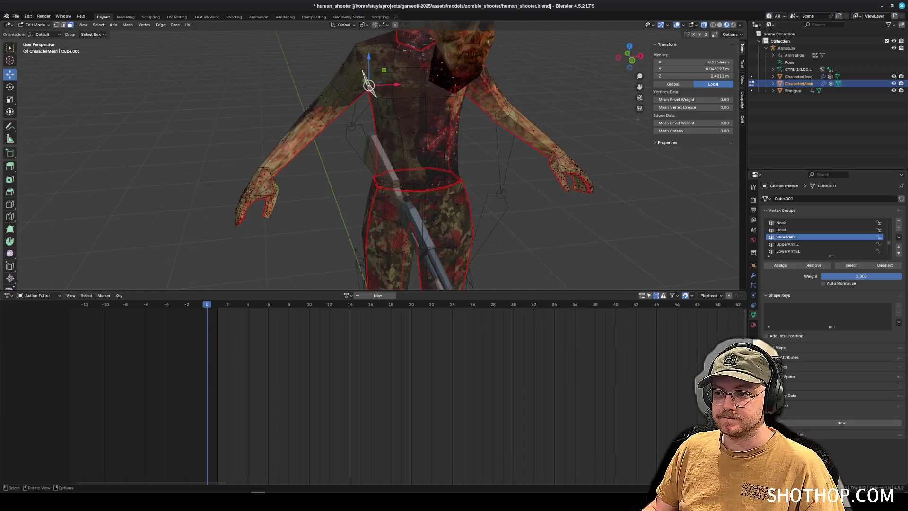
pyautogui.hotkey('alt', 'a')
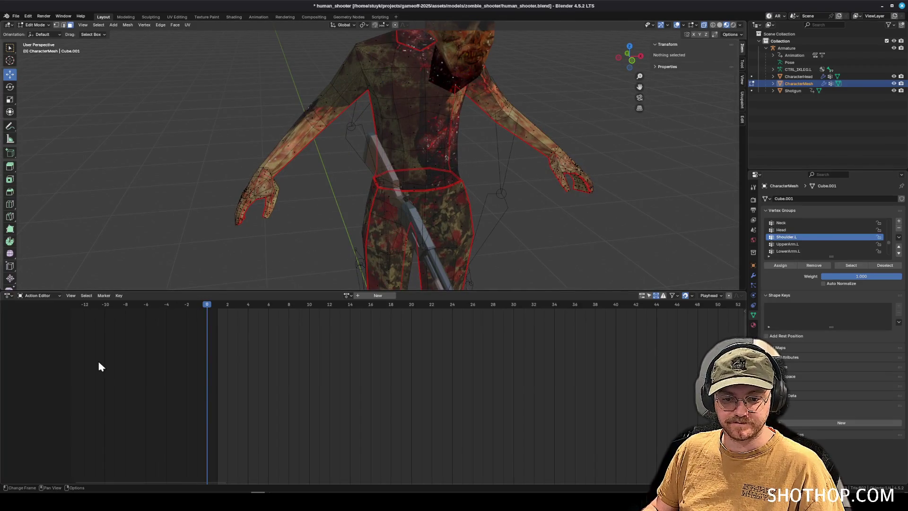
# - Launch Photopea by searching 'photo' in the desktop launcher, then reposition its window
pyautogui.press('super')
pyautogui.write('photo')
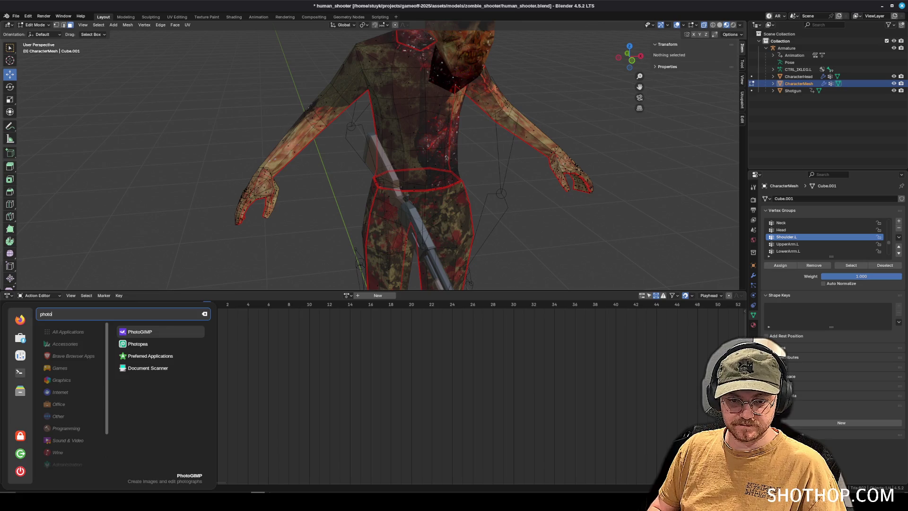
pyautogui.press('Down')
pyautogui.press('Return')
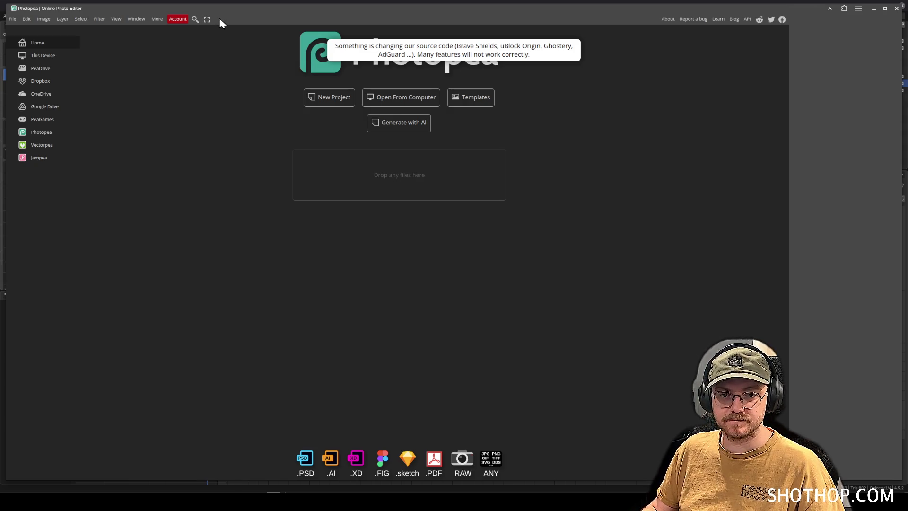
pyautogui.moveTo(110, 10)
pyautogui.mouseDown()
pyautogui.moveTo(91, 12)
pyautogui.moveTo(101, 13)
pyautogui.mouseUp()
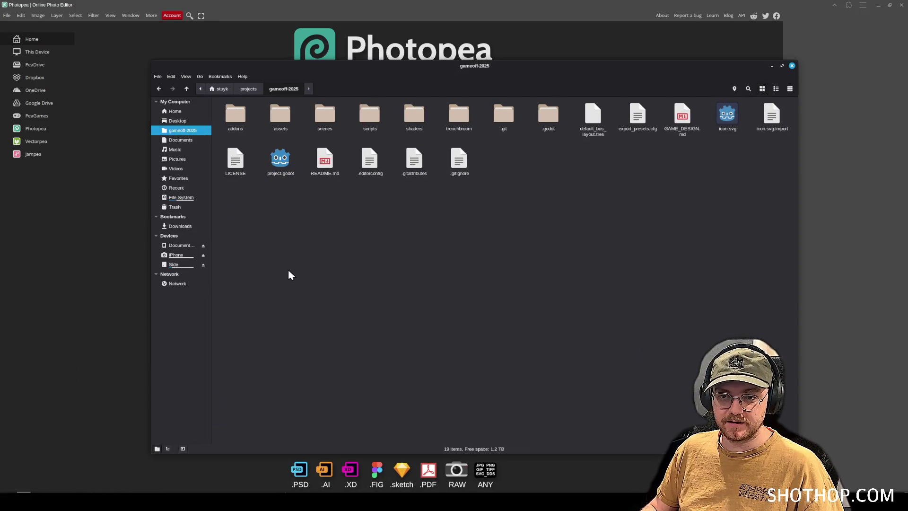
# - Browse to assets/models/zombie_shooter on the computer and open character_mesh.psd
pyautogui.click(289, 116)
pyautogui.doubleClick(290, 116)
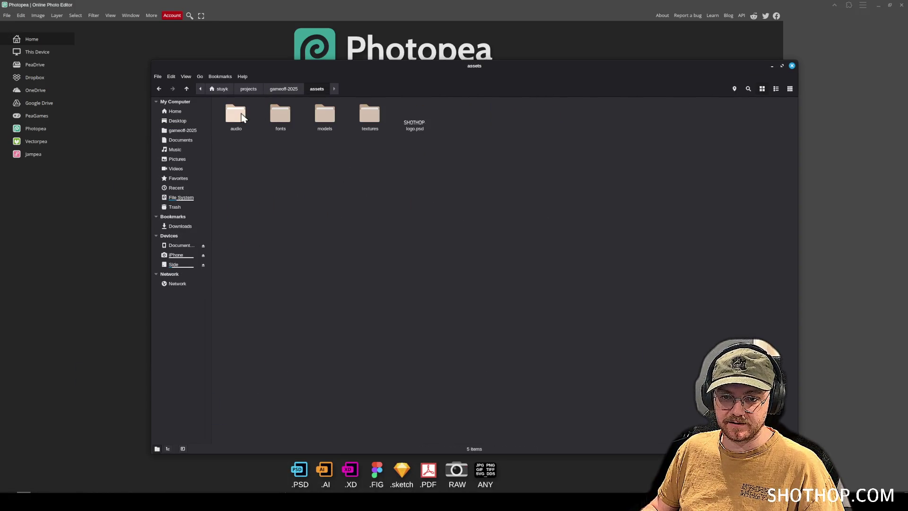
pyautogui.doubleClick(329, 114)
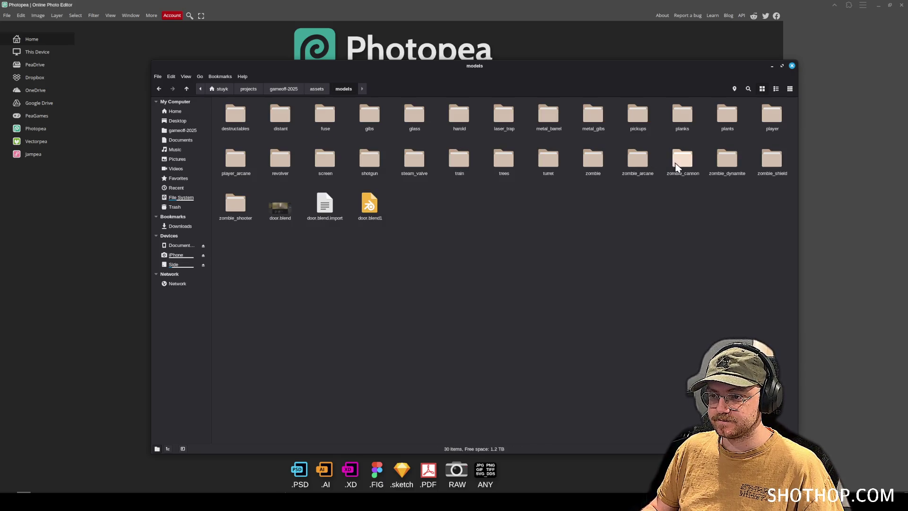
pyautogui.doubleClick(235, 204)
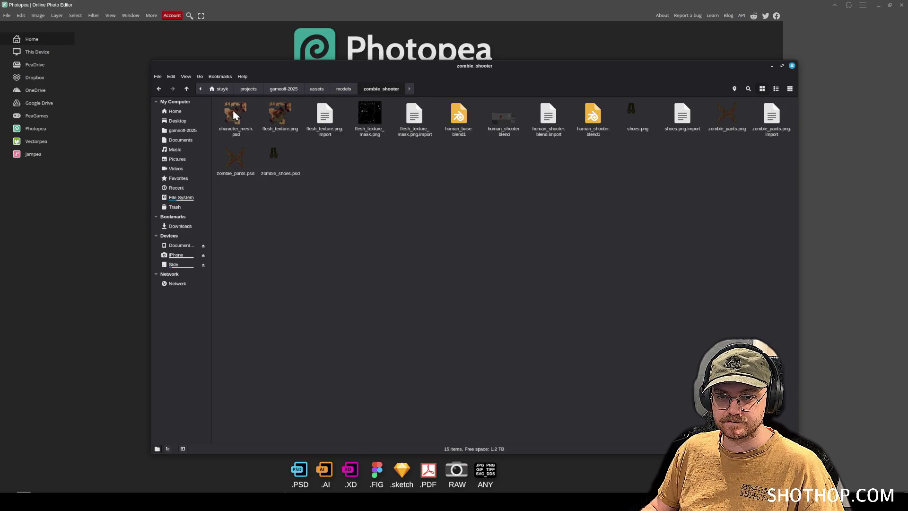
pyautogui.moveTo(235, 116)
pyautogui.mouseDown()
pyautogui.moveTo(118, 99)
pyautogui.moveTo(197, 137)
pyautogui.mouseUp()
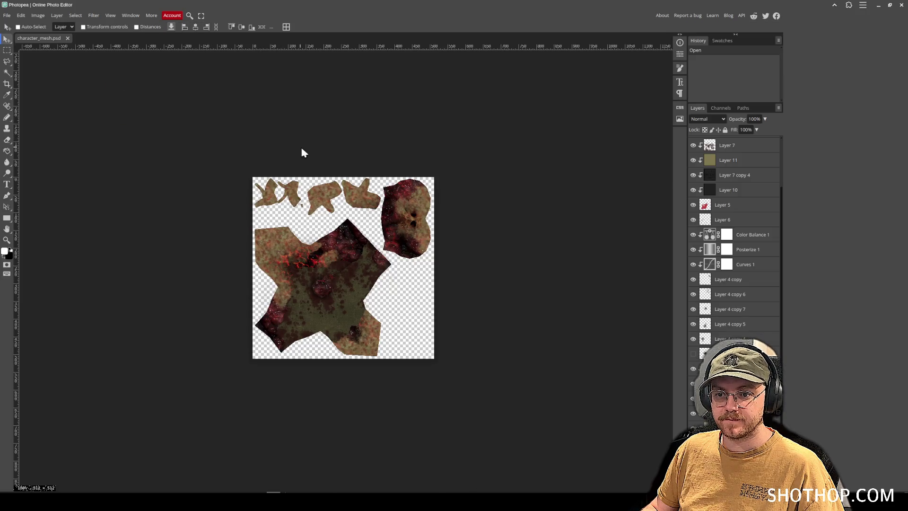
# - Zoom in, delete the overlay layers from Layer 5 up to Layer 7, and show the UV wireframe
pyautogui.scroll(3, 320, 268)
pyautogui.moveTo(355, 197)
pyautogui.mouseDown()
pyautogui.moveTo(355, 233)
pyautogui.moveTo(347, 155)
pyautogui.moveTo(399, 197)
pyautogui.moveTo(418, 233)
pyautogui.mouseUp()
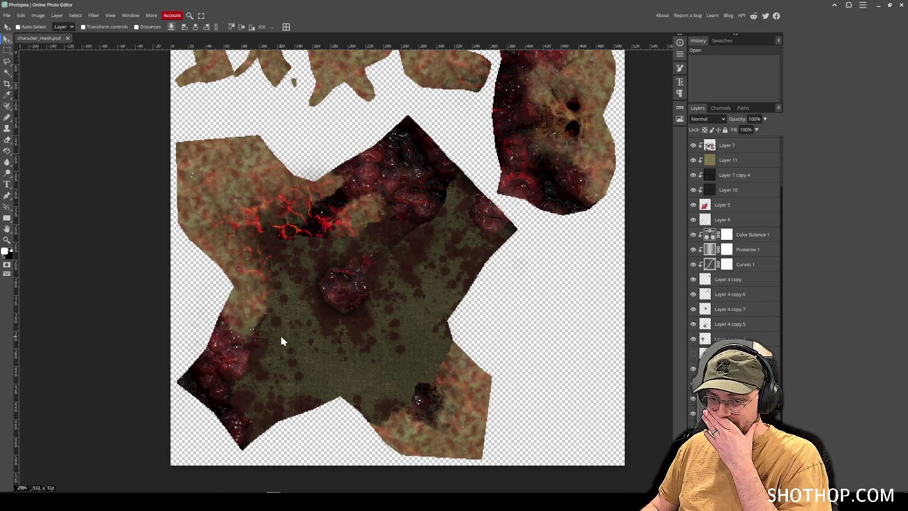
pyautogui.click(693, 190)
pyautogui.click(693, 190)
pyautogui.click(693, 204)
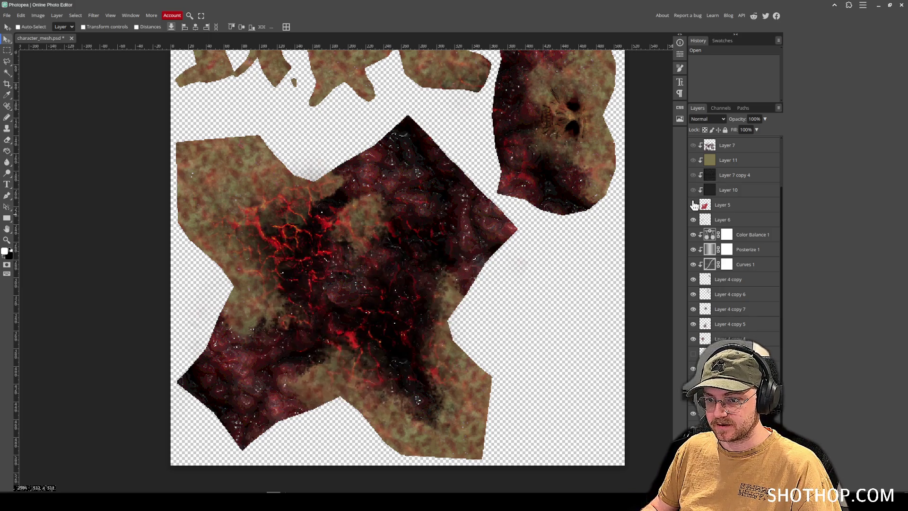
pyautogui.click(738, 207)
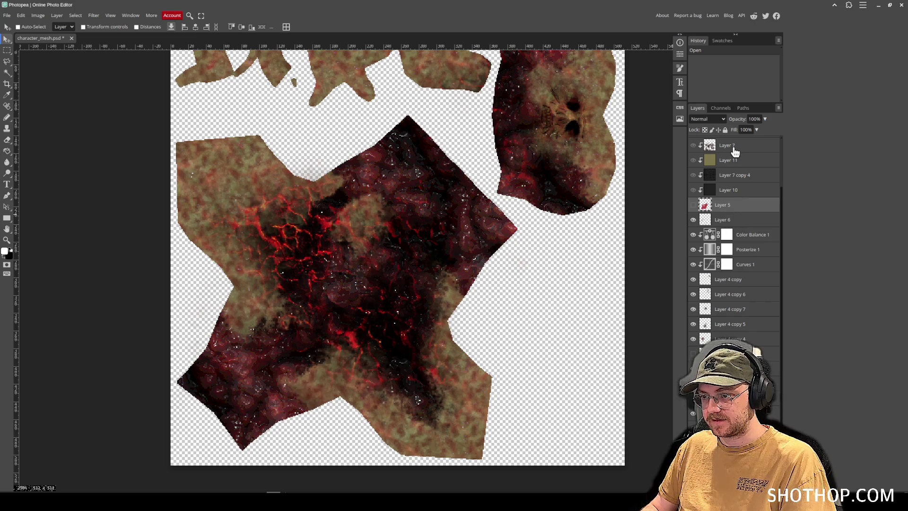
pyautogui.keyDown('shift'); pyautogui.click(735, 151); pyautogui.keyUp('shift')
pyautogui.press('Delete')
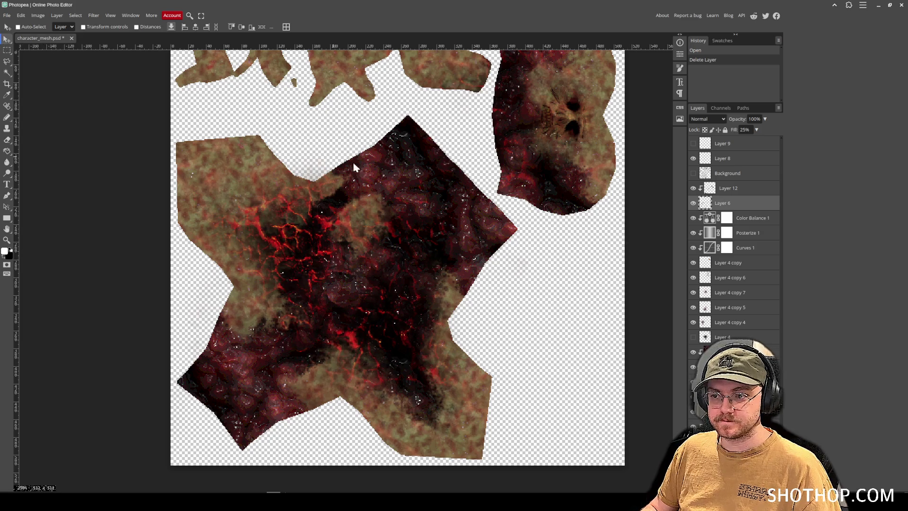
pyautogui.click(693, 174)
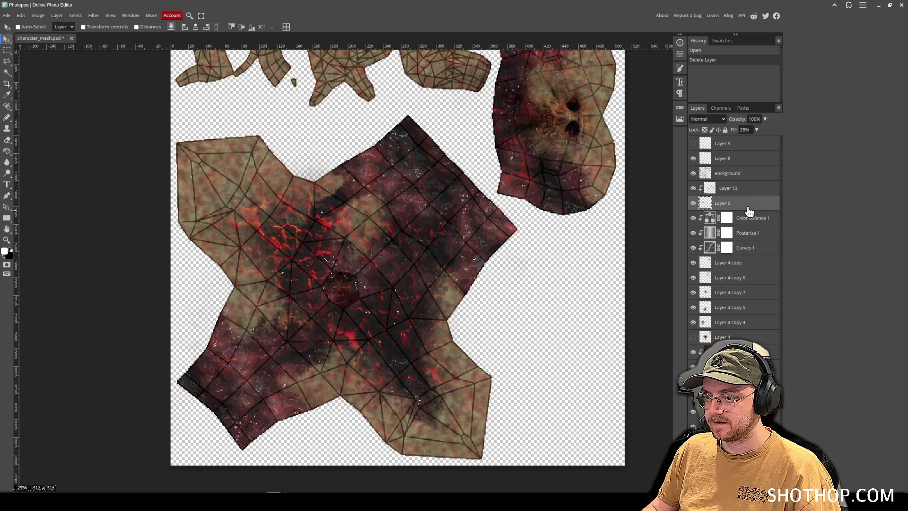
# - Add a new empty Layer 14 above Layer 8
pyautogui.click(765, 277)
pyautogui.click(747, 250)
pyautogui.click(743, 203)
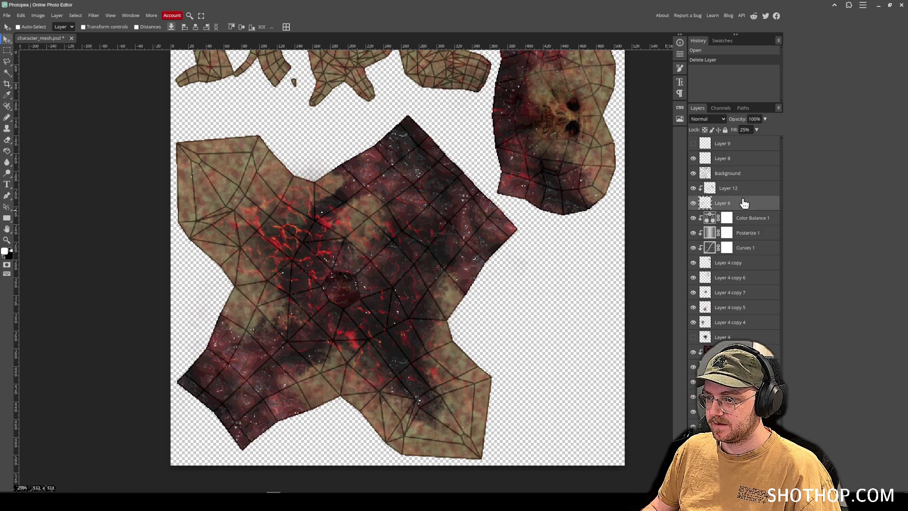
pyautogui.click(743, 161)
pyautogui.click(762, 486)
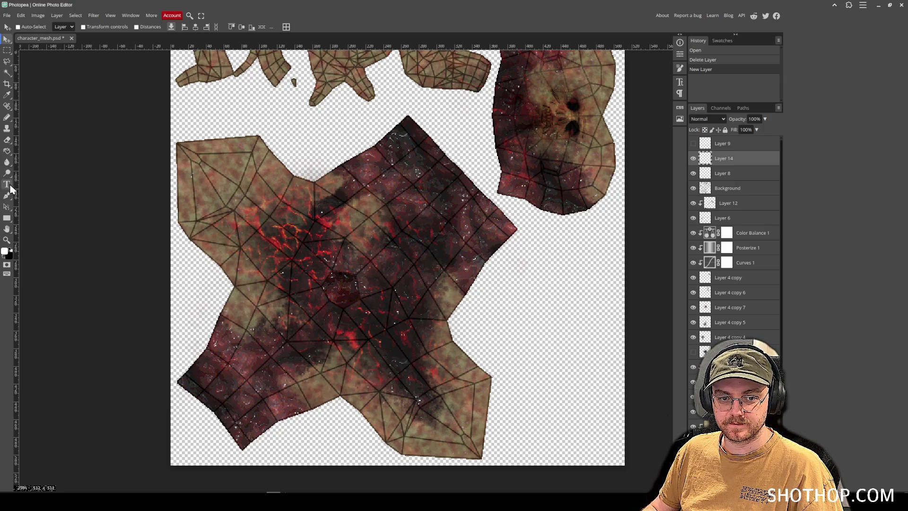
pyautogui.scroll(-1, 711, 254)
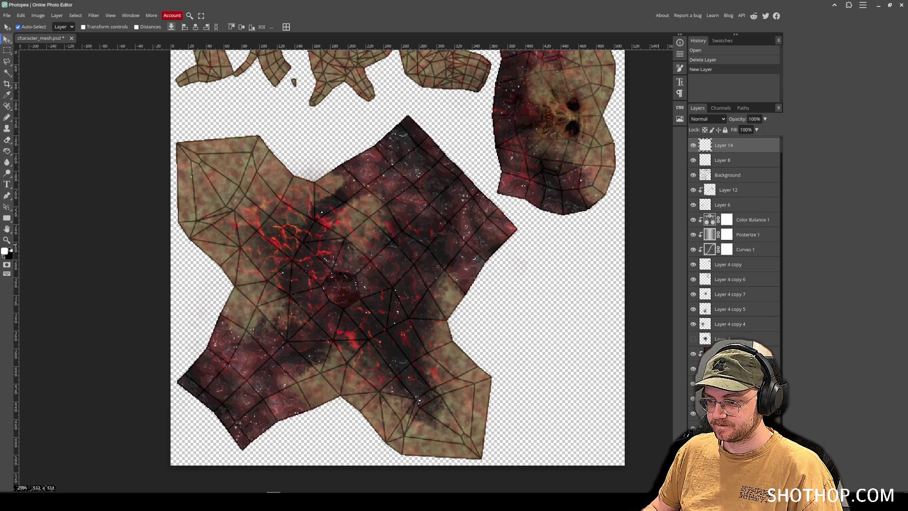
pyautogui.scroll(1, 711, 254)
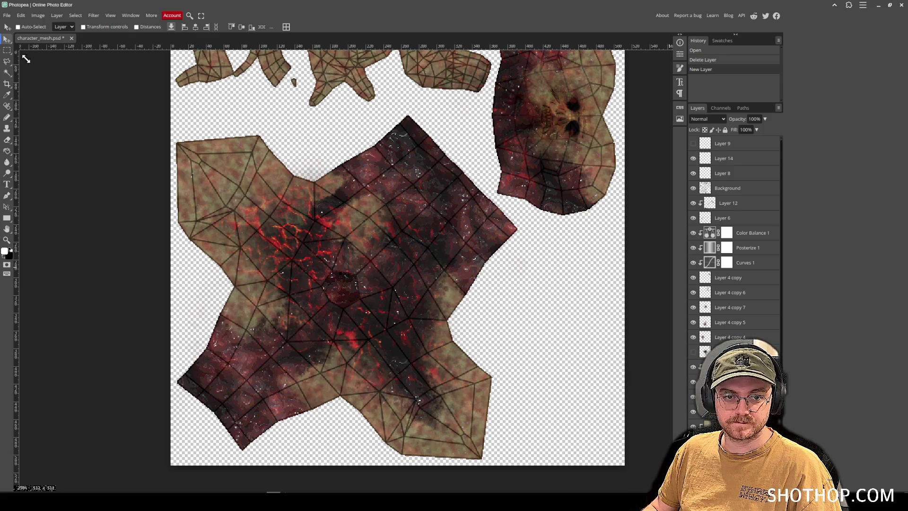
# - Select the pixels of Layer 4 copy 7, then clear the selection
pyautogui.click(6, 55)
pyautogui.scroll(-1, 733, 236)
pyautogui.scroll(-1, 733, 236)
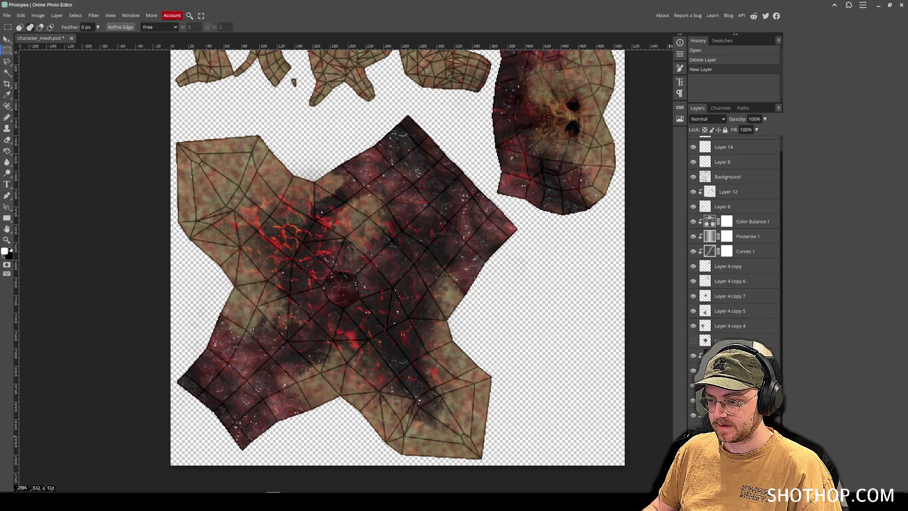
pyautogui.rightClick(710, 294)
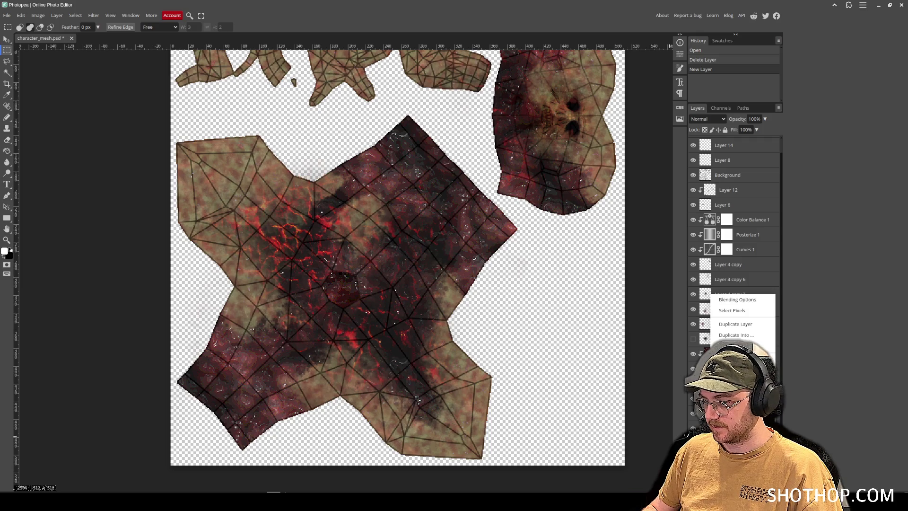
pyautogui.click(731, 310)
pyautogui.hotkey('ctrl', 'd')
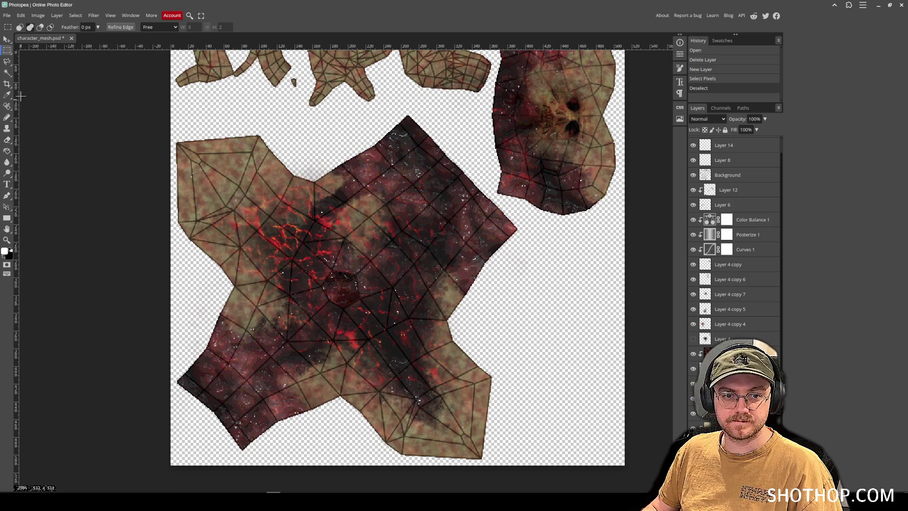
# - Magic Wand select the torso island around the hexagon
pyautogui.click(7, 73)
pyautogui.click(405, 253)
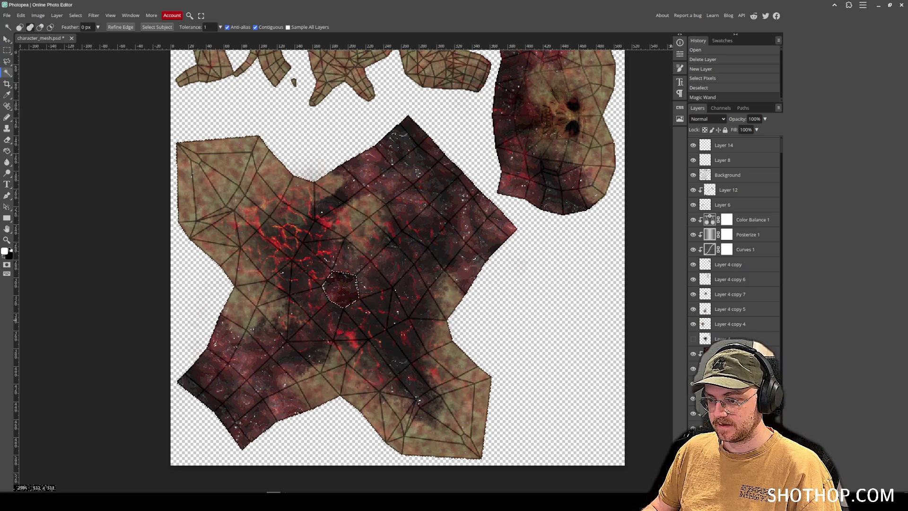
pyautogui.hotkey('ctrl', 'd')
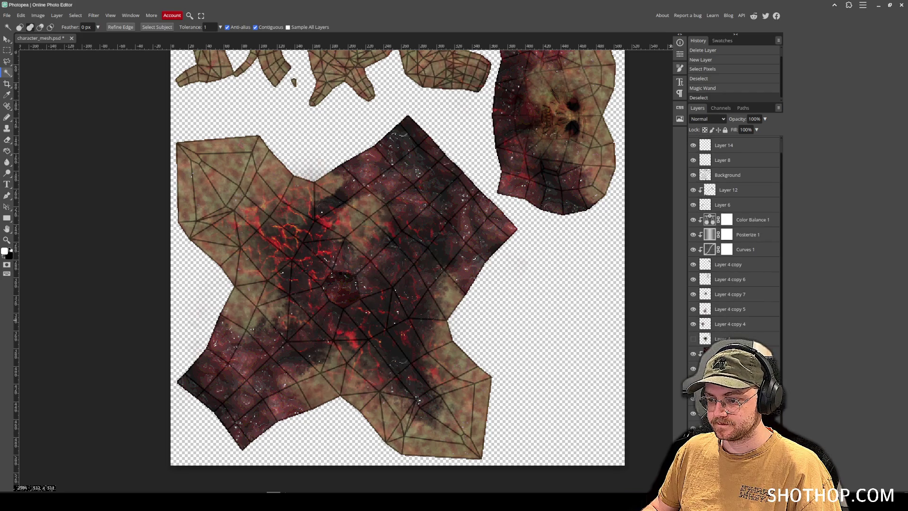
pyautogui.click(693, 398)
pyautogui.click(693, 398)
pyautogui.click(405, 328)
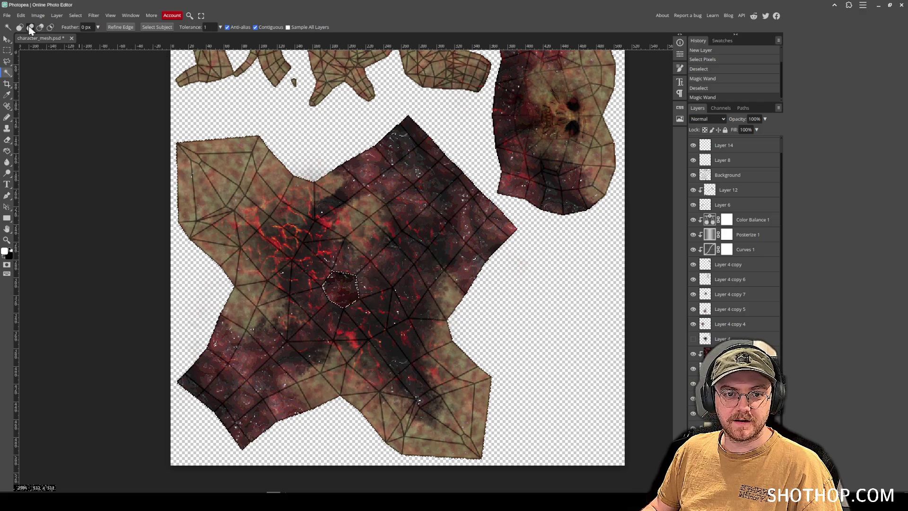
# - On Layer 14, paint white Pencil strokes down the middle of the torso island
pyautogui.click(6, 117)
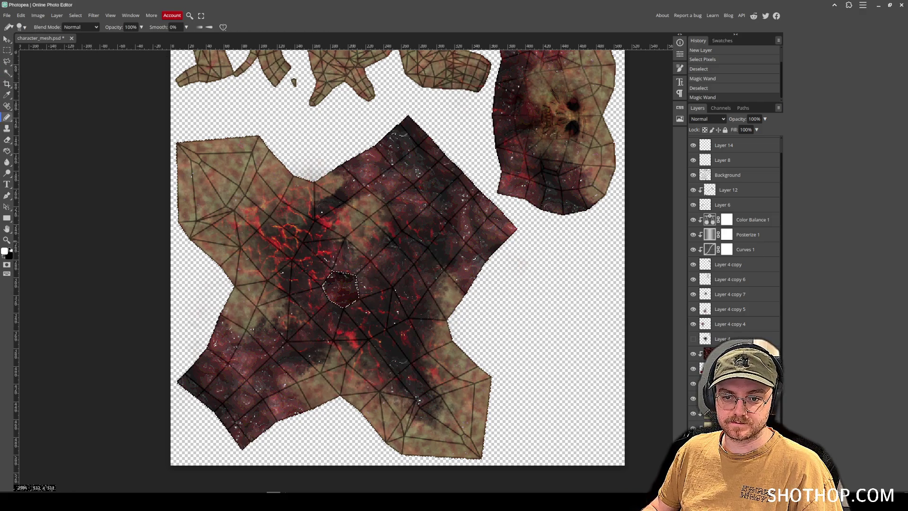
pyautogui.scroll(1, 732, 166)
pyautogui.click(731, 161)
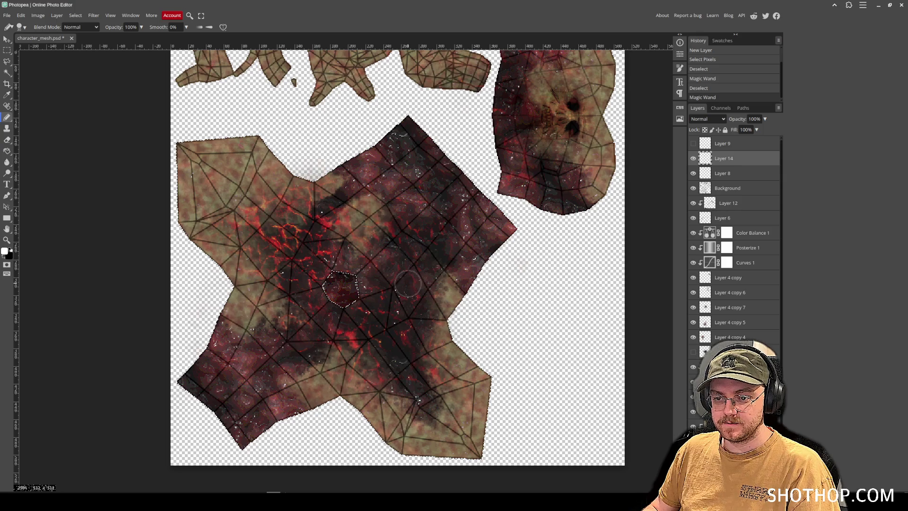
pyautogui.scroll(3, 356, 254)
pyautogui.hscroll(-2, 357, 253)
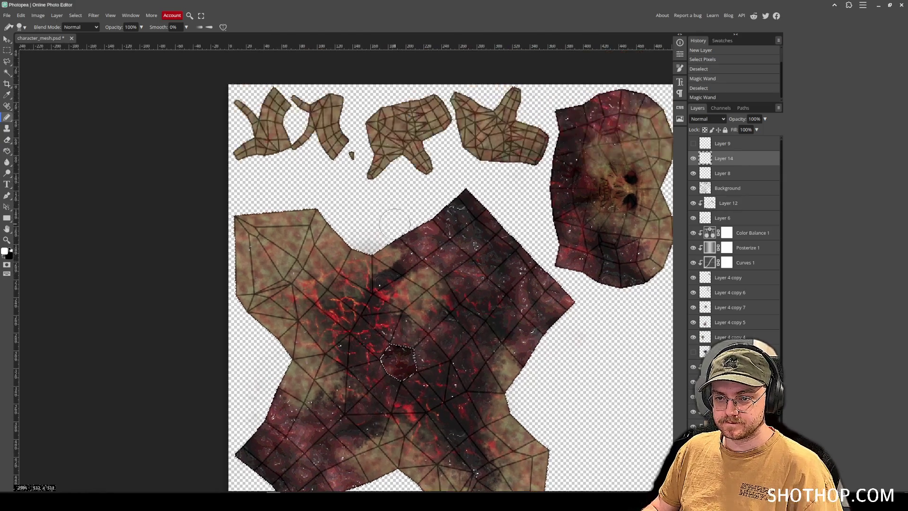
pyautogui.scroll(-3, 425, 276)
pyautogui.moveTo(364, 153)
pyautogui.mouseDown()
pyautogui.moveTo(383, 161)
pyautogui.moveTo(388, 149)
pyautogui.moveTo(388, 186)
pyautogui.moveTo(383, 161)
pyautogui.moveTo(395, 163)
pyautogui.moveTo(388, 168)
pyautogui.mouseUp()
pyautogui.moveTo(388, 216); pyautogui.dragTo(388, 165)
pyautogui.moveTo(388, 217); pyautogui.dragTo(363, 255)
# - Paint the island's lower-left area and most remaining dark parts white, then deselect
pyautogui.keyDown('shift'); pyautogui.click(334, 283); pyautogui.keyUp('shift')
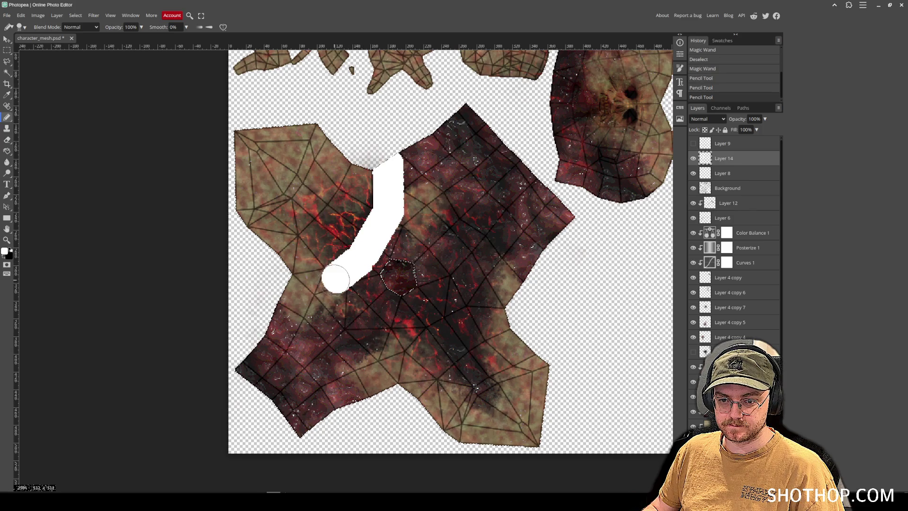
pyautogui.keyDown('shift'); pyautogui.click(296, 291); pyautogui.keyUp('shift')
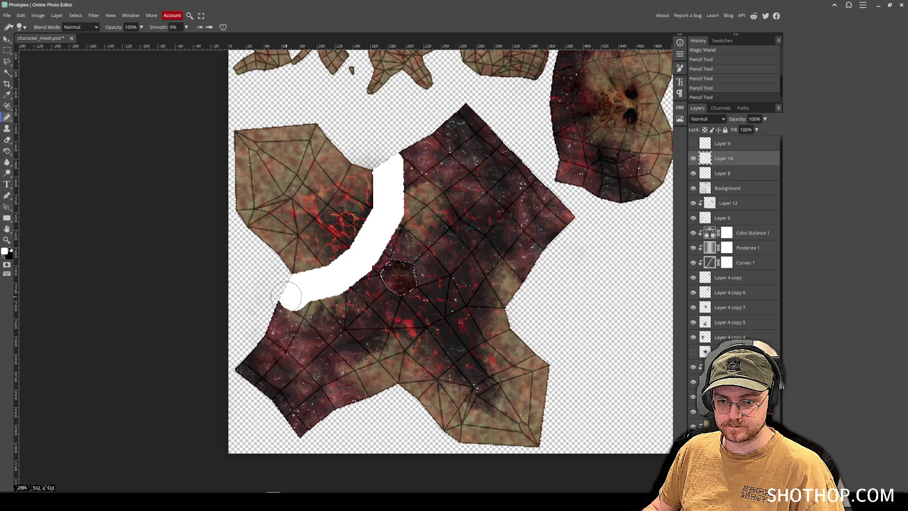
pyautogui.keyDown('shift'); pyautogui.click(246, 378); pyautogui.keyUp('shift')
pyautogui.moveTo(248, 383)
pyautogui.mouseDown()
pyautogui.moveTo(366, 411)
pyautogui.moveTo(371, 379)
pyautogui.moveTo(338, 336)
pyautogui.moveTo(337, 306)
pyautogui.moveTo(373, 279)
pyautogui.moveTo(444, 194)
pyautogui.moveTo(416, 137)
pyautogui.moveTo(510, 142)
pyautogui.moveTo(463, 184)
pyautogui.moveTo(523, 205)
pyautogui.moveTo(517, 299)
pyautogui.moveTo(457, 291)
pyautogui.mouseUp()
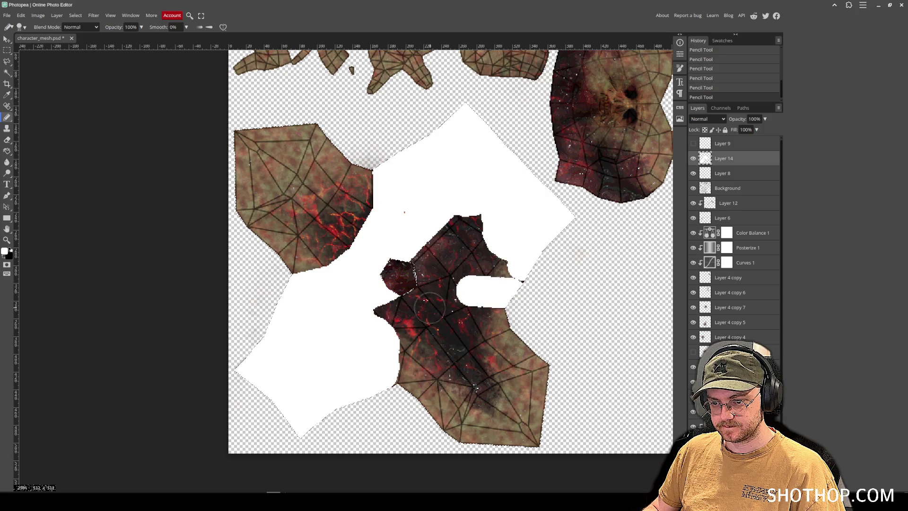
pyautogui.keyDown('shift'); pyautogui.click(419, 314); pyautogui.keyUp('shift')
pyautogui.moveTo(420, 314)
pyautogui.mouseDown()
pyautogui.moveTo(376, 367)
pyautogui.moveTo(379, 385)
pyautogui.mouseUp()
pyautogui.moveTo(344, 324)
pyautogui.mouseDown()
pyautogui.moveTo(428, 265)
pyautogui.moveTo(486, 273)
pyautogui.moveTo(465, 224)
pyautogui.mouseUp()
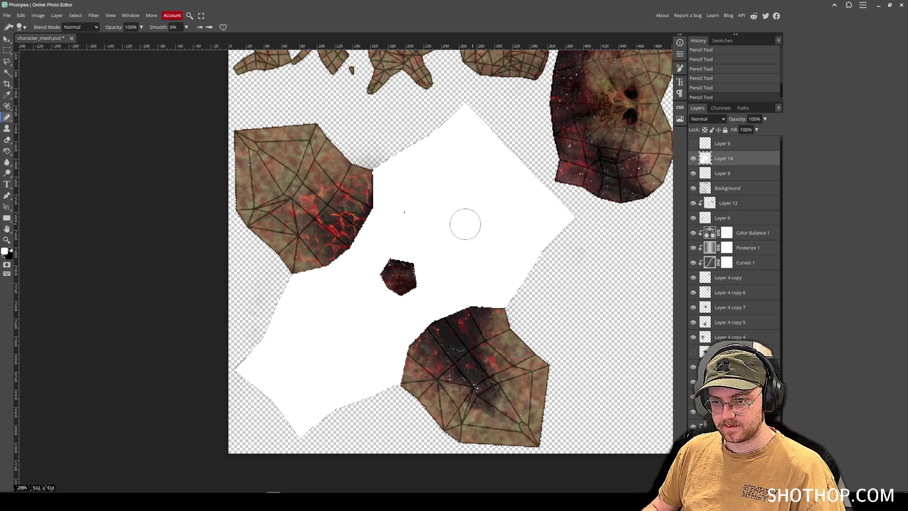
pyautogui.hotkey('ctrl', 'd')
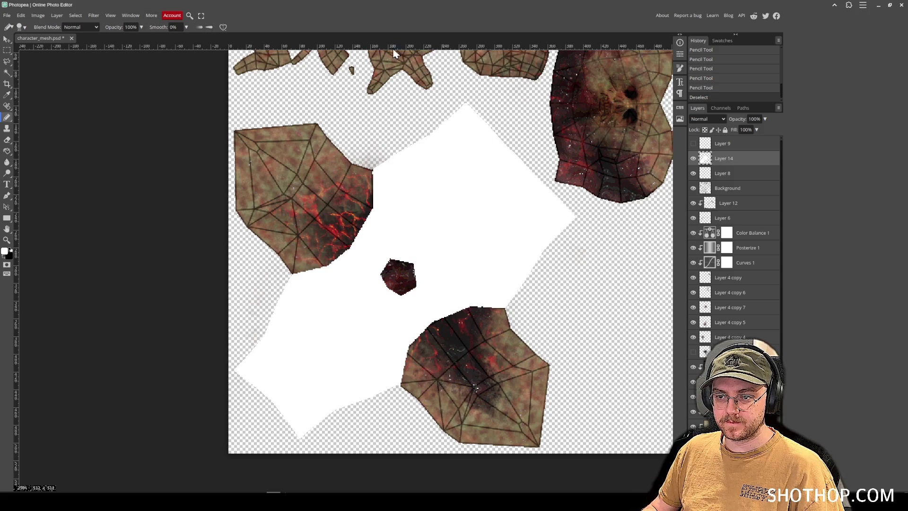
pyautogui.click(5, 15)
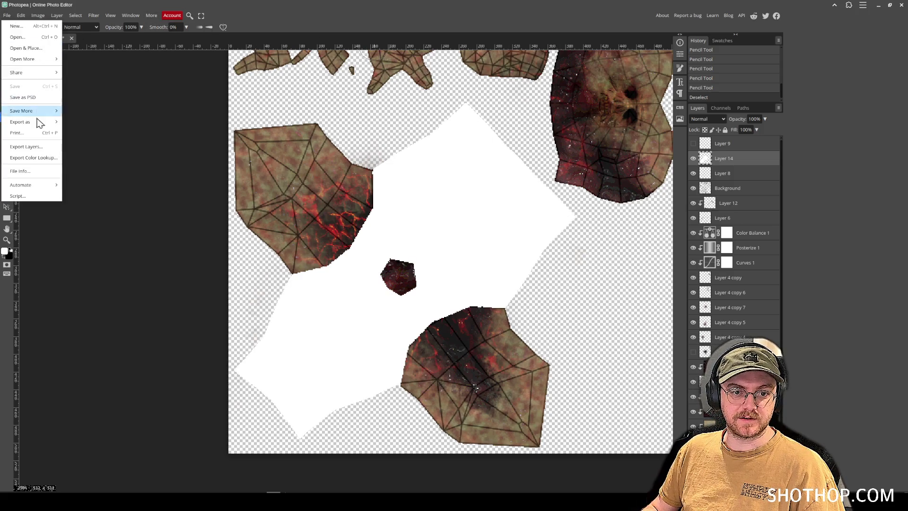
# - Export the texture as PNG, replacing flesh_texture.png in gameoff-2025/assets/models/zombie_shooter
pyautogui.moveTo(38, 121)
pyautogui.click(76, 122)
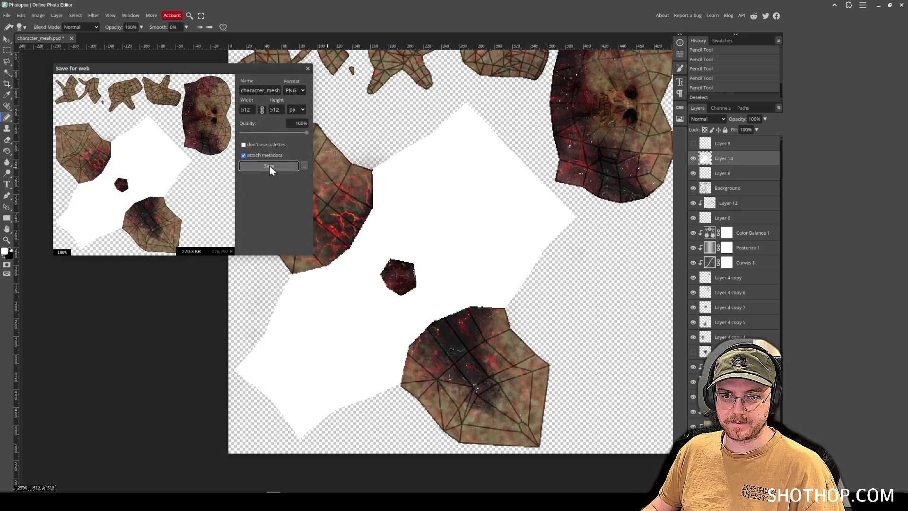
pyautogui.click(269, 167)
pyautogui.click(282, 202)
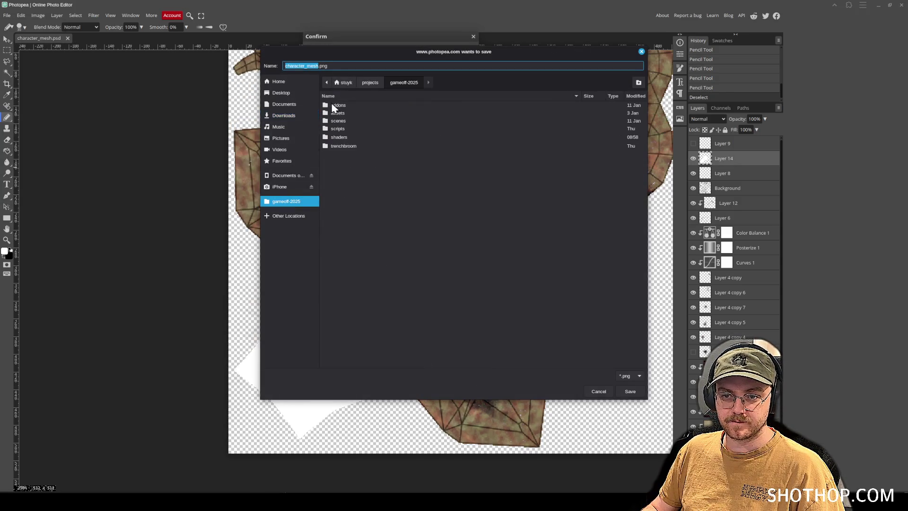
pyautogui.doubleClick(344, 112)
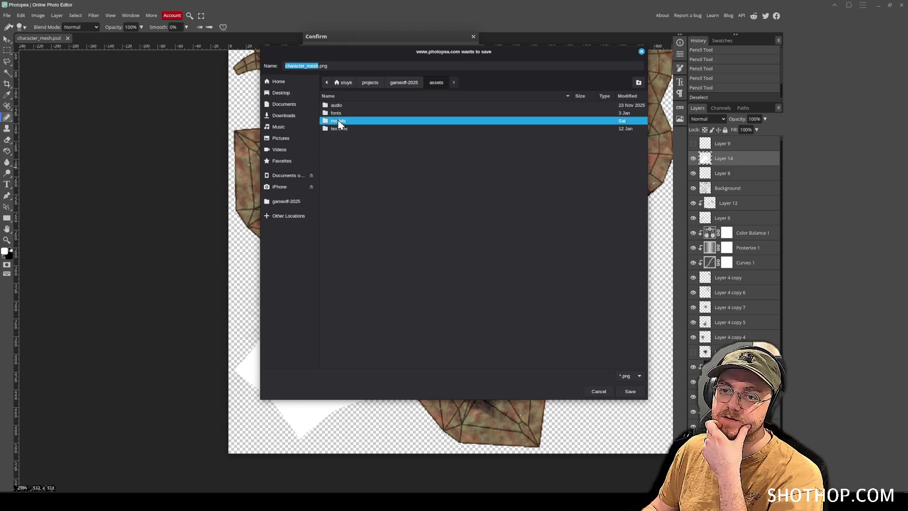
pyautogui.doubleClick(338, 121)
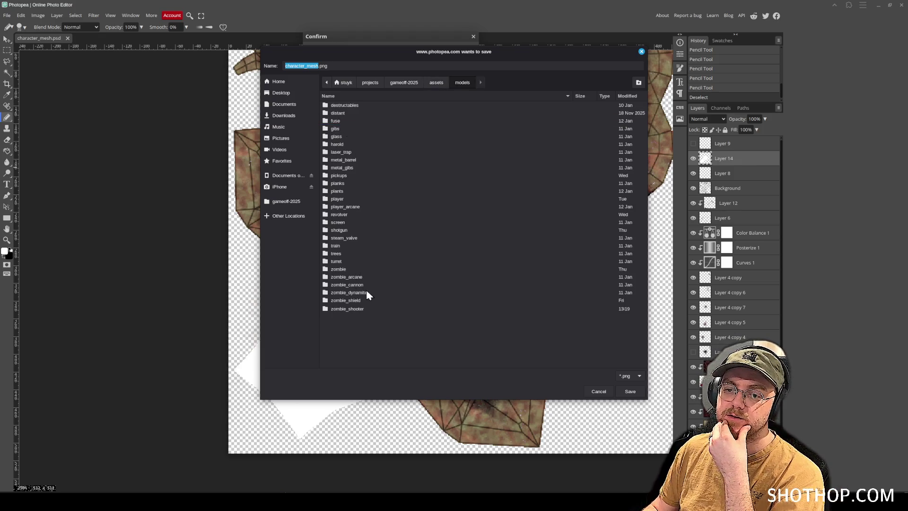
pyautogui.doubleClick(355, 309)
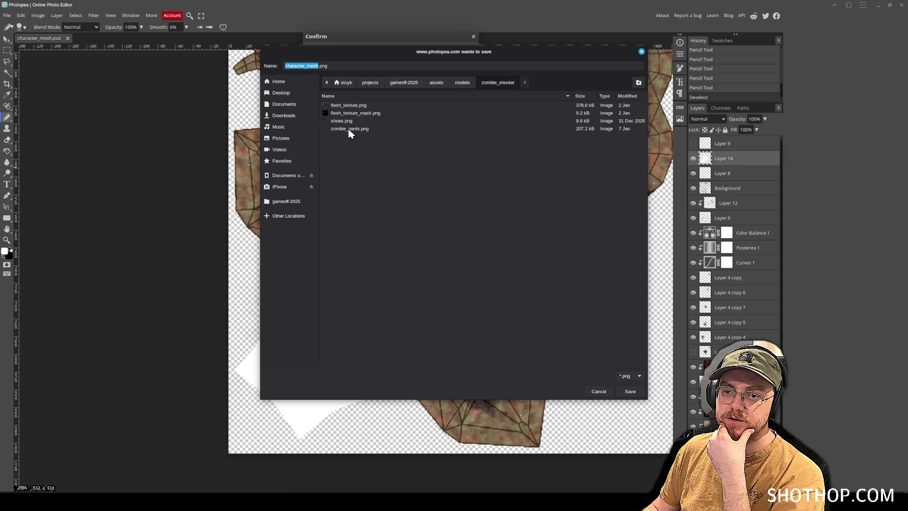
pyautogui.doubleClick(340, 105)
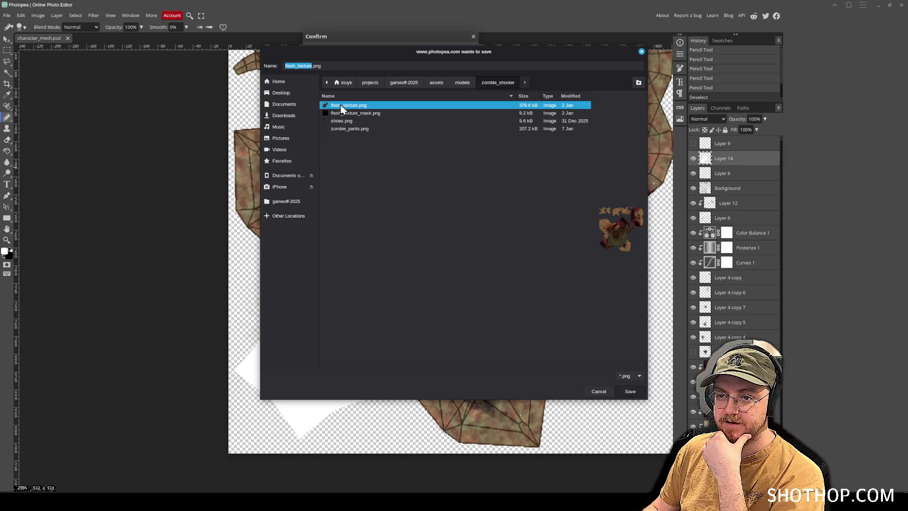
pyautogui.click(505, 259)
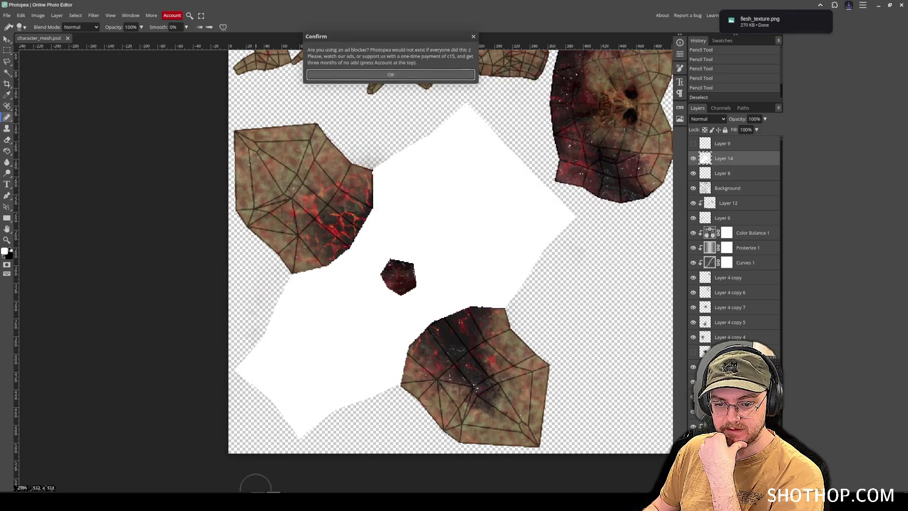
pyautogui.click(258, 491)
# - Orbit around the zombie in Blender to inspect the updated torso texture
pyautogui.scroll(-2, 605, 170)
pyautogui.moveTo(605, 170); pyautogui.dragTo(558, 175)
pyautogui.moveTo(440, 151)
pyautogui.mouseDown()
pyautogui.moveTo(397, 132)
pyautogui.moveTo(372, 106)
pyautogui.moveTo(326, 127)
pyautogui.mouseUp()
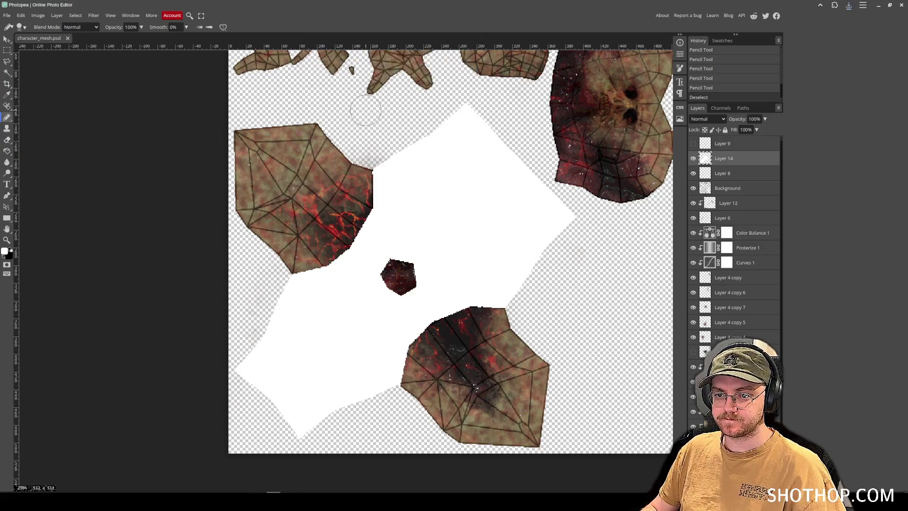
pyautogui.scroll(5, 344, 227)
pyautogui.scroll(-2, 472, 123)
# - Erase stray bits along the island's upper-right edge and set the eraser to hard pixel edges
pyautogui.press('e')
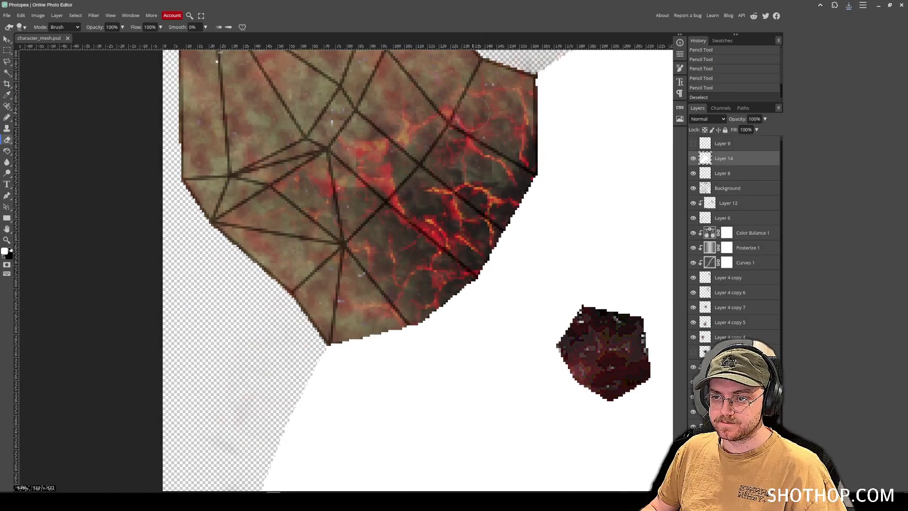
pyautogui.moveTo(534, 102)
pyautogui.mouseDown()
pyautogui.moveTo(530, 71)
pyautogui.moveTo(518, 84)
pyautogui.moveTo(532, 94)
pyautogui.mouseUp()
pyautogui.moveTo(529, 71); pyautogui.dragTo(532, 97)
pyautogui.click(67, 27)
pyautogui.click(61, 42)
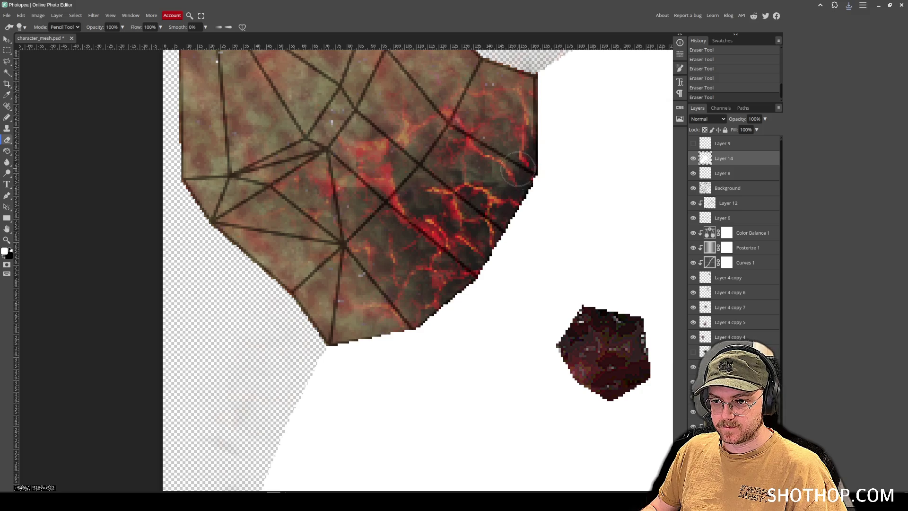
# - Erase the remaining white along the island's left edge
pyautogui.hscroll(9, 518, 171)
pyautogui.scroll(-5, 416, 248)
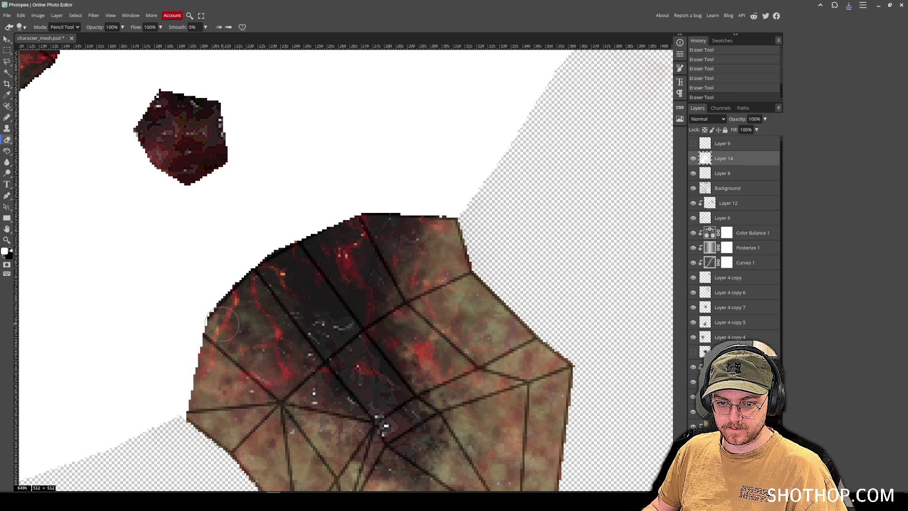
pyautogui.scroll(-1, 223, 331)
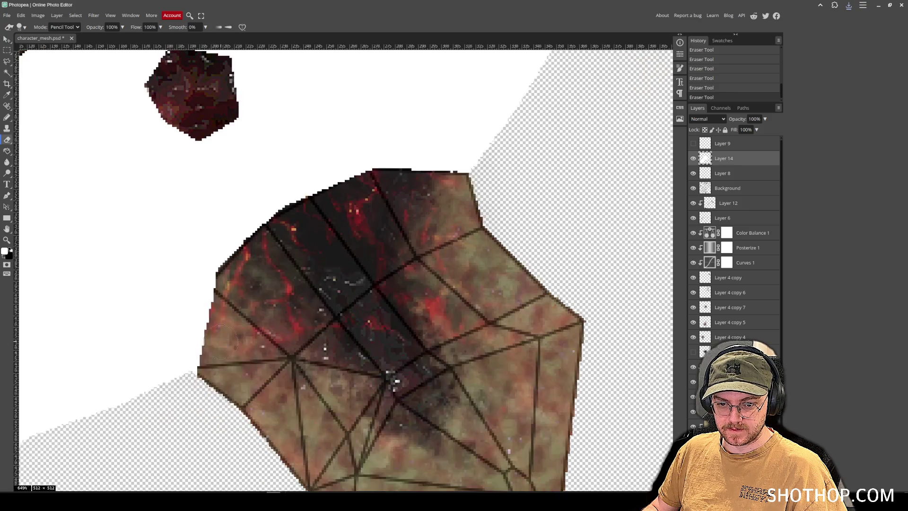
pyautogui.keyDown('shift'); pyautogui.click(204, 375); pyautogui.keyUp('shift')
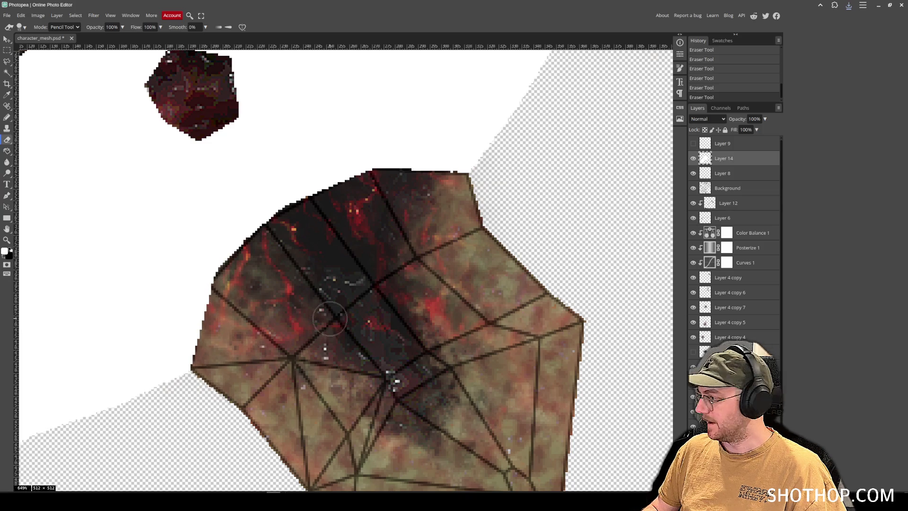
pyautogui.hscroll(1, 328, 321)
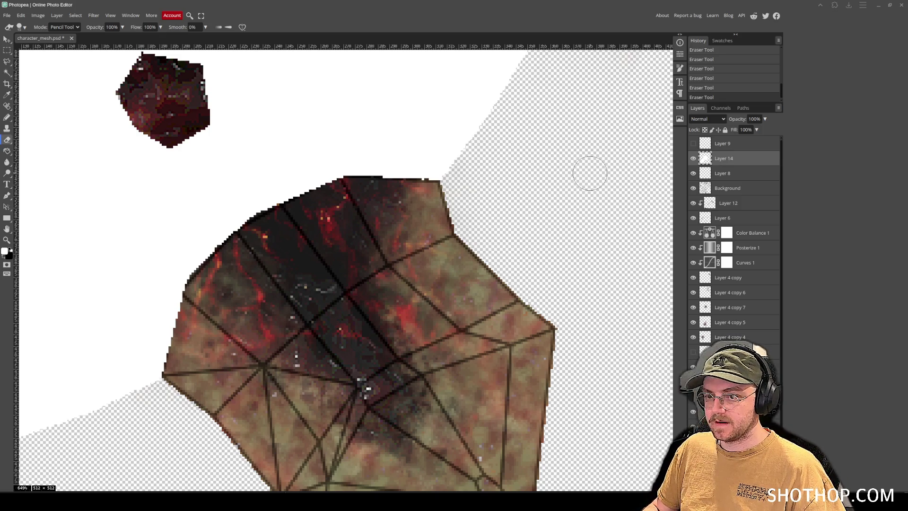
pyautogui.hscroll(-3, 146, 160)
pyautogui.scroll(-1, 705, 157)
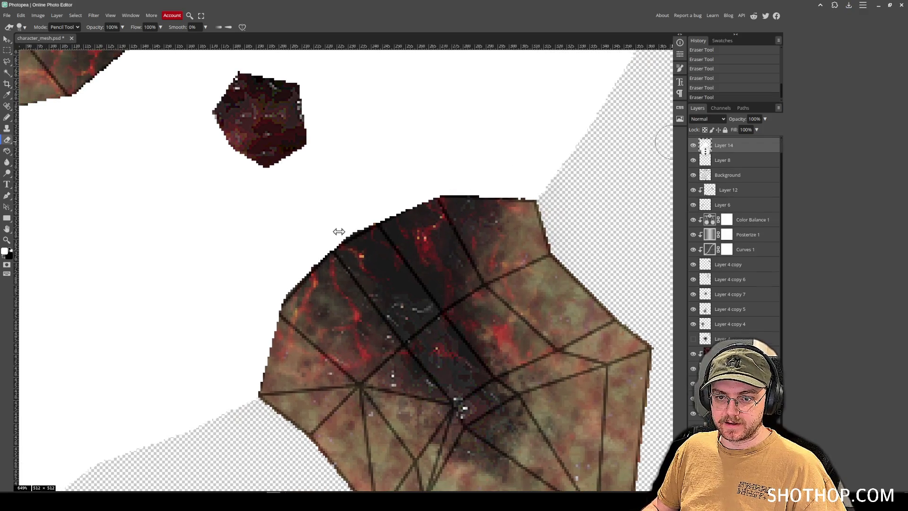
pyautogui.click(7, 40)
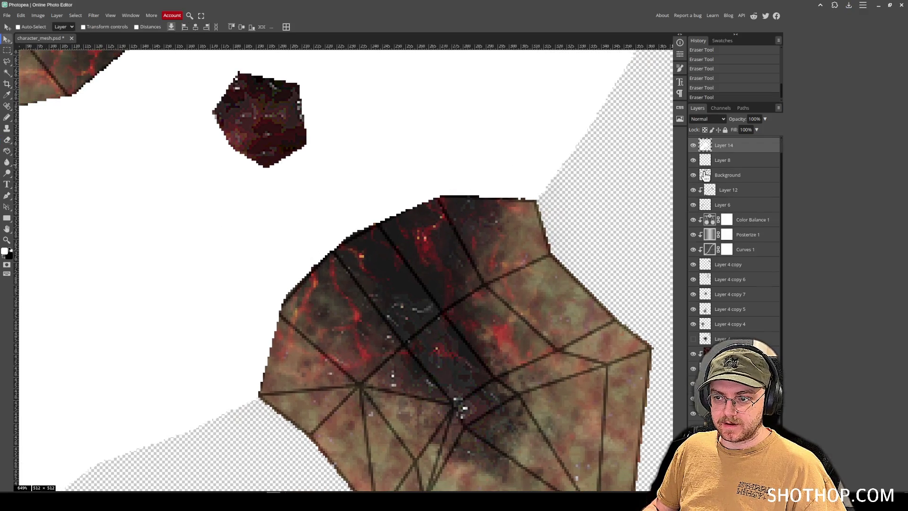
# - Add Layer 15 as a clipping mask and Paint Bucket fill the torso area dark grey
pyautogui.hotkey('ctrl', 'shift', 'n')
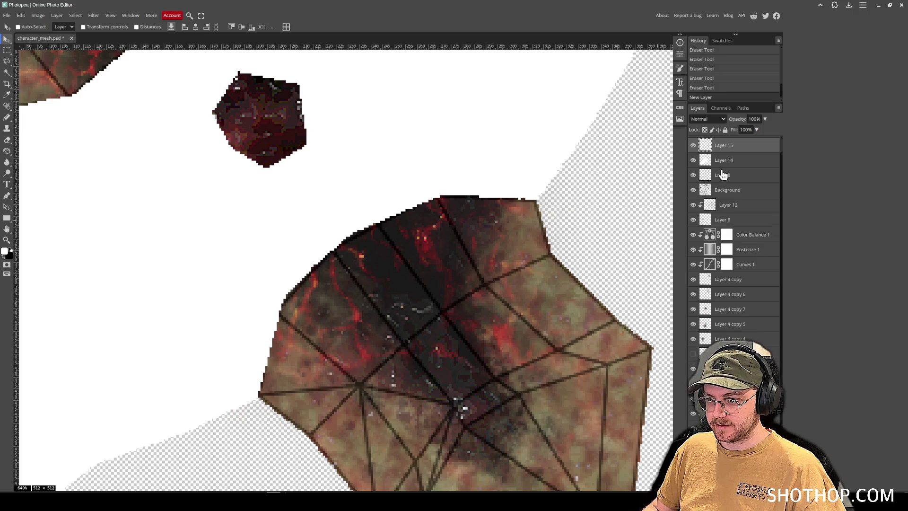
pyautogui.rightClick(728, 144)
pyautogui.click(757, 279)
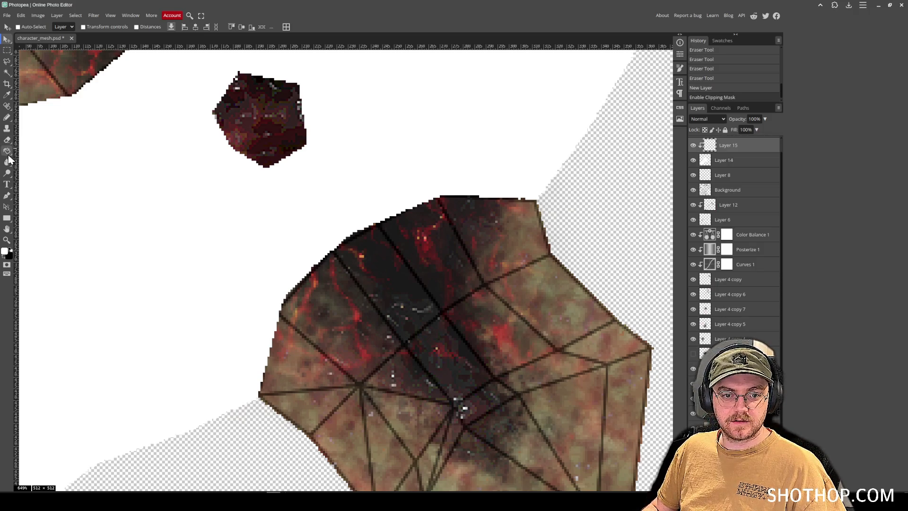
pyautogui.click(7, 151)
pyautogui.click(10, 248)
pyautogui.click(5, 251)
pyautogui.click(72, 142)
pyautogui.click(206, 83)
pyautogui.click(441, 252)
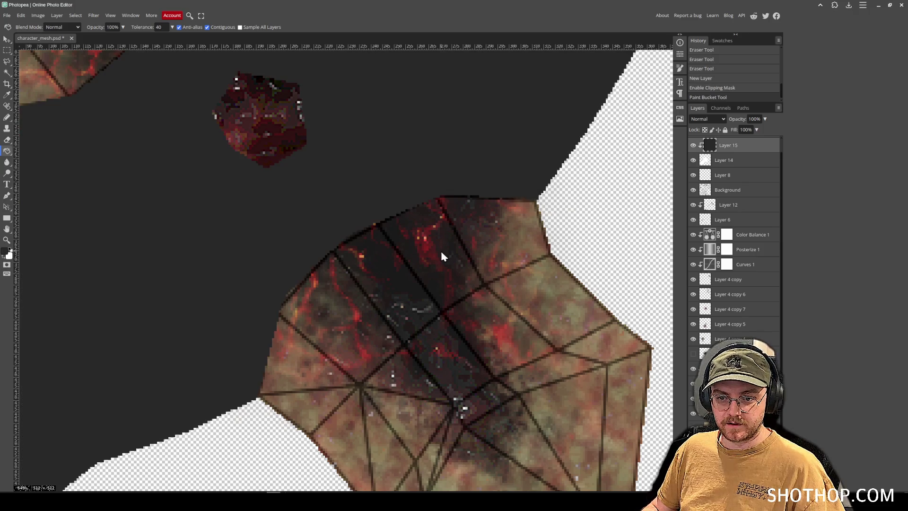
# - On Layer 14, pencil in pixels along the mesh edge and near its lower edge
pyautogui.click(735, 162)
pyautogui.press('b')
pyautogui.click(267, 265)
pyautogui.click(263, 260)
pyautogui.click(264, 261)
pyautogui.click(358, 187)
pyautogui.click(341, 197)
pyautogui.click(330, 204)
# - Erase stray pixels along the mesh's top edge on Layer 14
pyautogui.press('e')
pyautogui.click(473, 208)
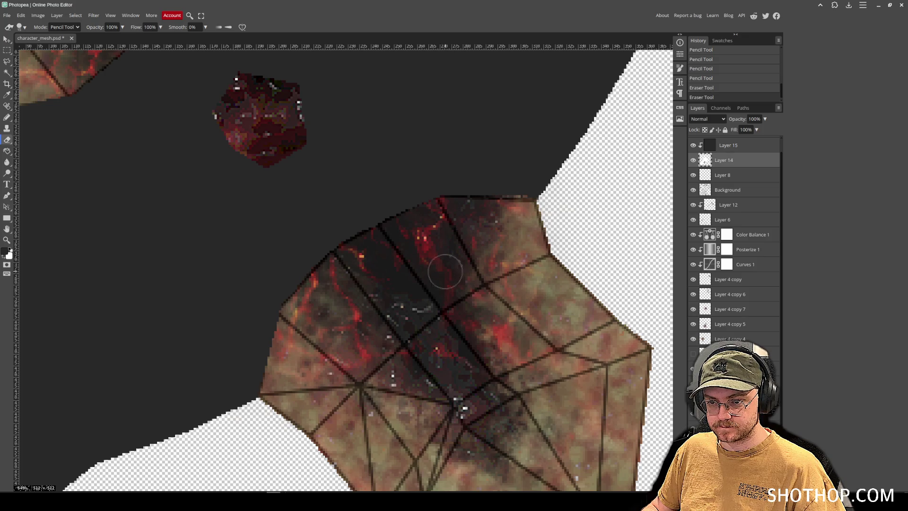
pyautogui.click(470, 203)
pyautogui.hotkey('ctrl', 'z')
pyautogui.click(481, 202)
pyautogui.click(551, 211)
pyautogui.click(559, 211)
pyautogui.click(561, 211)
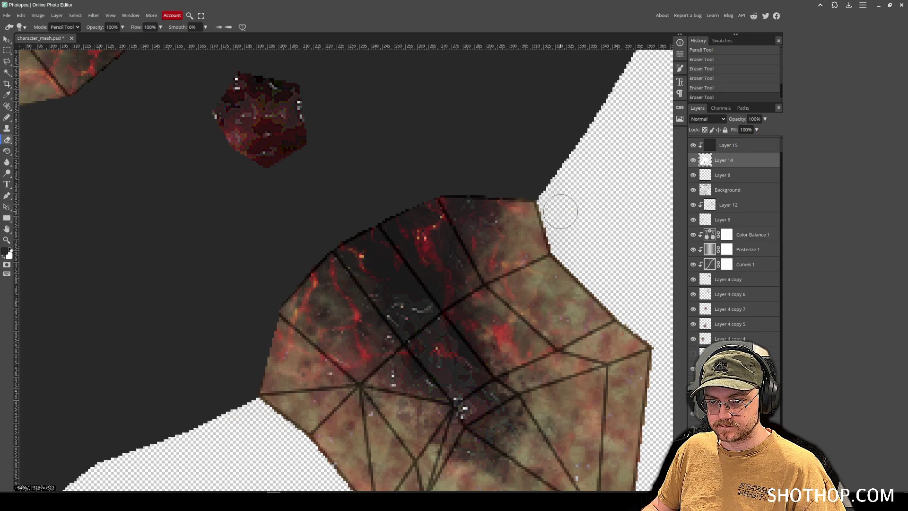
pyautogui.click(483, 209)
# - Undo and redo the lower-left edge erase, then hide the Background layer
pyautogui.moveTo(331, 298); pyautogui.dragTo(368, 284)
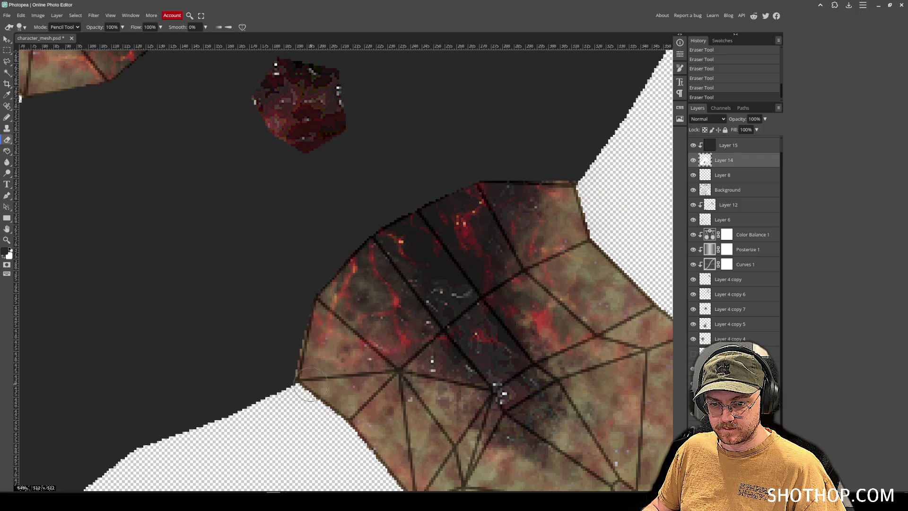
pyautogui.hotkey('ctrl', 'z')
pyautogui.hotkey('ctrl', 'shift', 'z')
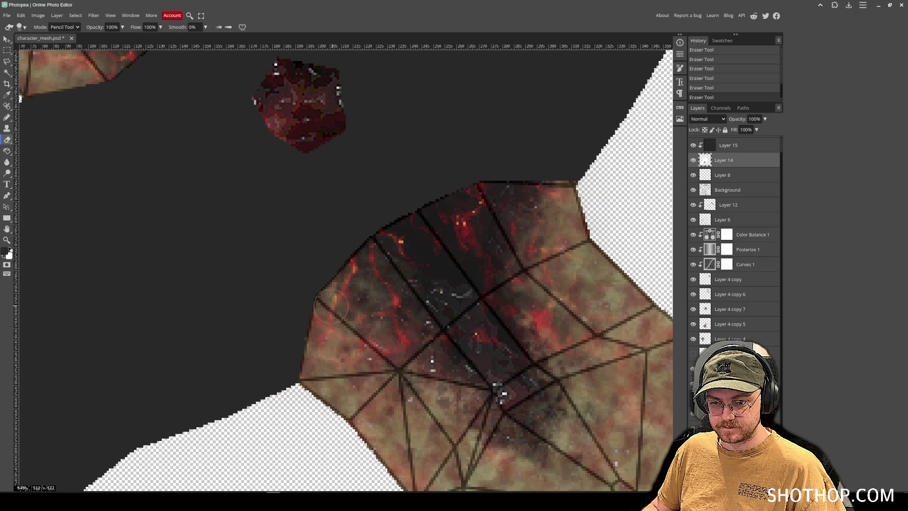
pyautogui.hotkey('ctrl', 'z')
pyautogui.moveTo(304, 172)
pyautogui.mouseDown()
pyautogui.moveTo(345, 245)
pyautogui.moveTo(349, 288)
pyautogui.moveTo(355, 263)
pyautogui.mouseUp()
pyautogui.scroll(-5, 354, 263)
pyautogui.hotkey('ctrl', 'shift', 'z')
pyautogui.click(693, 190)
pyautogui.moveTo(386, 192); pyautogui.dragTo(364, 228)
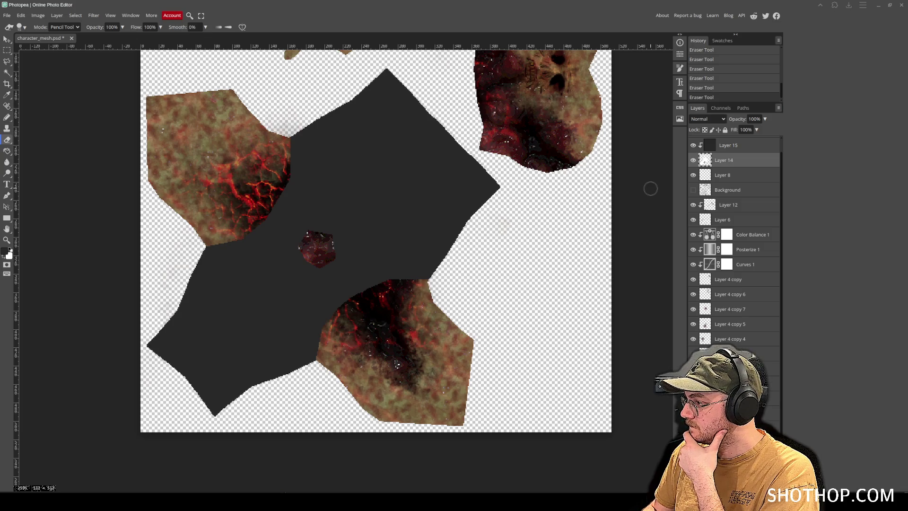
# - Paste the fabric texture as a new layer, scale it down and move it to the upper left
pyautogui.click(8, 39)
pyautogui.hotkey('ctrl', 'v')
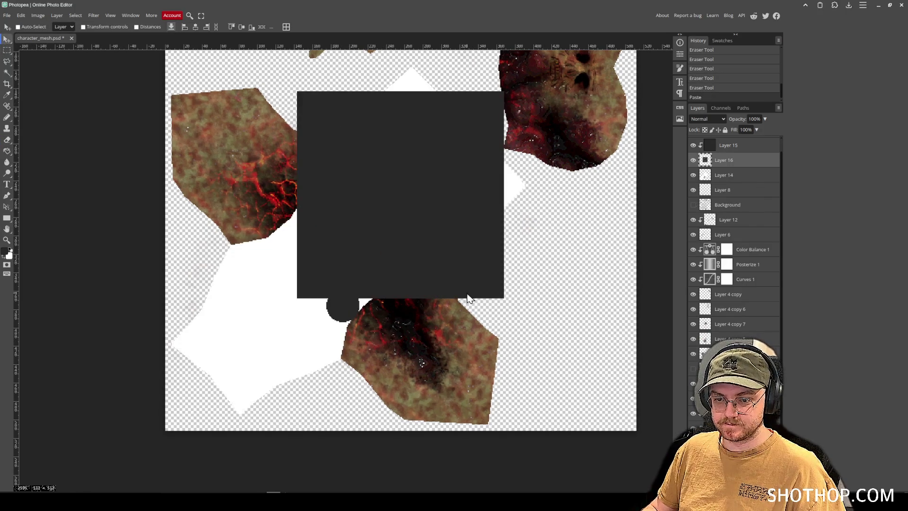
pyautogui.hotkey('ctrl', 'z')
pyautogui.scroll(1, 735, 284)
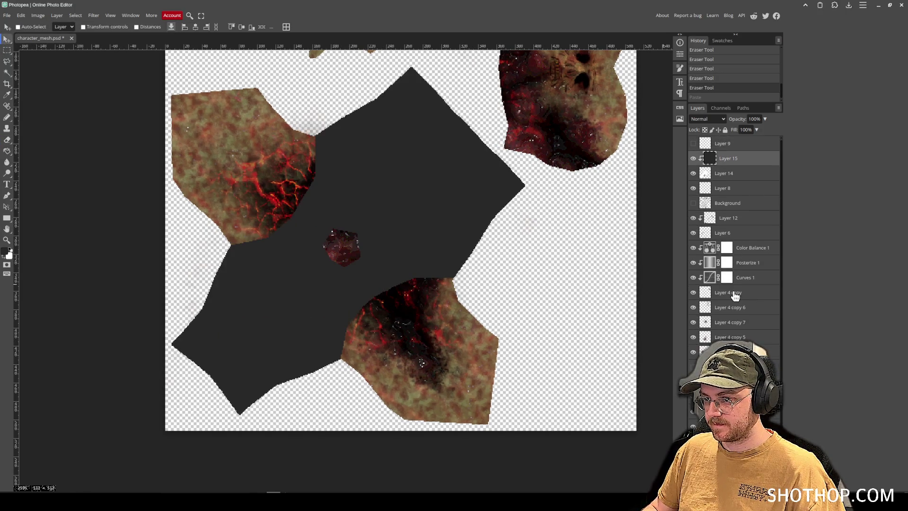
pyautogui.hotkey('ctrl', 'v')
pyautogui.moveTo(426, 207); pyautogui.dragTo(383, 239)
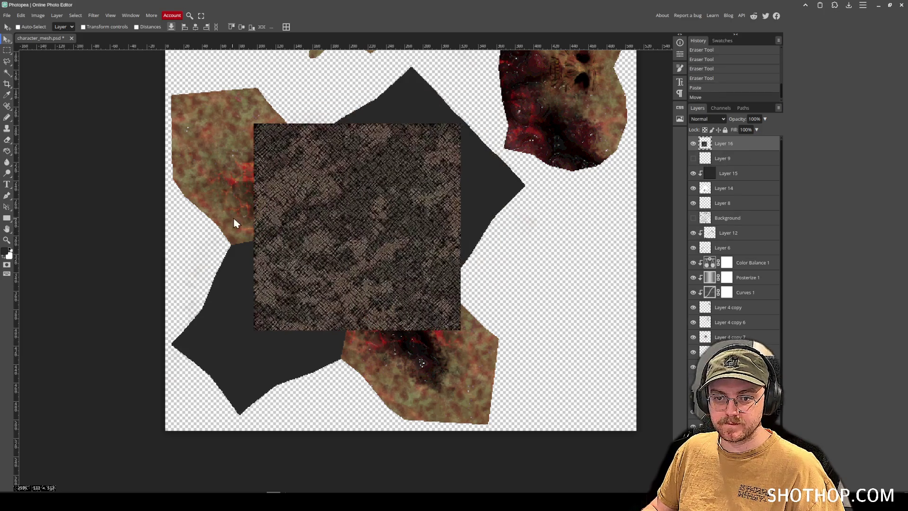
pyautogui.click(21, 15)
pyautogui.moveTo(71, 202)
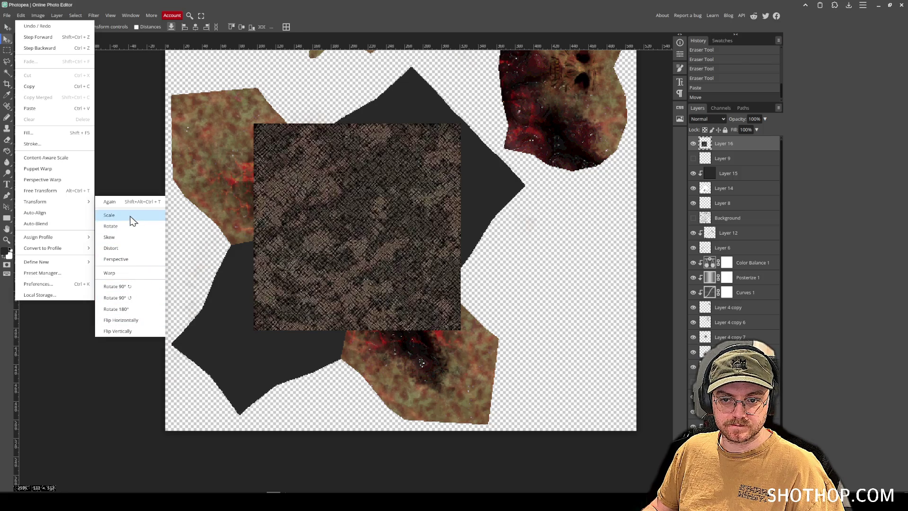
pyautogui.click(110, 215)
pyautogui.moveTo(459, 329)
pyautogui.mouseDown()
pyautogui.moveTo(370, 235)
pyautogui.moveTo(381, 248)
pyautogui.mouseUp()
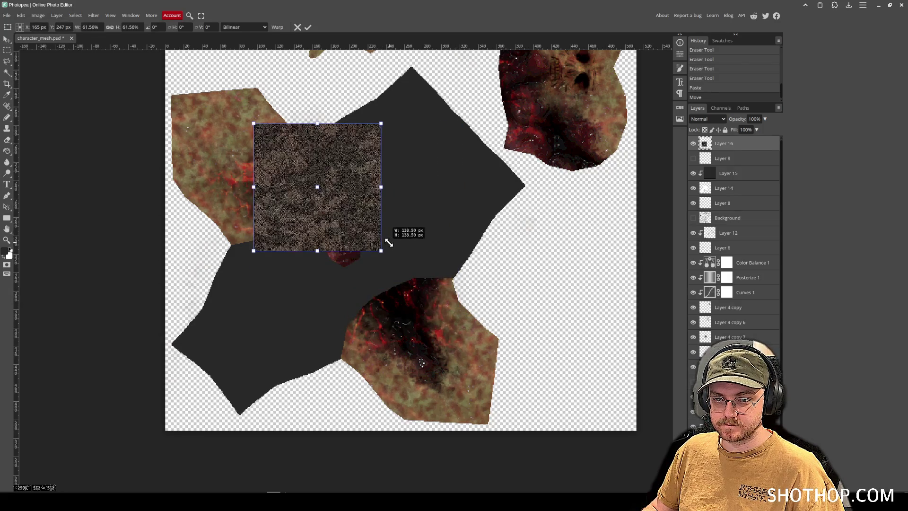
pyautogui.press('Return')
pyautogui.moveTo(334, 199); pyautogui.dragTo(287, 159)
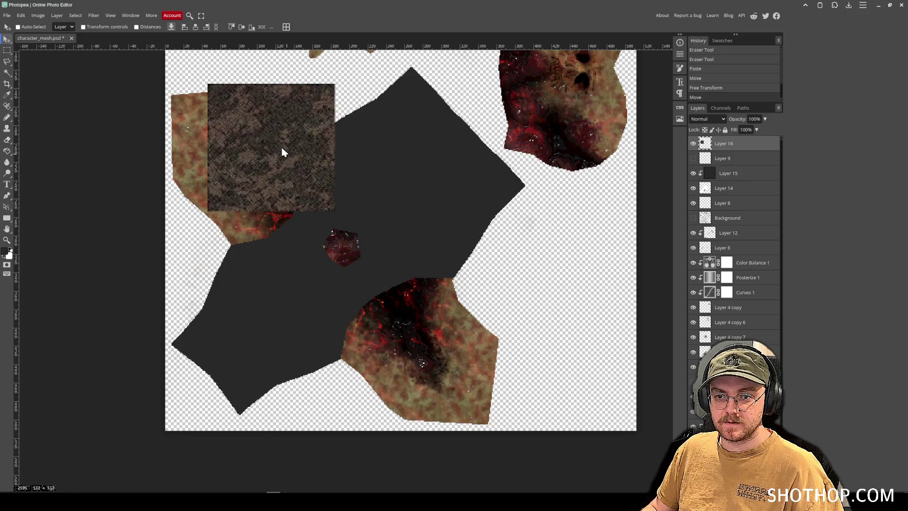
# - Trim thin slivers off the texture's edges and place a duplicate beside the original
pyautogui.click(6, 49)
pyautogui.moveTo(388, 69); pyautogui.dragTo(334, 257)
pyautogui.press('Delete')
pyautogui.hotkey('ctrl', 'd')
pyautogui.moveTo(185, 225); pyautogui.dragTo(454, 211)
pyautogui.press('Delete')
pyautogui.hotkey('ctrl', 'd')
pyautogui.press('v')
pyautogui.moveTo(277, 169); pyautogui.dragTo(387, 178)
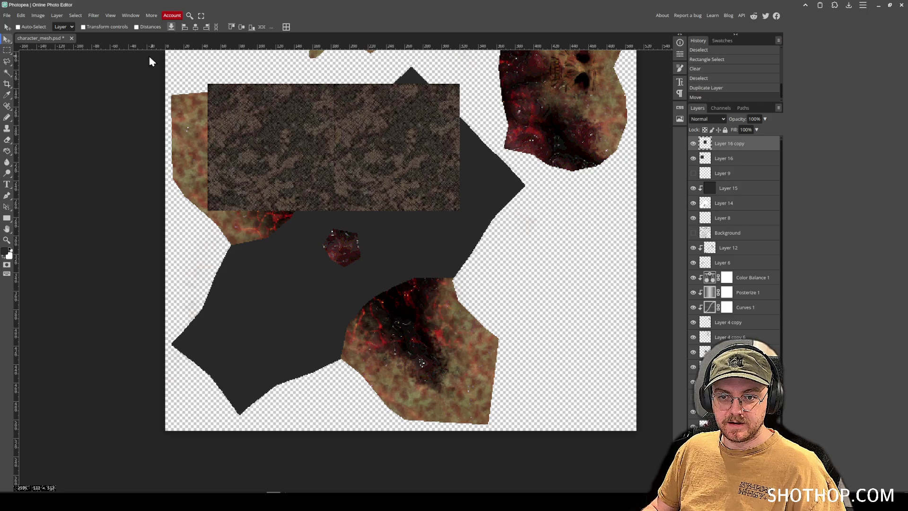
# - Mirror the texture copy horizontally, merge both squares and stretch the band to the right edge
pyautogui.click(21, 16)
pyautogui.moveTo(66, 201)
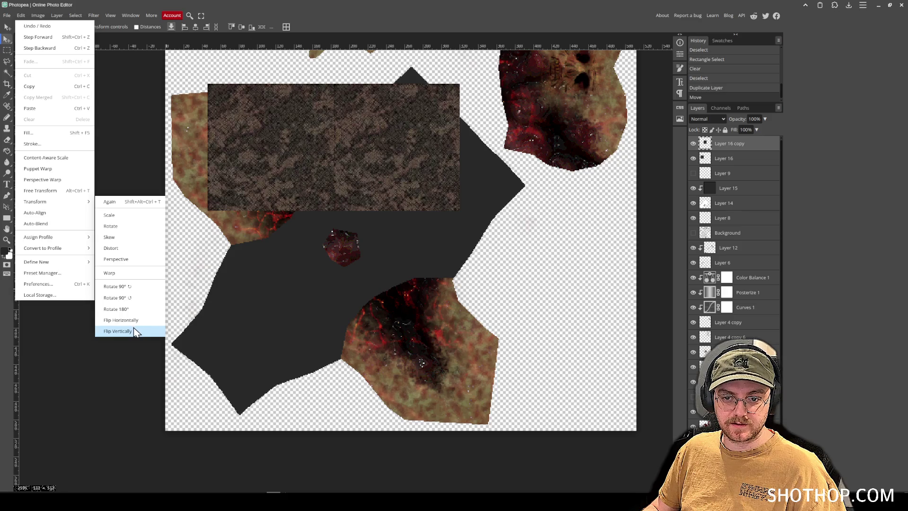
pyautogui.click(125, 320)
pyautogui.rightClick(741, 162)
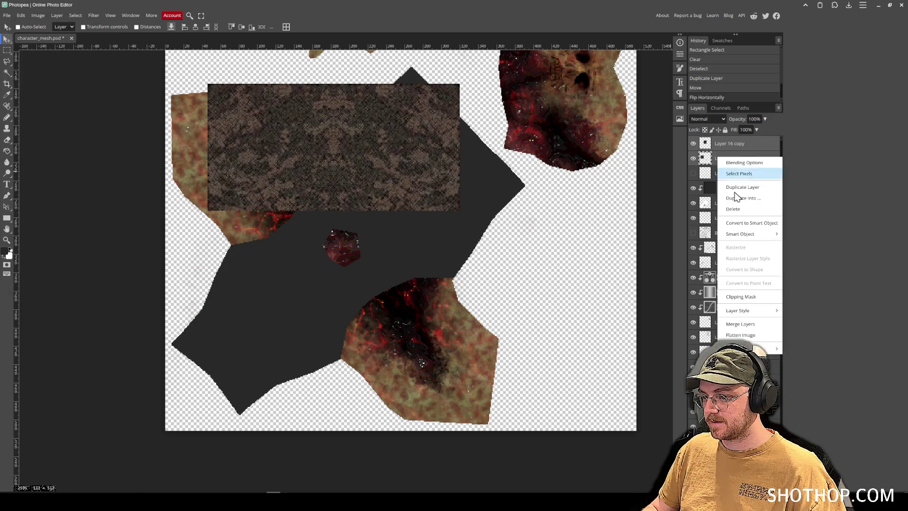
pyautogui.click(744, 321)
pyautogui.moveTo(380, 172); pyautogui.dragTo(358, 161)
pyautogui.moveTo(277, 163)
pyautogui.mouseDown()
pyautogui.moveTo(554, 170)
pyautogui.moveTo(530, 163)
pyautogui.moveTo(666, 183)
pyautogui.mouseUp()
# - Duplicate the band, flip the lower copy vertically and merge them into one texture block
pyautogui.hotkey('ctrl', 'j')
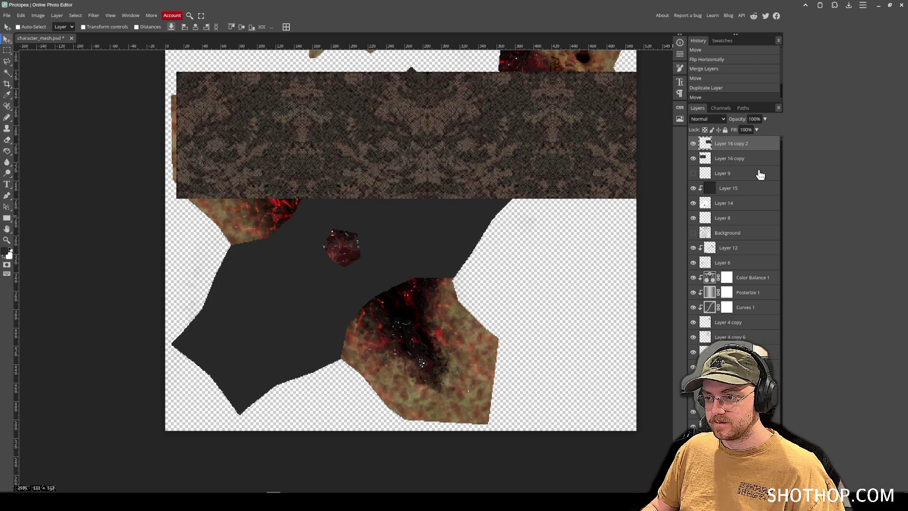
pyautogui.rightClick(735, 160)
pyautogui.click(754, 304)
pyautogui.moveTo(483, 255)
pyautogui.mouseDown()
pyautogui.moveTo(440, 254)
pyautogui.moveTo(444, 243)
pyautogui.mouseUp()
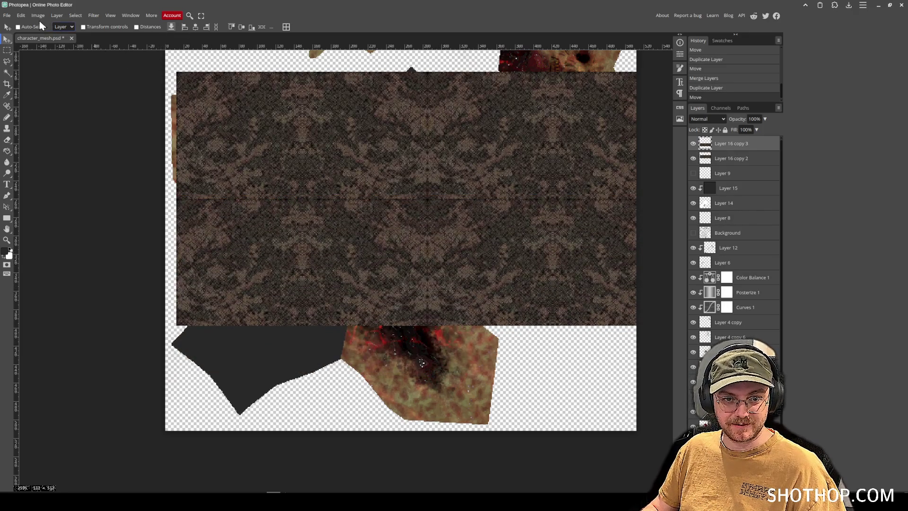
pyautogui.click(21, 15)
pyautogui.moveTo(71, 201)
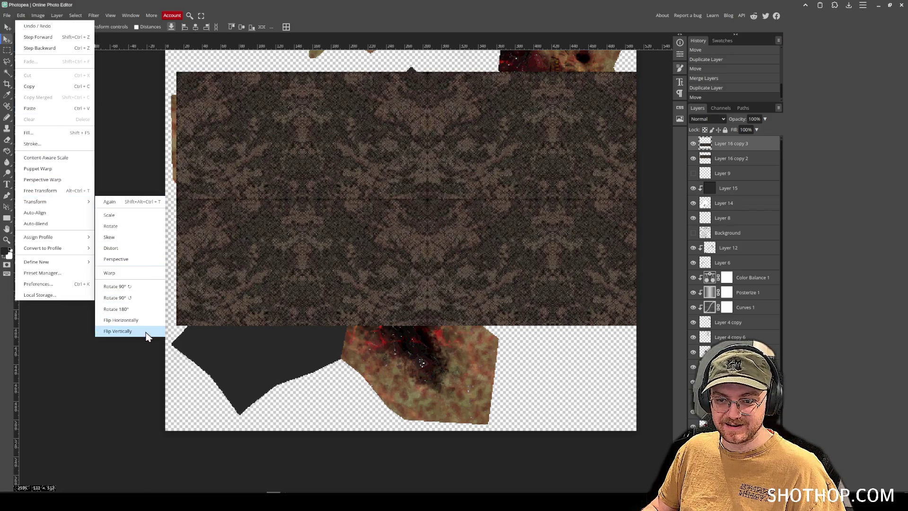
pyautogui.click(142, 331)
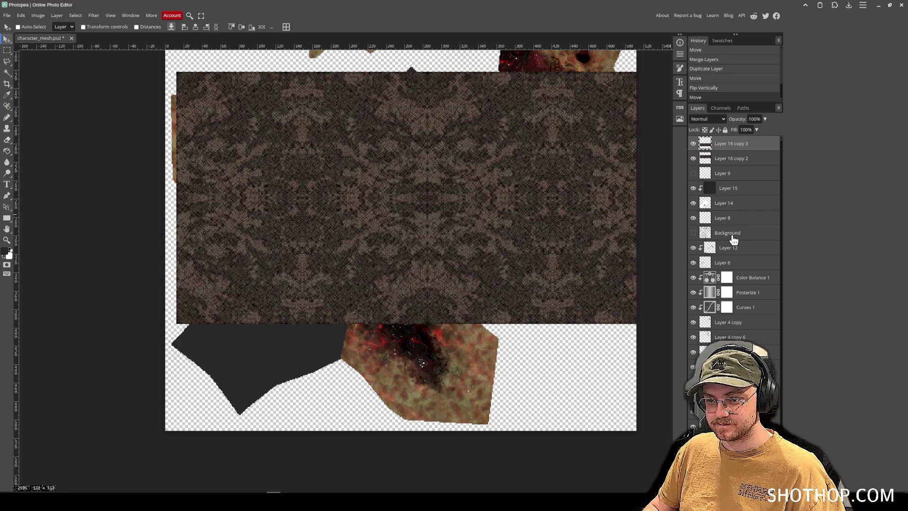
pyautogui.rightClick(738, 159)
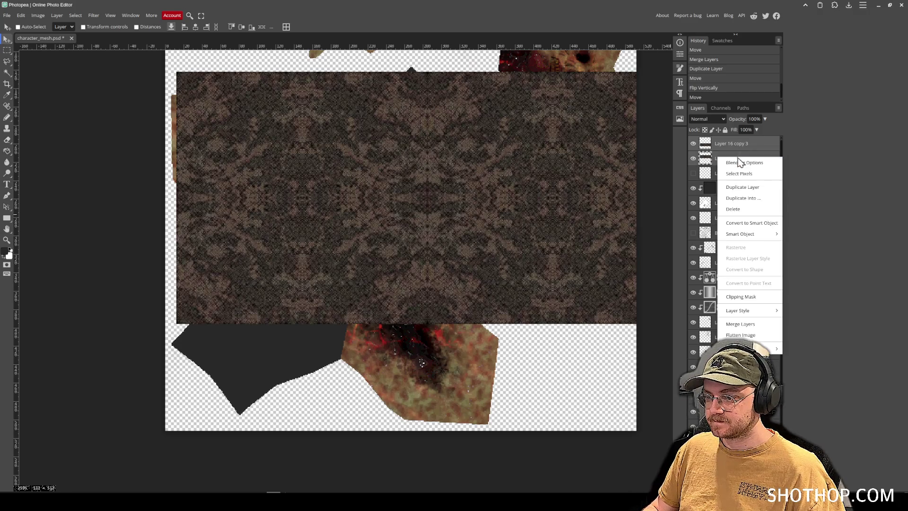
pyautogui.click(742, 324)
pyautogui.moveTo(412, 245)
pyautogui.mouseDown()
pyautogui.moveTo(431, 359)
pyautogui.moveTo(420, 461)
pyautogui.moveTo(421, 452)
pyautogui.mouseUp()
# - Duplicate and merge the texture block again so it covers the whole canvas
pyautogui.hotkey('ctrl', 'j')
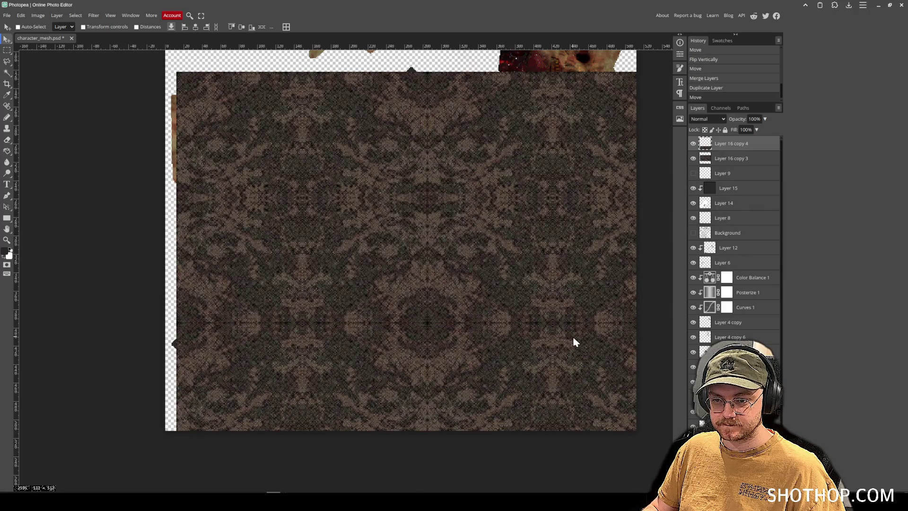
pyautogui.press('Down')
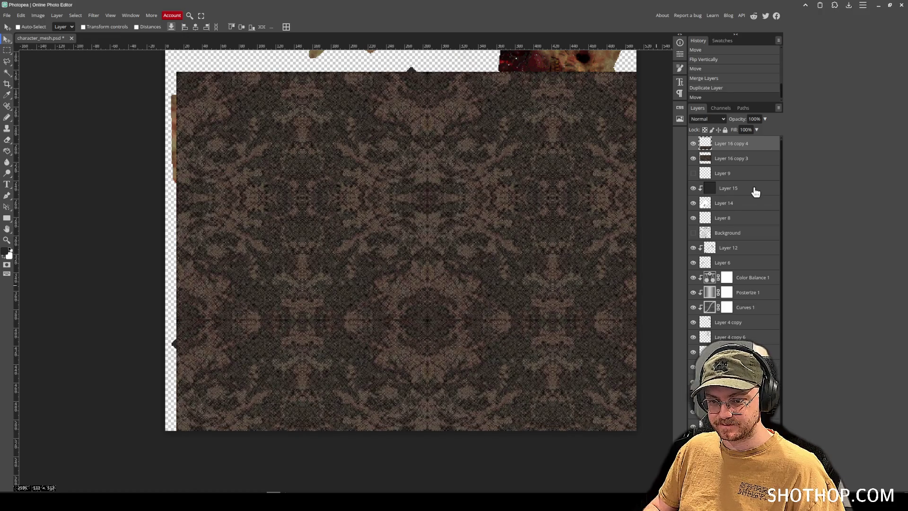
pyautogui.rightClick(739, 161)
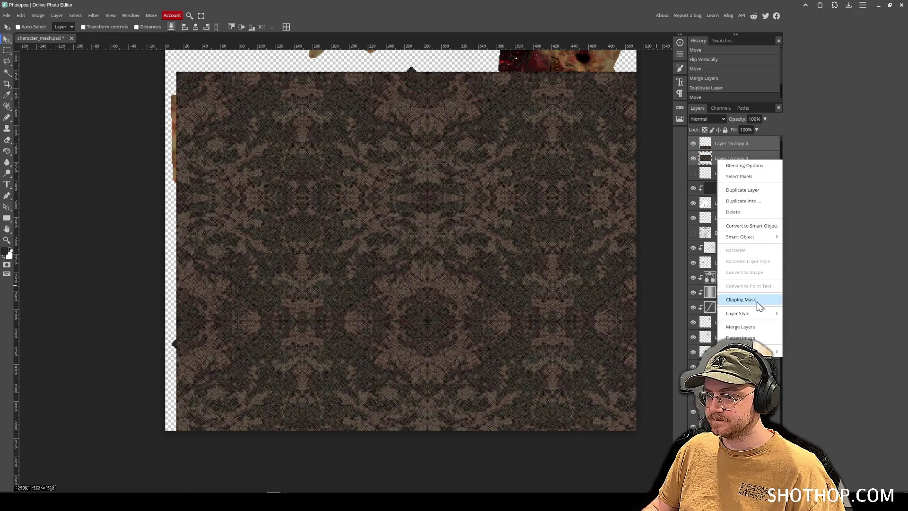
pyautogui.click(758, 312)
pyautogui.moveTo(260, 192)
pyautogui.mouseDown()
pyautogui.moveTo(257, 132)
pyautogui.moveTo(245, 118)
pyautogui.mouseUp()
pyautogui.hotkey('ctrl', 'z')
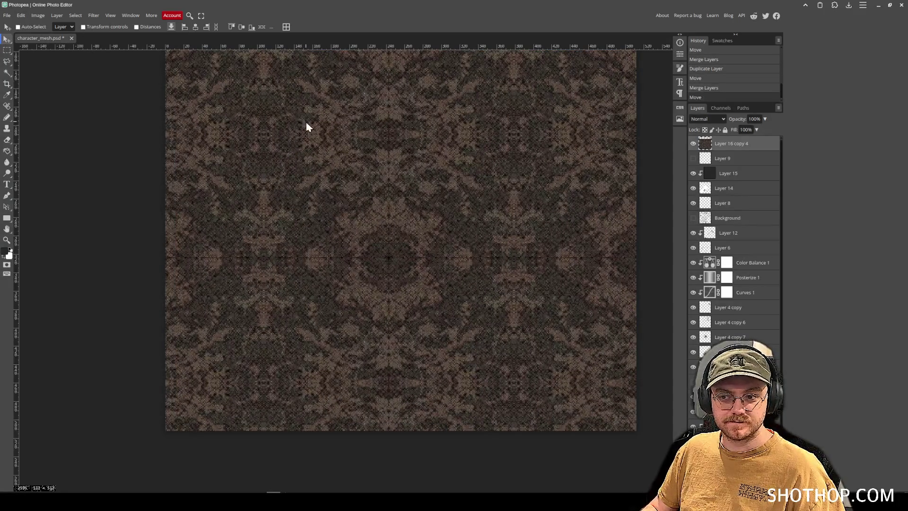
# - Move the pattern layer below Layer 9, clip it to the torso shape and set Color Burn
pyautogui.moveTo(728, 144)
pyautogui.mouseDown()
pyautogui.moveTo(734, 163)
pyautogui.moveTo(723, 164)
pyautogui.mouseUp()
pyautogui.rightClick(720, 161)
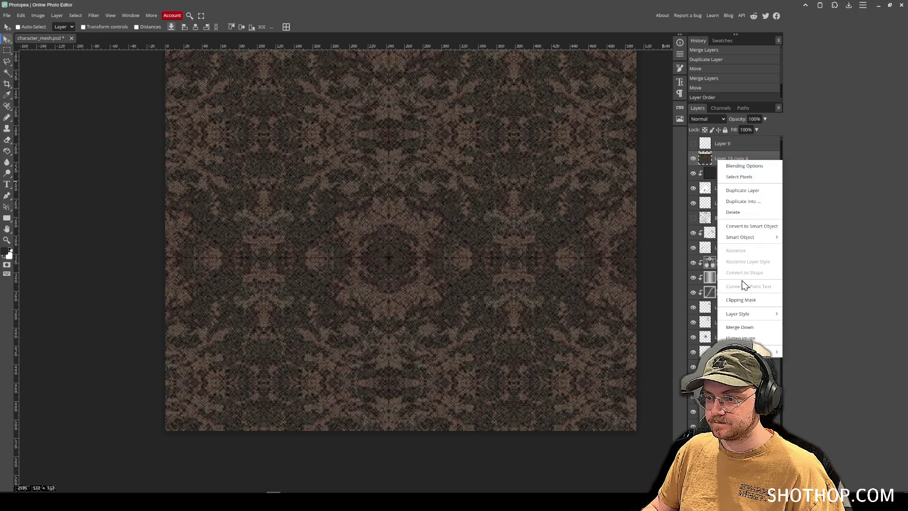
pyautogui.click(741, 300)
pyautogui.click(707, 118)
pyautogui.click(701, 179)
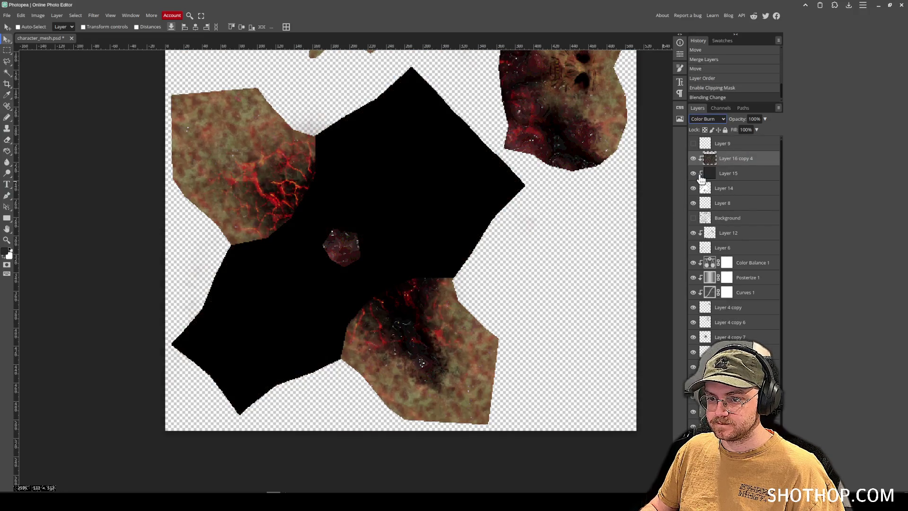
# - Compare blend modes such as Darken, Screen, Hard Mix and Soft Light, settling on Overlay
pyautogui.press('Down')
pyautogui.press('Down')
pyautogui.press('Down')
pyautogui.press('Up')
pyautogui.press('Up')
pyautogui.press('Up')
pyautogui.press('Up')
pyautogui.press('Up')
pyautogui.press('Down')
pyautogui.press('Down')
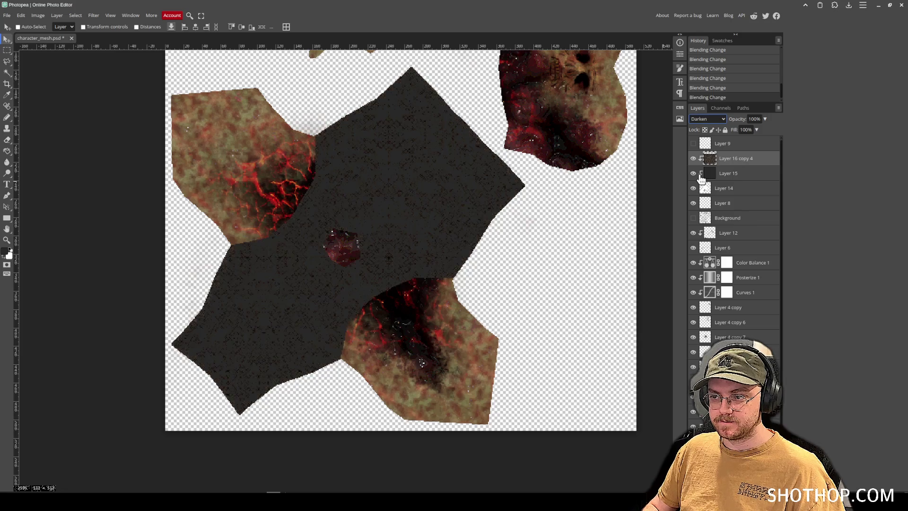
pyautogui.press('Down')
pyautogui.press('Down')
pyautogui.press('Down')
pyautogui.press('Down')
pyautogui.press('Down')
pyautogui.press('Down')
pyautogui.press('Down')
pyautogui.press('Down')
pyautogui.press('Down')
pyautogui.press('Down')
pyautogui.press('Down')
pyautogui.press('Down')
pyautogui.press('Up')
pyautogui.press('Up')
pyautogui.press('Up')
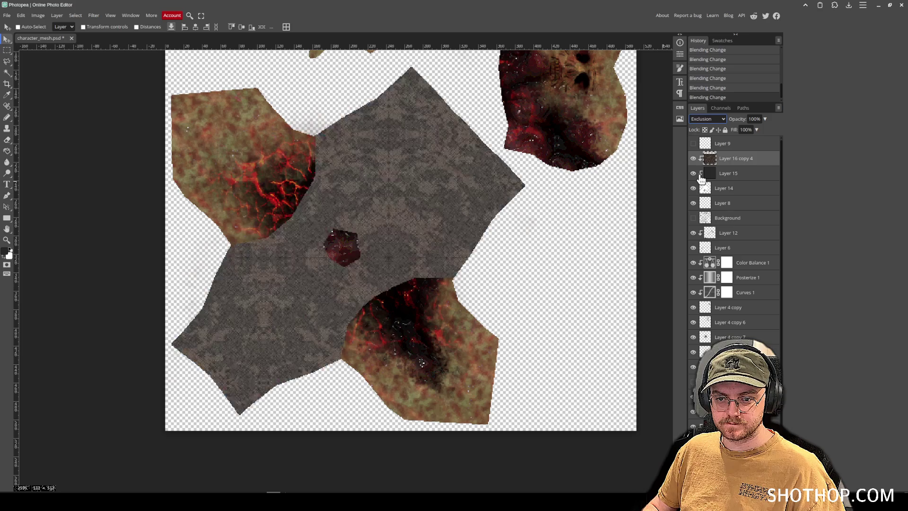
pyautogui.press('Up')
pyautogui.press('Up')
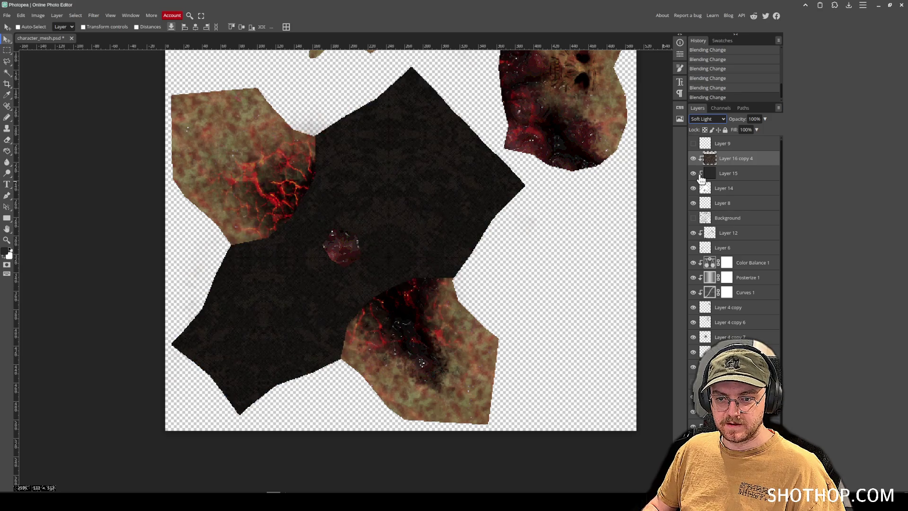
pyautogui.press('Up')
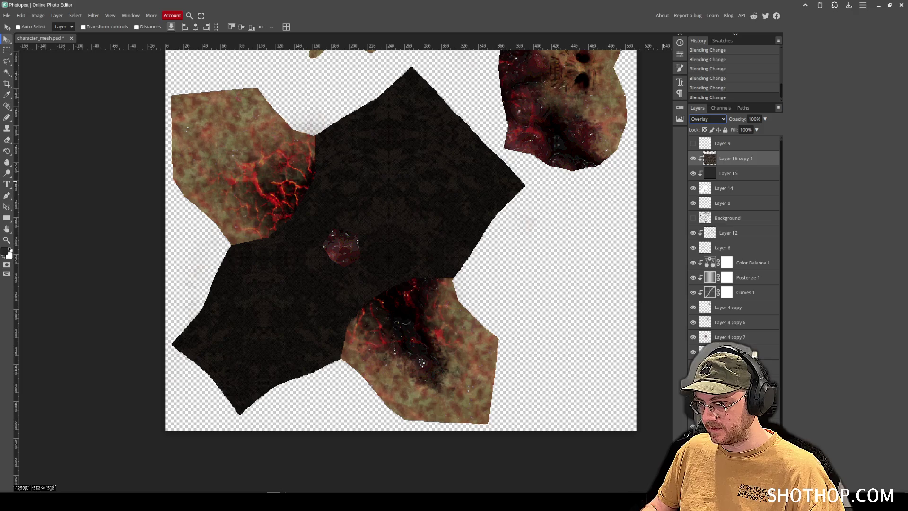
# - Release the pattern's clipping mask and add a Curves adjustment layer above it
pyautogui.rightClick(732, 159)
pyautogui.click(750, 289)
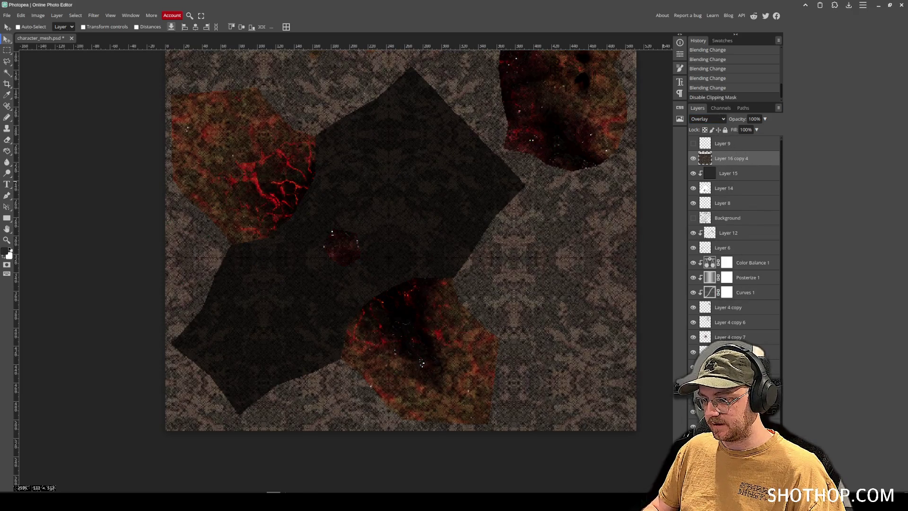
pyautogui.hotkey('ctrl', 'shift', 'n')
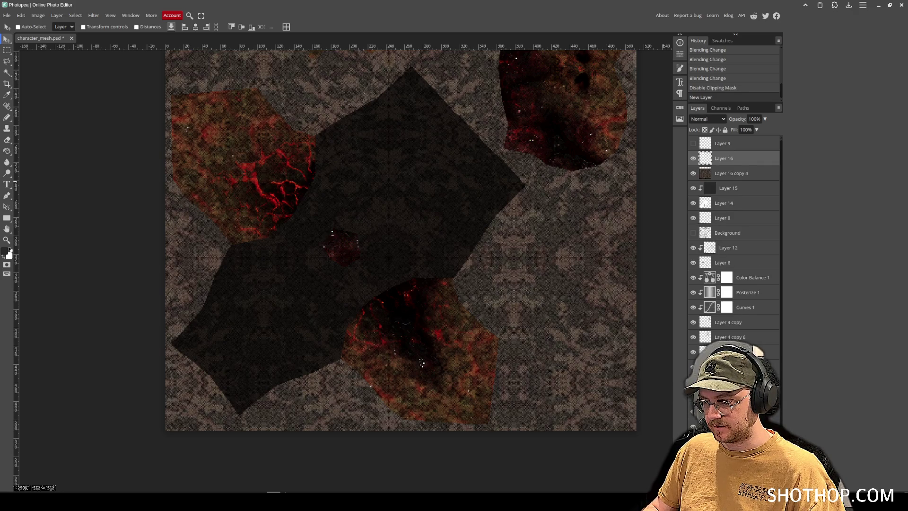
pyautogui.press('Delete')
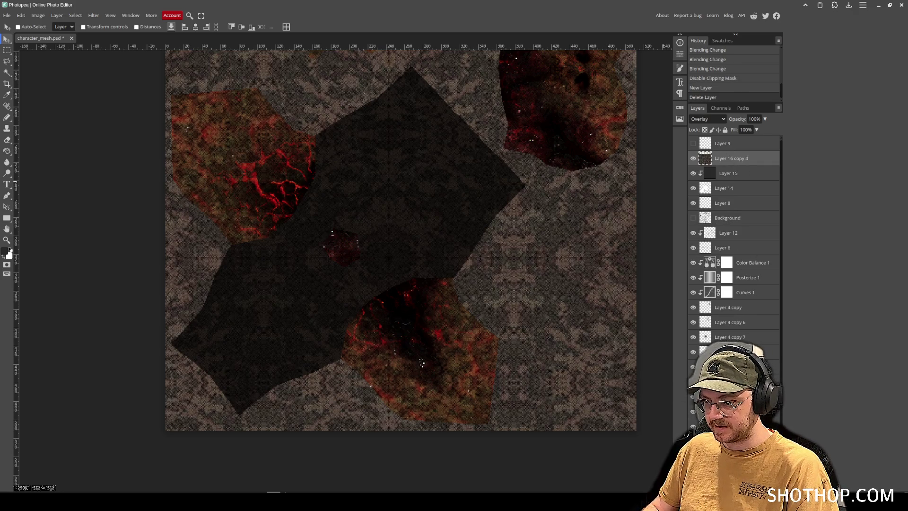
pyautogui.click(714, 487)
pyautogui.click(738, 313)
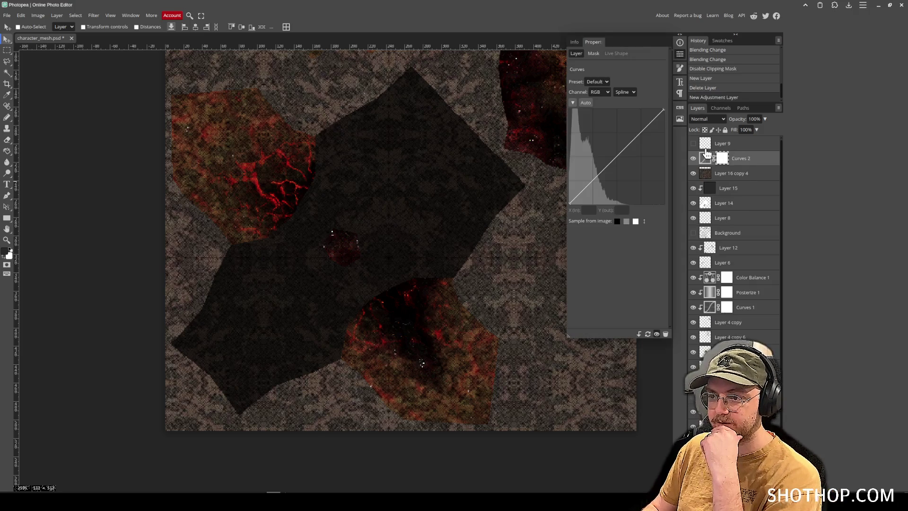
# - Clip Curves 2 to the pattern, raise the curve to brighten it, and merge it down
pyautogui.rightClick(750, 161)
pyautogui.click(751, 298)
pyautogui.moveTo(595, 179)
pyautogui.mouseDown()
pyautogui.moveTo(592, 196)
pyautogui.moveTo(584, 178)
pyautogui.mouseUp()
pyautogui.moveTo(617, 147)
pyautogui.mouseDown()
pyautogui.moveTo(610, 130)
pyautogui.moveTo(620, 149)
pyautogui.moveTo(612, 142)
pyautogui.mouseUp()
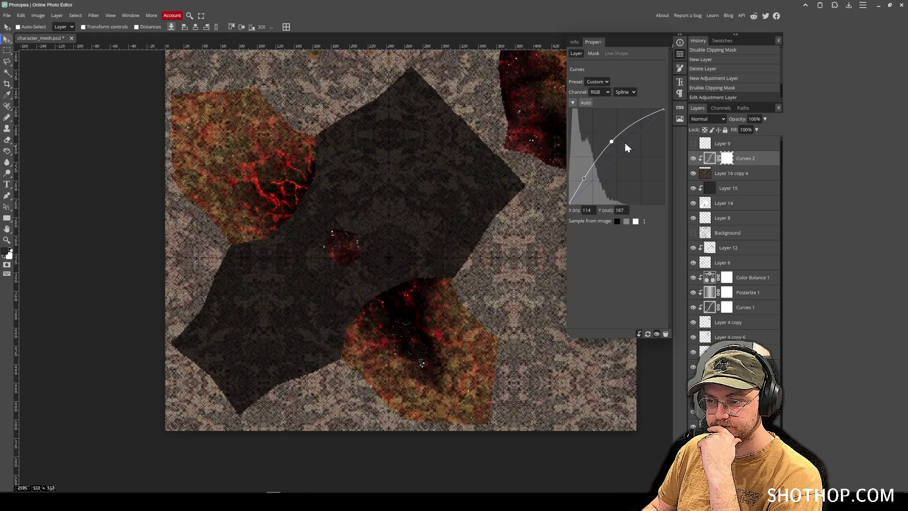
pyautogui.rightClick(753, 166)
pyautogui.click(757, 312)
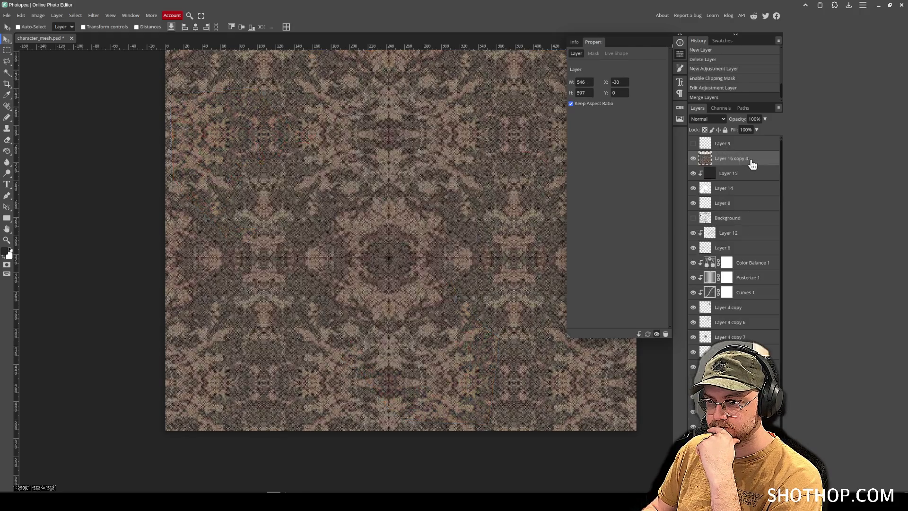
# - Set the merged pattern to Overlay, re-clip it to the torso shape, and start a PNG export
pyautogui.click(707, 119)
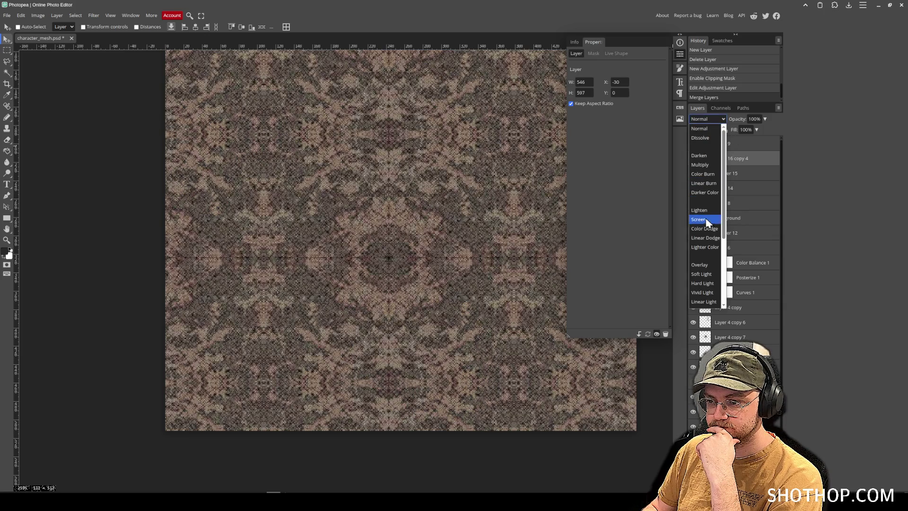
pyautogui.click(708, 265)
pyautogui.rightClick(734, 158)
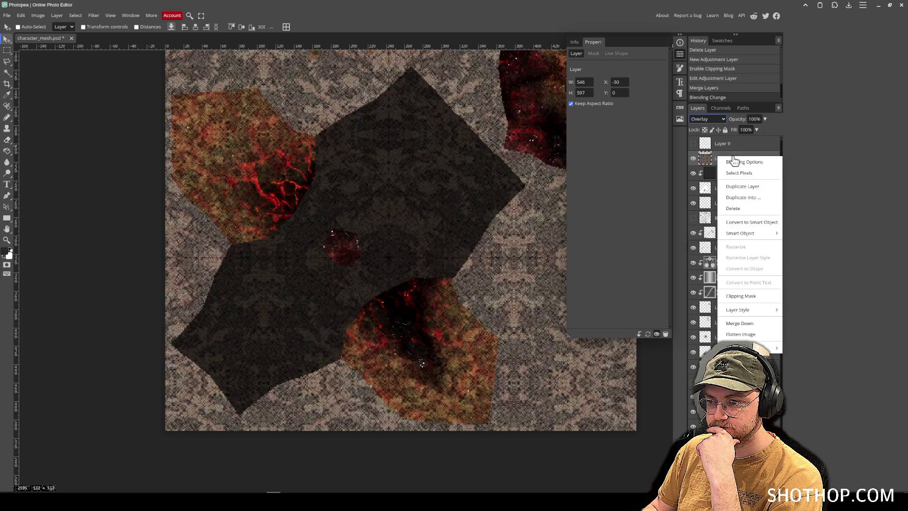
pyautogui.click(751, 296)
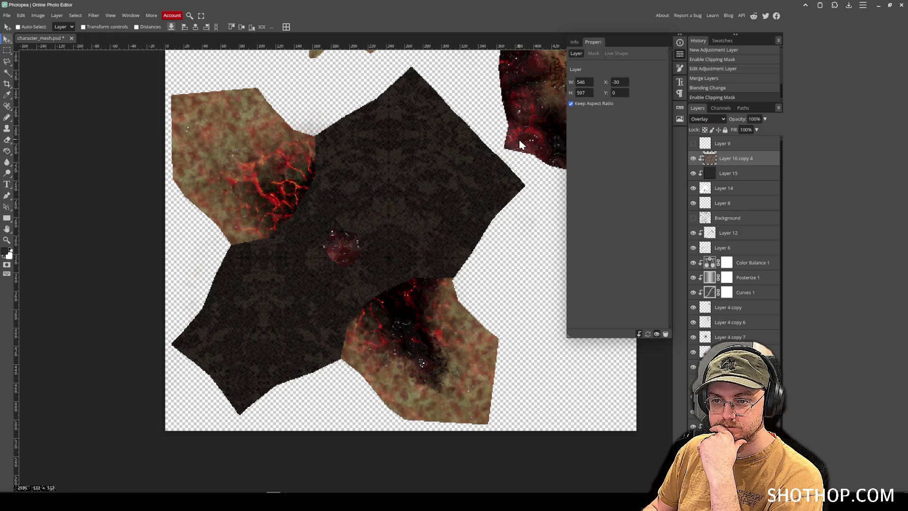
pyautogui.click(680, 55)
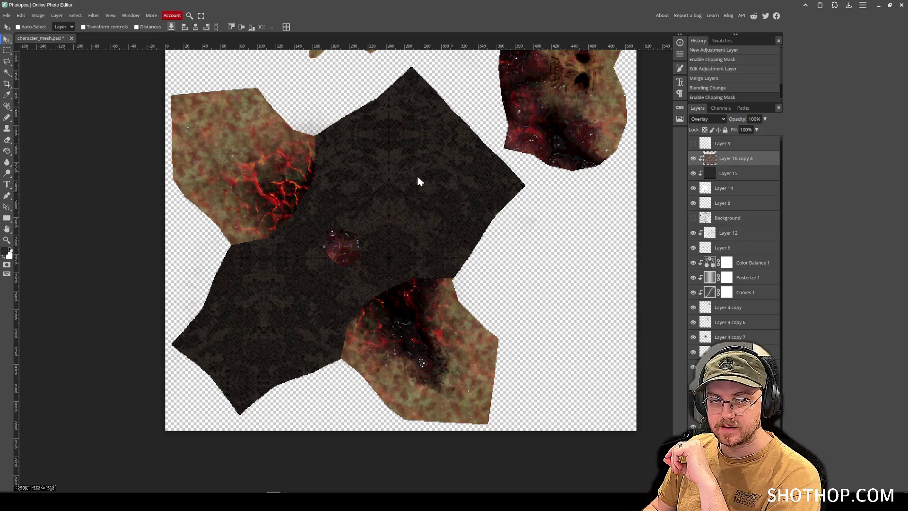
pyautogui.click(7, 15)
pyautogui.click(76, 121)
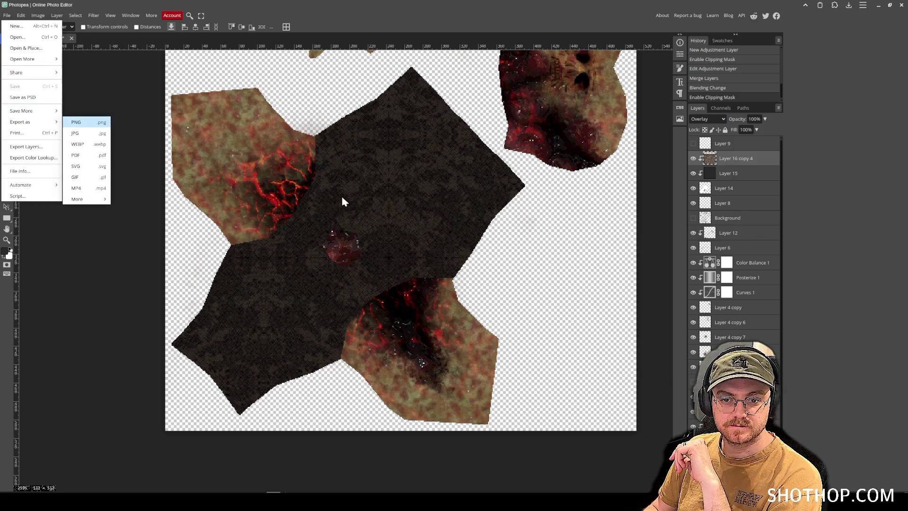
# - Save the PNG export over flesh_texture.png, confirming the replacement
pyautogui.click(254, 166)
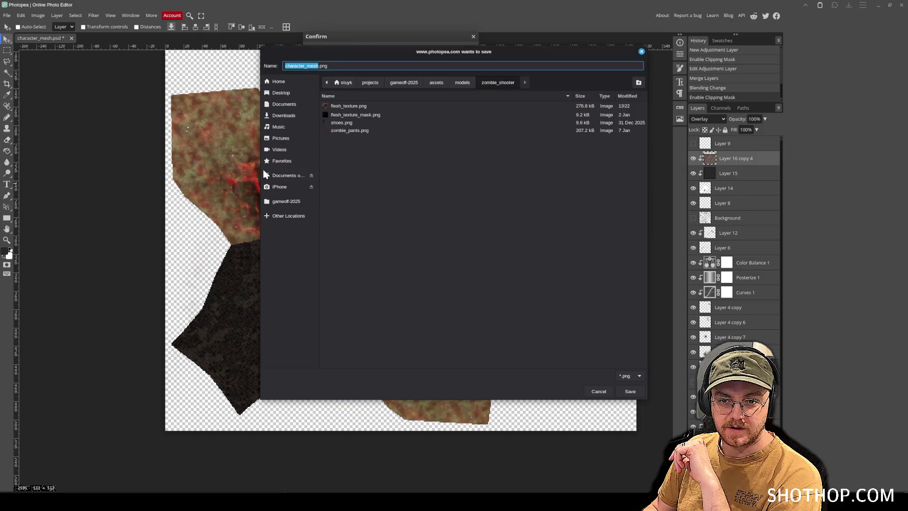
pyautogui.doubleClick(350, 106)
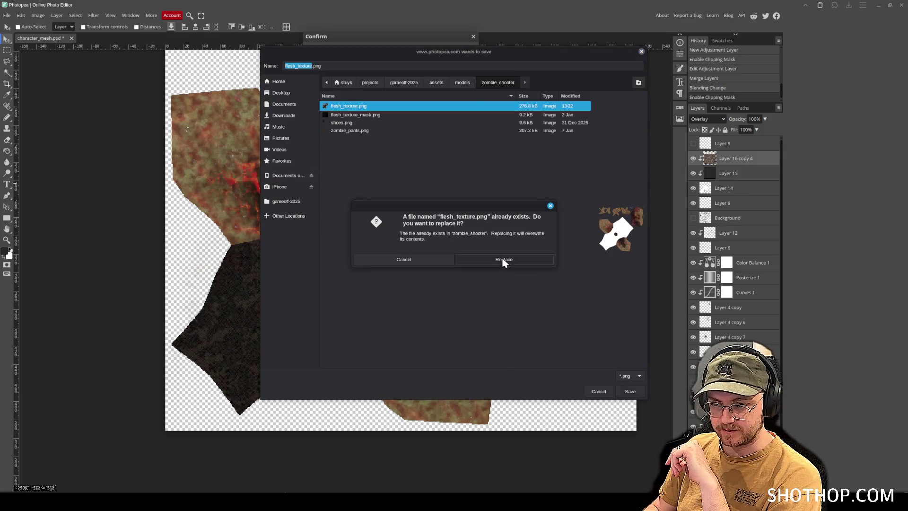
pyautogui.click(503, 260)
# - Switch to Blender and orbit to see the zombie wearing the dark vest
pyautogui.hotkey('alt', 'Tab')
pyautogui.moveTo(391, 200)
pyautogui.mouseDown()
pyautogui.moveTo(377, 173)
pyautogui.moveTo(459, 150)
pyautogui.mouseUp()
pyautogui.moveTo(562, 116); pyautogui.dragTo(662, 85)
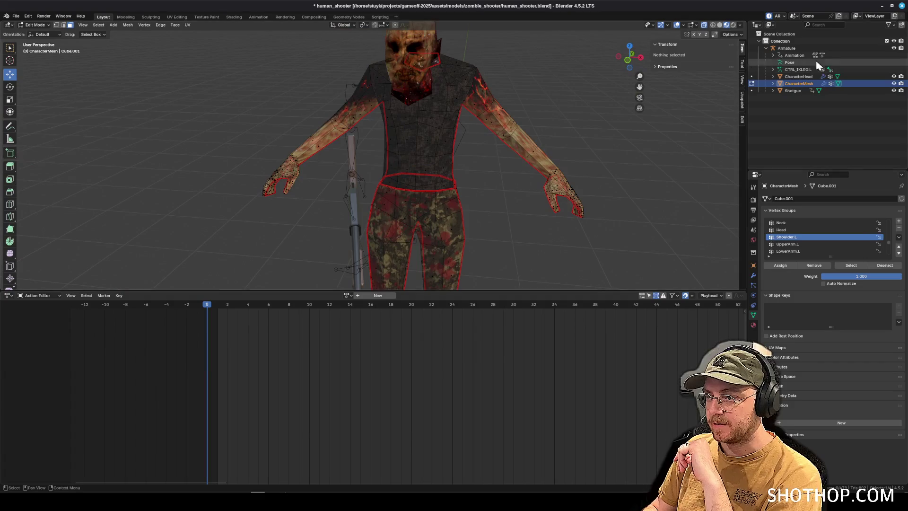
# - Minimize Blender to bring Photopea's character_mesh.psd back into view
pyautogui.click(881, 6)
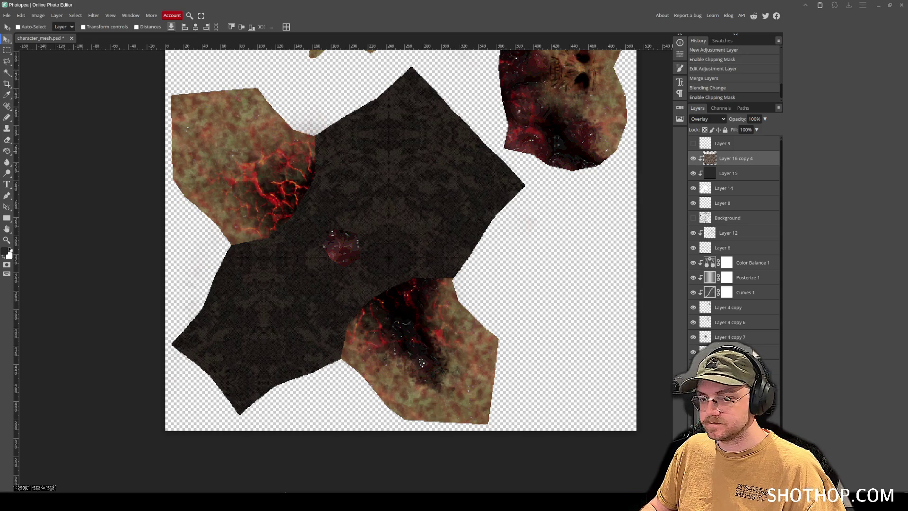
# - Check Layer 4 copy 6 and Layer 14 visibility, then turn on the Background wireframe layer
pyautogui.click(694, 322)
pyautogui.click(694, 323)
pyautogui.click(694, 189)
pyautogui.click(693, 189)
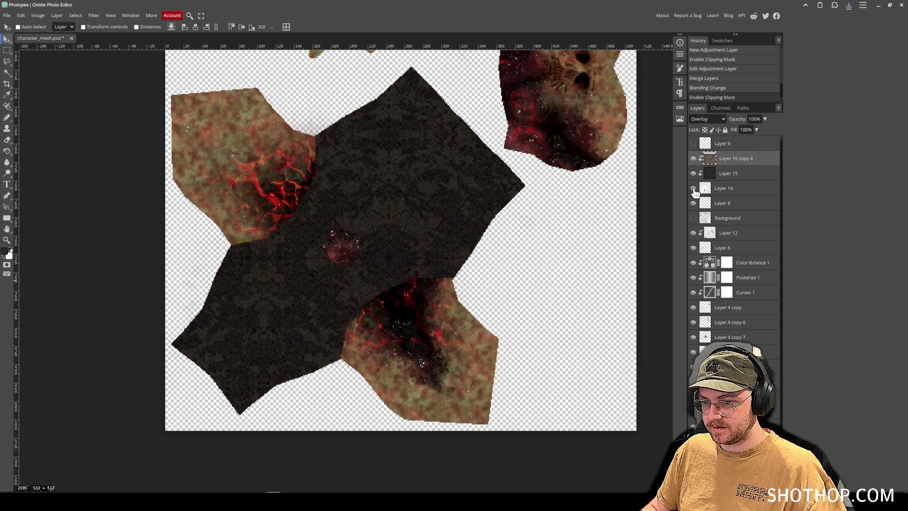
pyautogui.scroll(-2, 694, 294)
pyautogui.scroll(2, 694, 248)
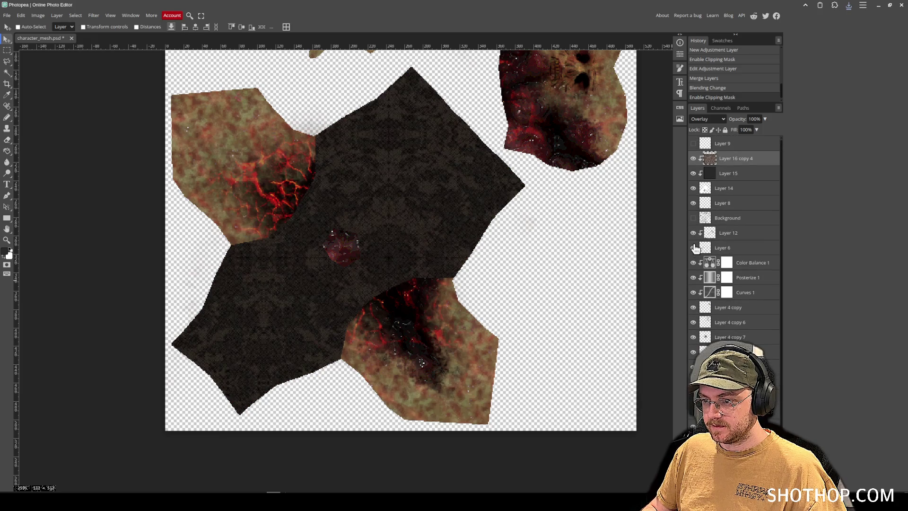
pyautogui.click(693, 218)
# - Add a new layer above Layer 9 and drag the Background wireframe layer to the top
pyautogui.click(737, 145)
pyautogui.hotkey('ctrl', 'shift', 'n')
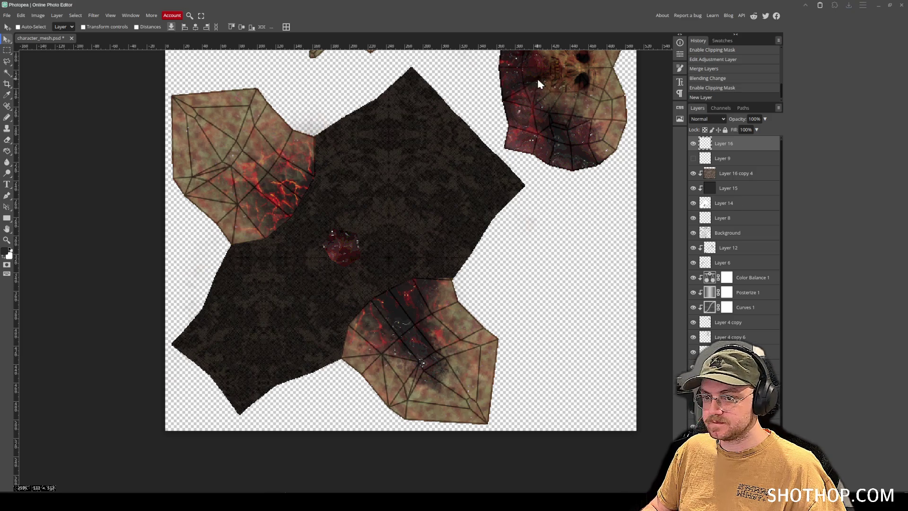
pyautogui.click(727, 233)
pyautogui.moveTo(727, 234); pyautogui.dragTo(731, 141)
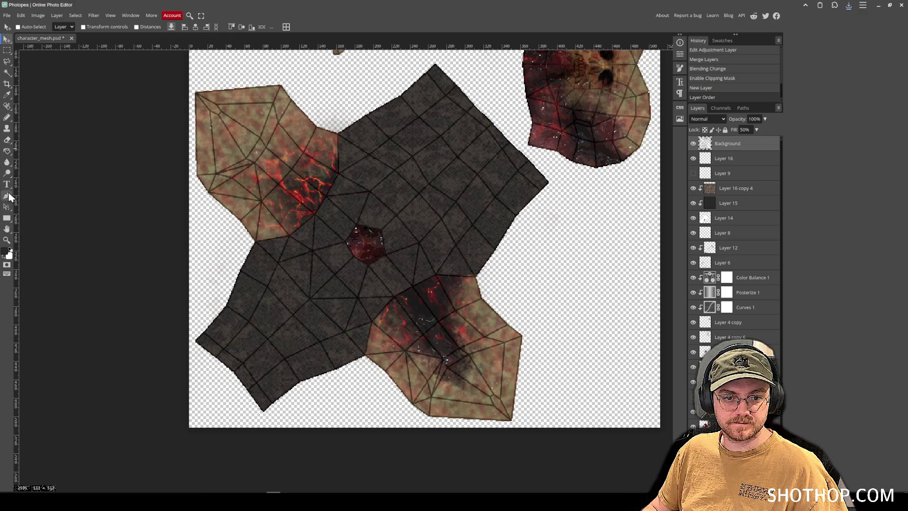
# - Switch to the Pen tool and bring the torso fabric area into view
pyautogui.click(7, 195)
pyautogui.scroll(5, 378, 263)
pyautogui.moveTo(525, 213)
pyautogui.mouseDown()
pyautogui.moveTo(483, 241)
pyautogui.moveTo(476, 298)
pyautogui.mouseUp()
pyautogui.moveTo(313, 197); pyautogui.dragTo(292, 260)
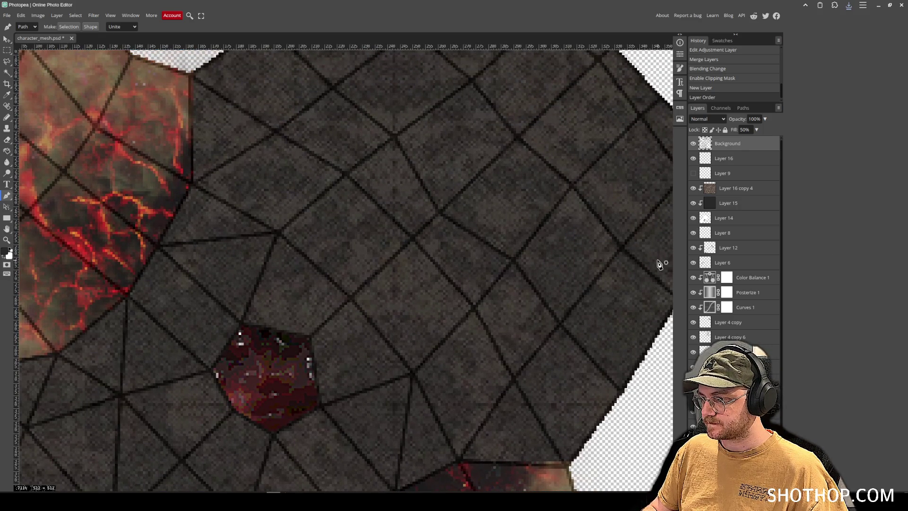
pyautogui.scroll(-3, 339, 257)
pyautogui.moveTo(339, 257)
pyautogui.mouseDown()
pyautogui.moveTo(348, 270)
pyautogui.moveTo(293, 336)
pyautogui.mouseUp()
pyautogui.scroll(3, 310, 137)
pyautogui.scroll(-3, 375, 132)
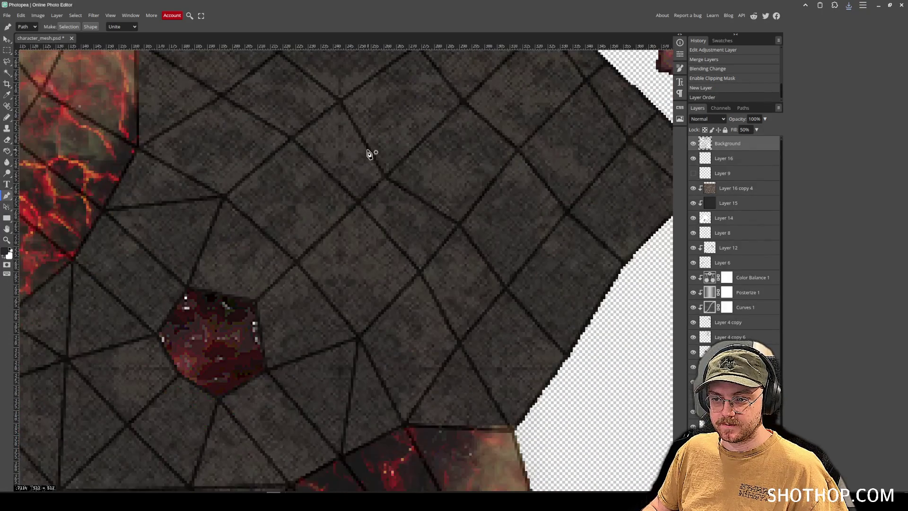
pyautogui.scroll(3, 369, 152)
# - Place path points down the mesh seam from the torso's top edge to its lower edge
pyautogui.click(305, 62)
pyautogui.click(359, 122)
pyautogui.click(417, 172)
pyautogui.click(463, 232)
pyautogui.click(519, 281)
pyautogui.click(570, 340)
pyautogui.click(628, 397)
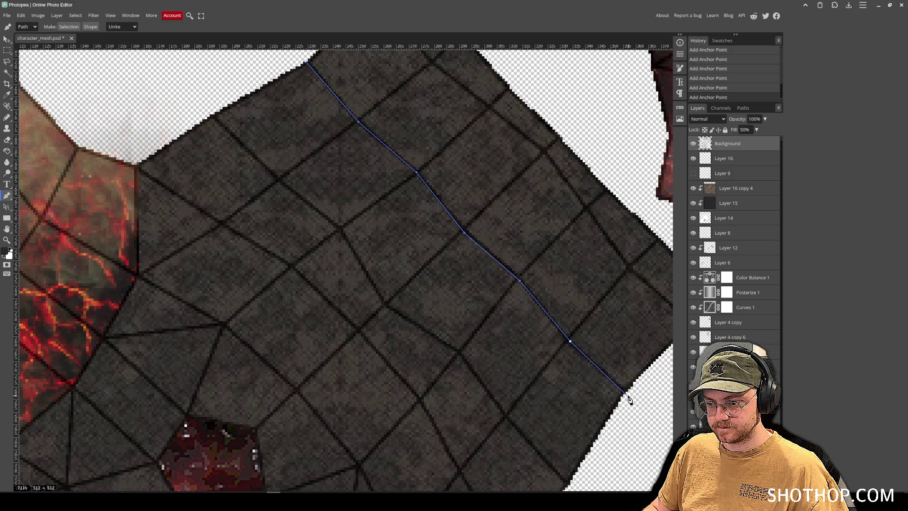
pyautogui.scroll(-2, 574, 411)
pyautogui.scroll(-5, 492, 438)
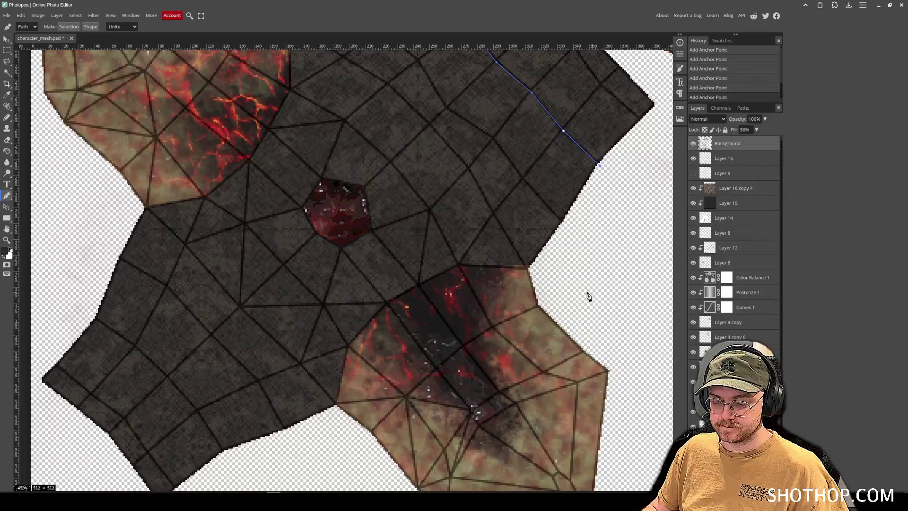
# - Continue the outline across the vest's bottom and up the left side back to the start
pyautogui.click(544, 275)
pyautogui.click(364, 383)
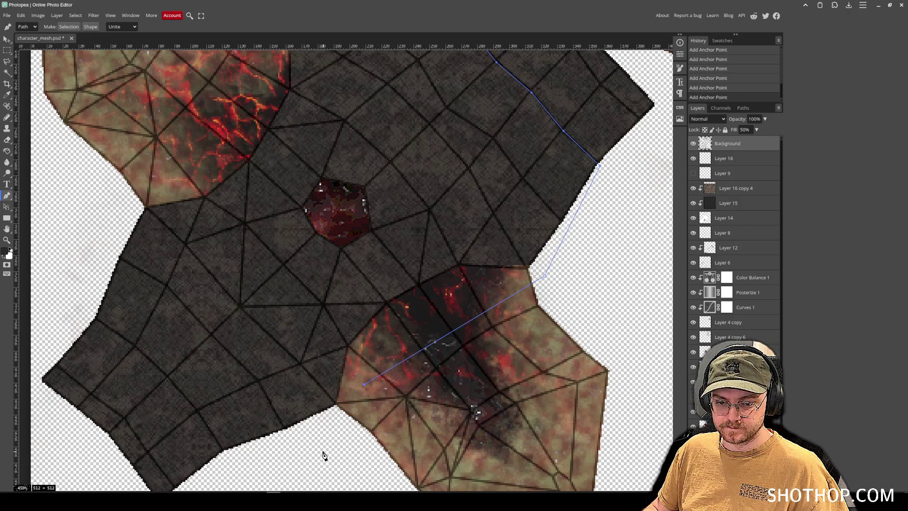
pyautogui.click(223, 452)
pyautogui.click(196, 413)
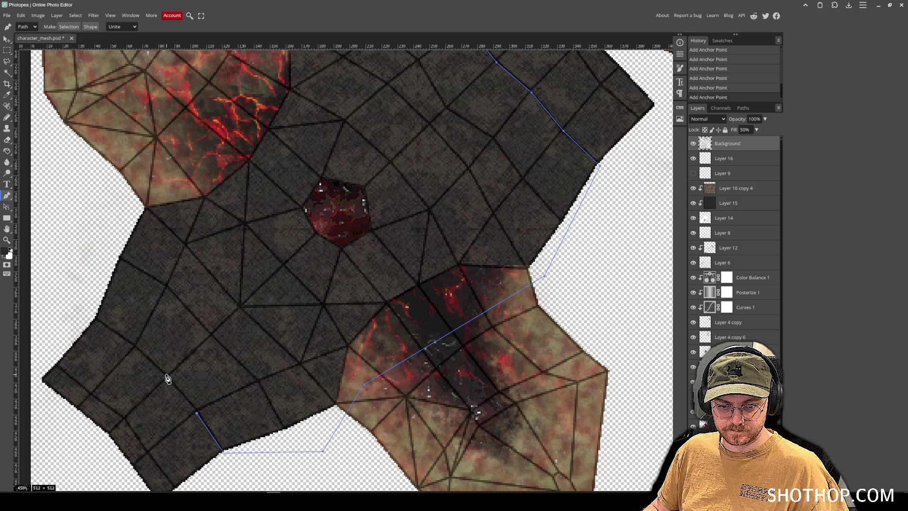
pyautogui.click(167, 377)
pyautogui.click(136, 347)
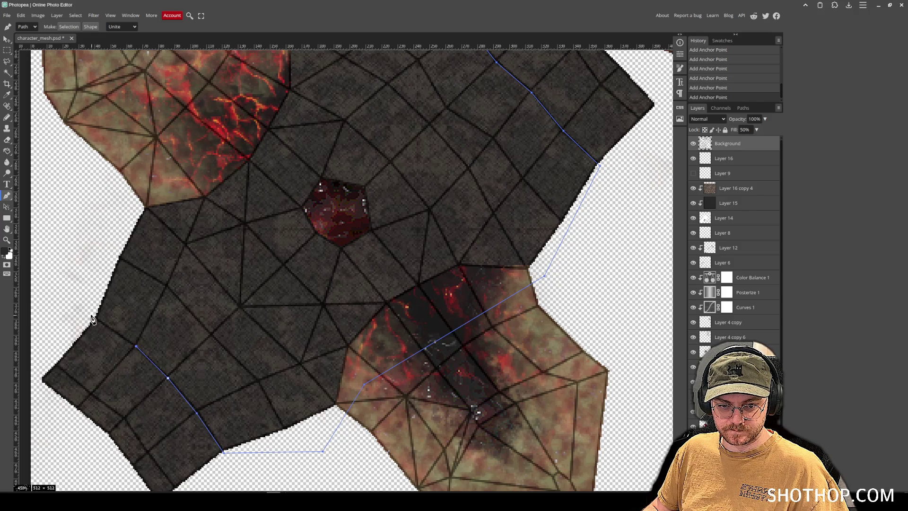
pyautogui.click(104, 207)
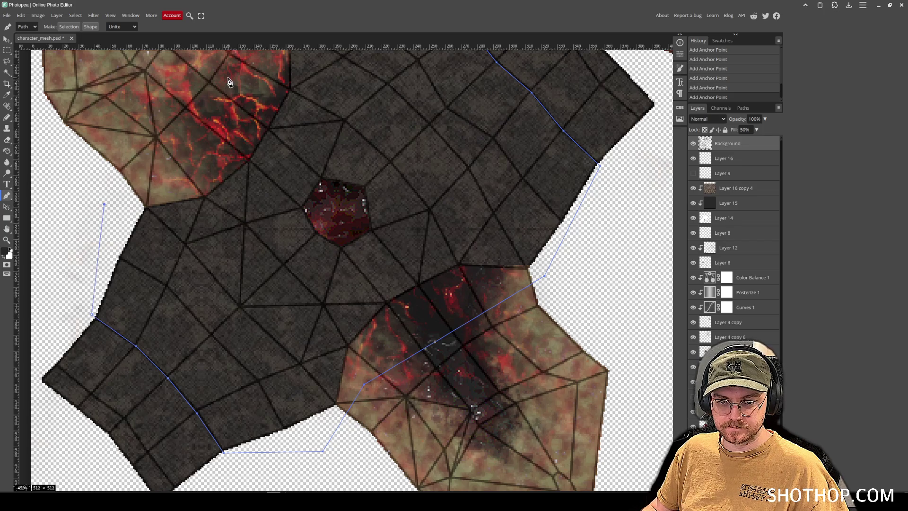
pyautogui.moveTo(229, 85); pyautogui.dragTo(200, 222)
pyautogui.click(227, 178)
pyautogui.click(283, 109)
pyautogui.click(349, 71)
# - Convert the closed pen path into an active selection
pyautogui.rightClick(372, 66)
pyautogui.click(400, 101)
pyautogui.click(83, 105)
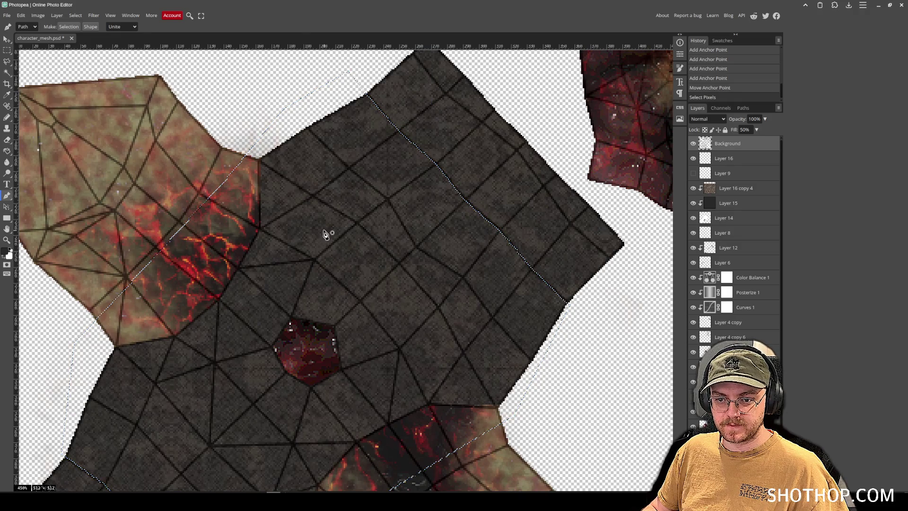
# - Fill the traced vest selection with flat dark grey on a new layer above Layer 16 copy 4
pyautogui.click(7, 151)
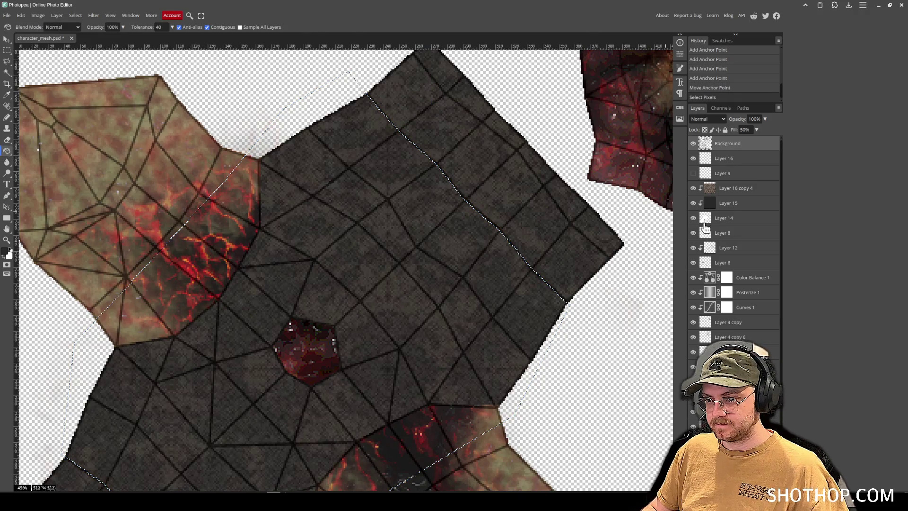
pyautogui.click(740, 192)
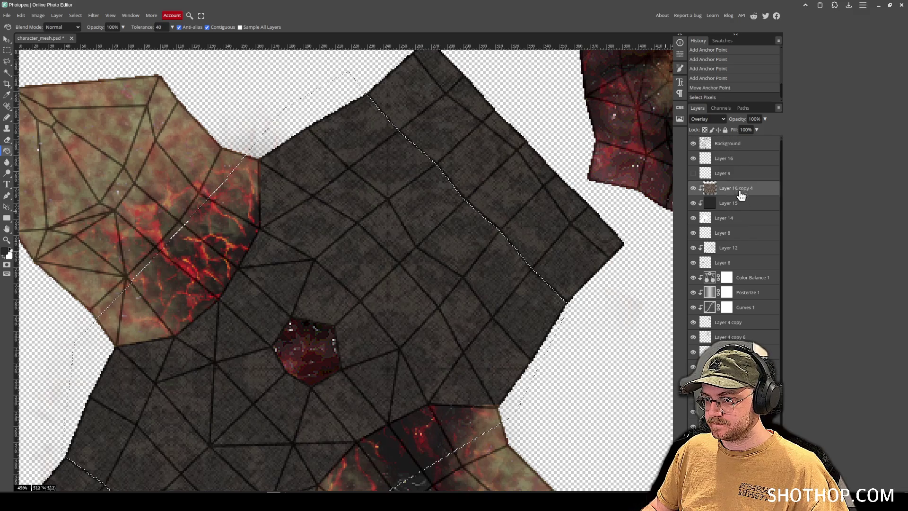
pyautogui.hotkey('ctrl', 'shift', 'n')
pyautogui.click(351, 297)
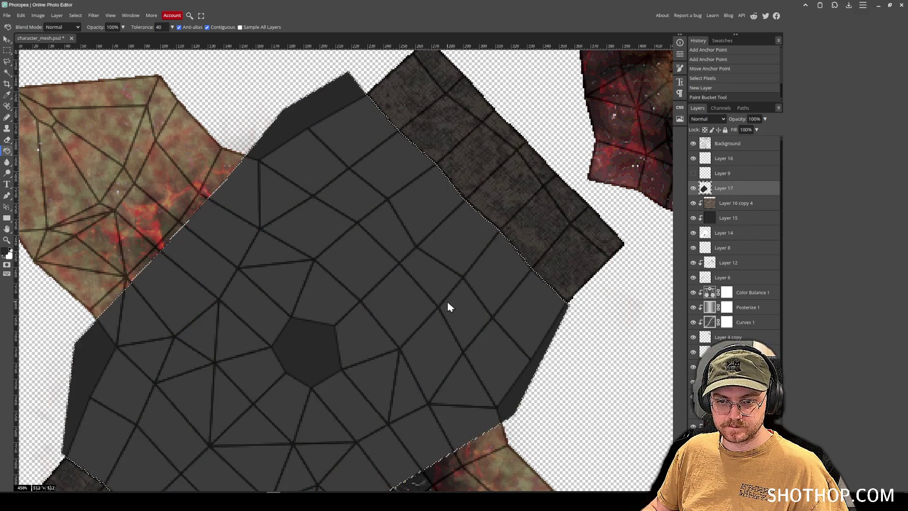
pyautogui.hotkey('ctrl', 'd')
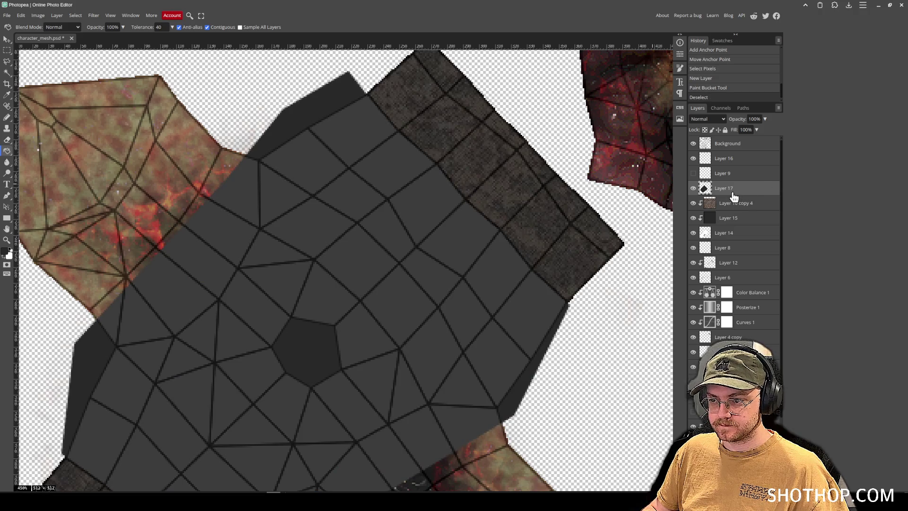
pyautogui.scroll(-1, 691, 230)
pyautogui.scroll(1, 692, 231)
# - Trim Layer 17's grey by deleting everything outside Layer 14's pixels
pyautogui.rightClick(716, 225)
pyautogui.click(736, 242)
pyautogui.click(751, 182)
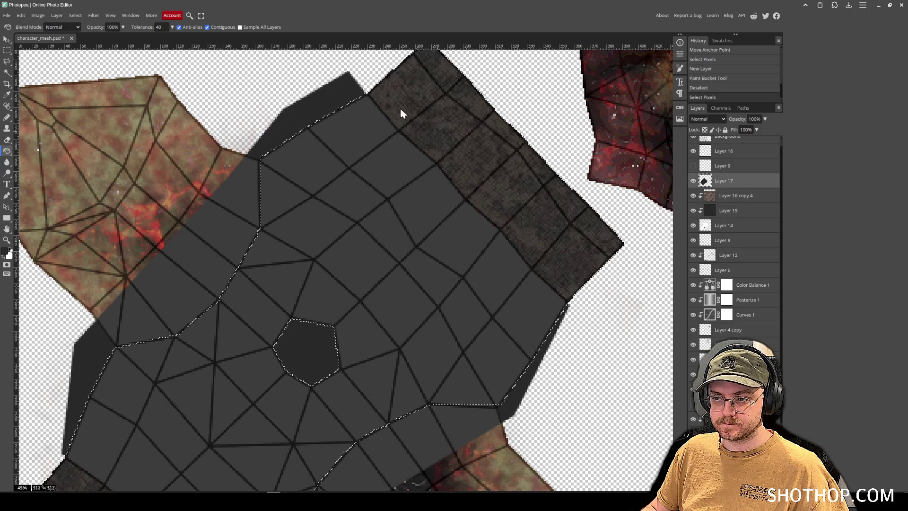
pyautogui.click(75, 15)
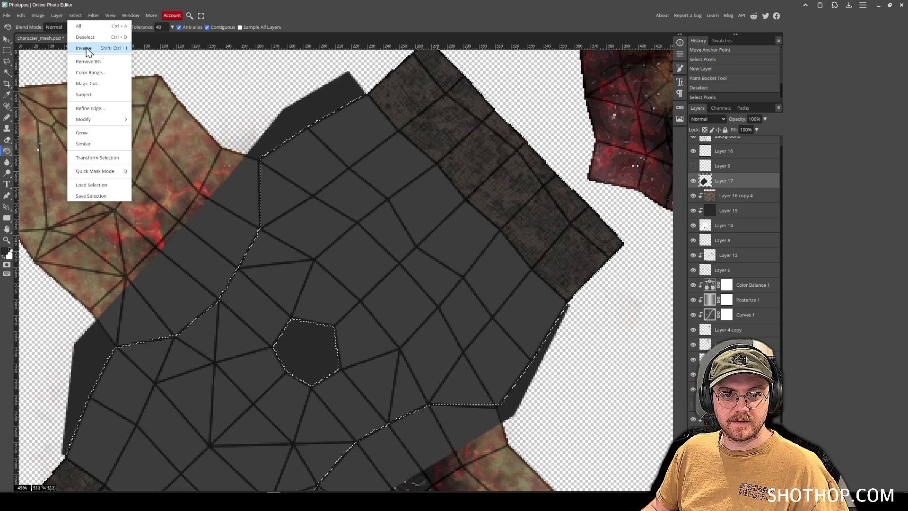
pyautogui.click(86, 48)
pyautogui.press('Delete')
pyautogui.hotkey('ctrl', 'd')
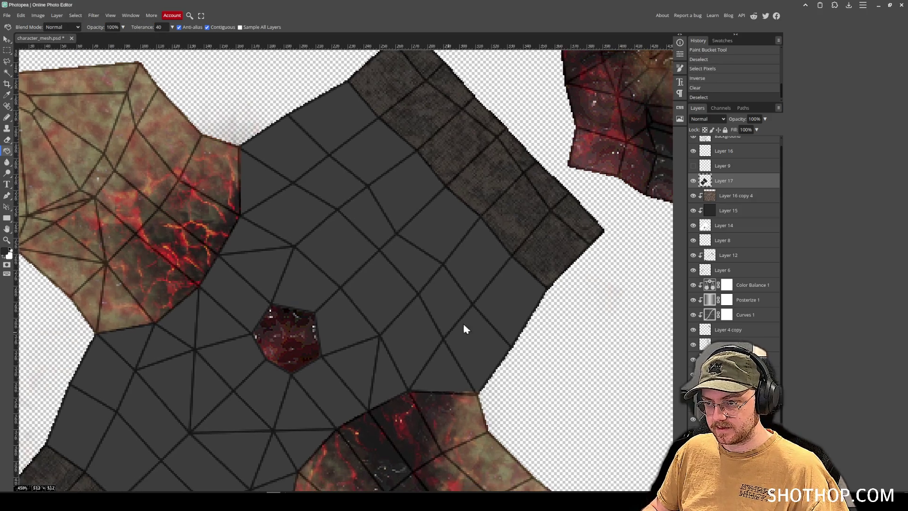
pyautogui.scroll(1, 745, 216)
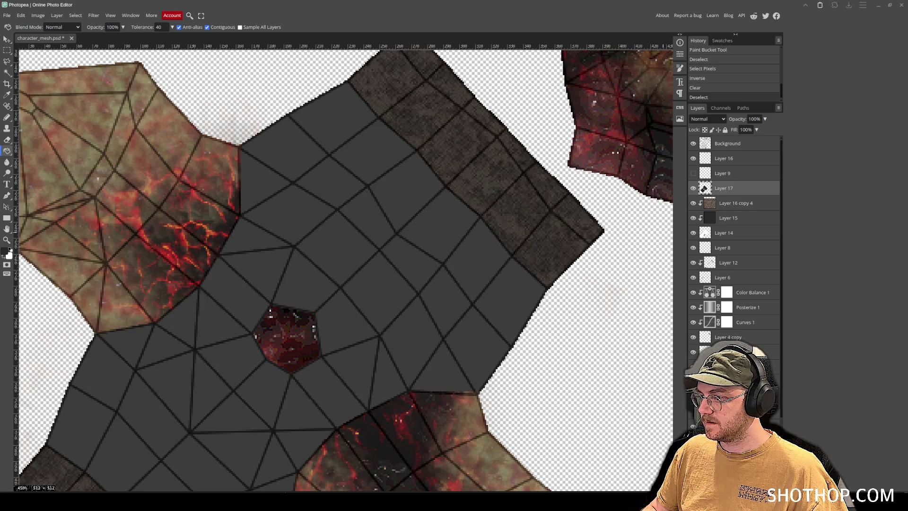
pyautogui.scroll(-3, 260, 255)
pyautogui.hscroll(-3, 260, 255)
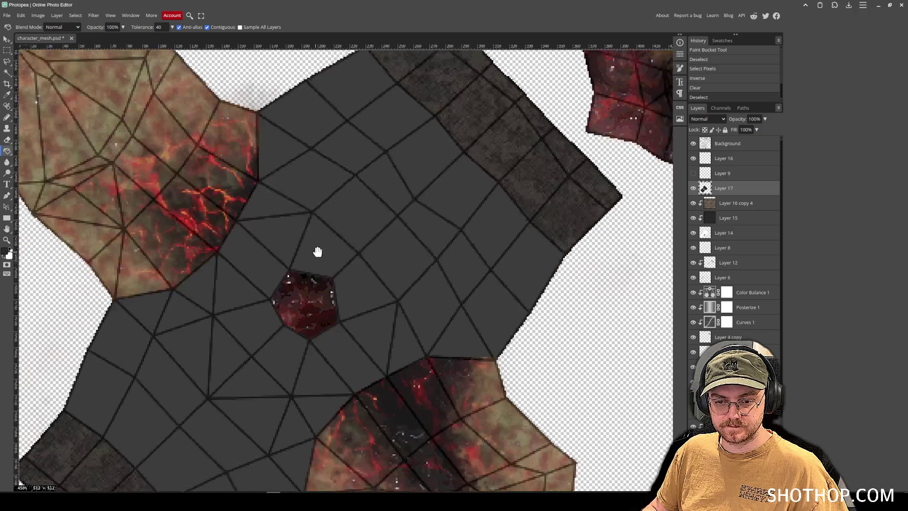
pyautogui.click(7, 195)
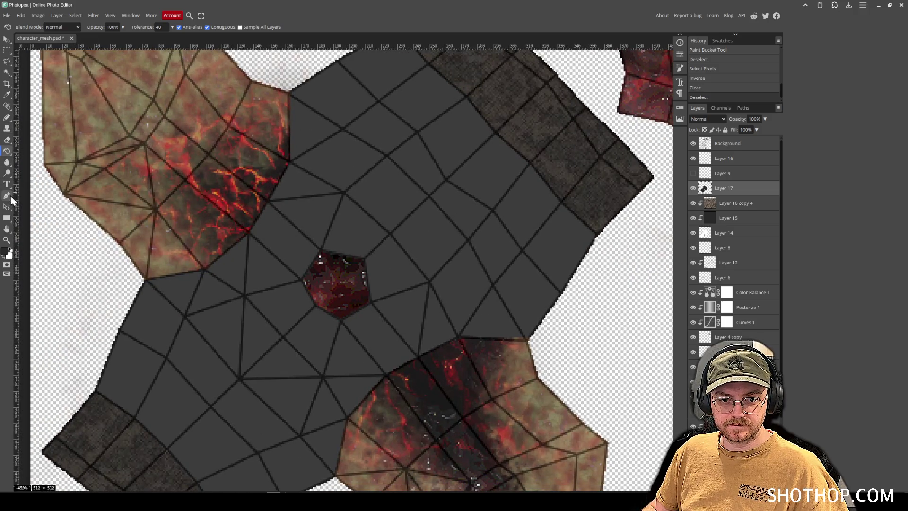
# - Erase a round hole in the grey around the central neck pentagon with an enlarged eraser
pyautogui.press('e')
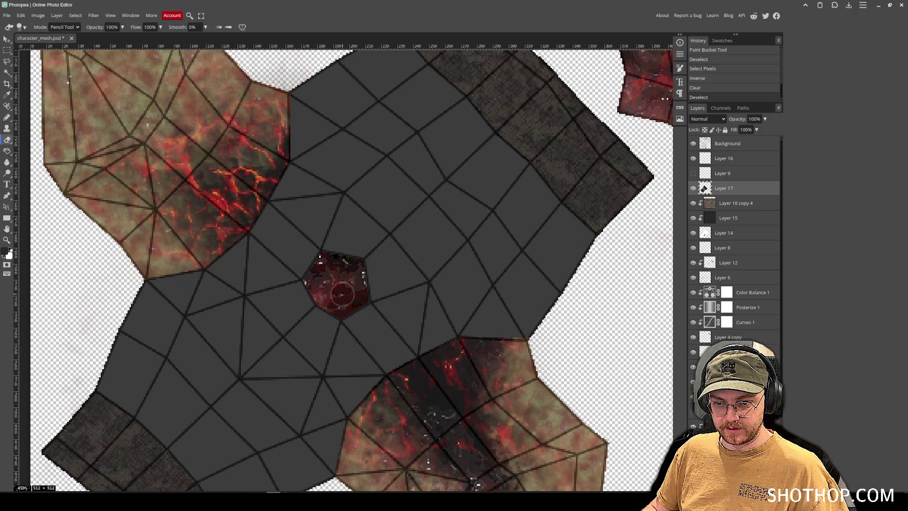
pyautogui.press(']')
pyautogui.press(']')
pyautogui.press(']')
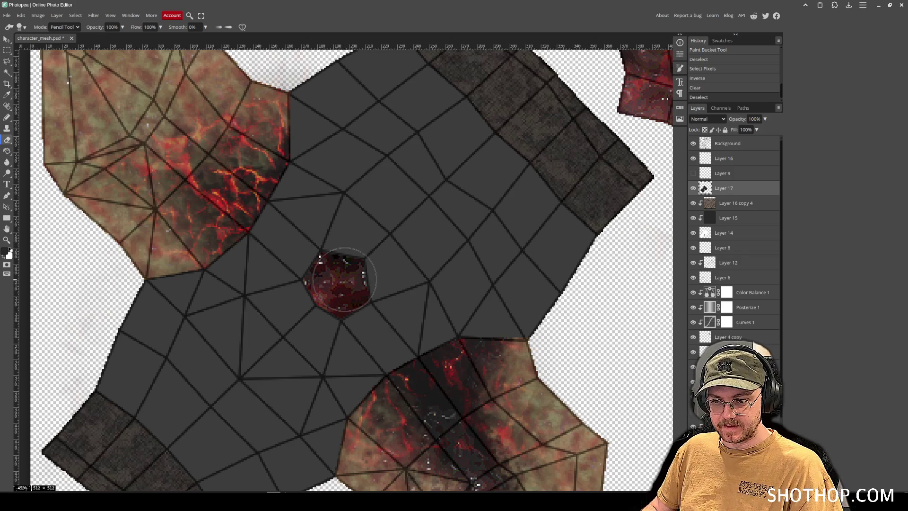
pyautogui.press(']')
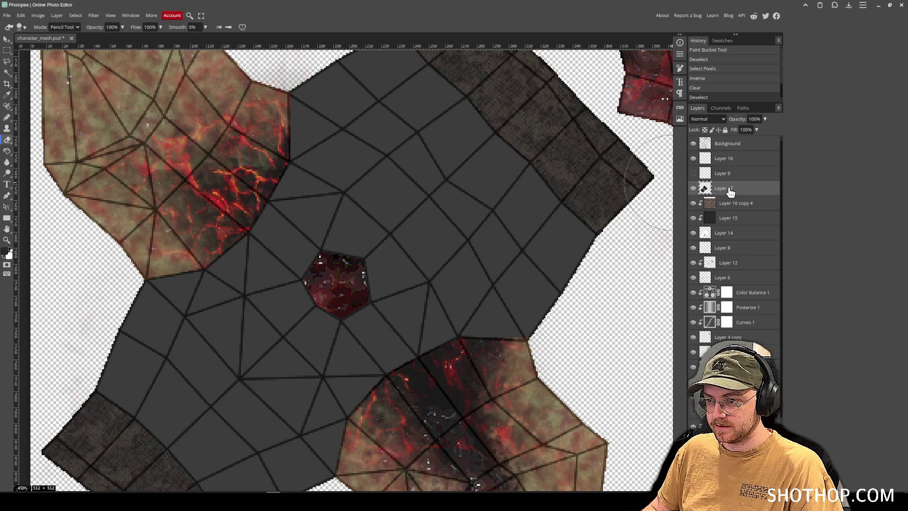
pyautogui.press(']')
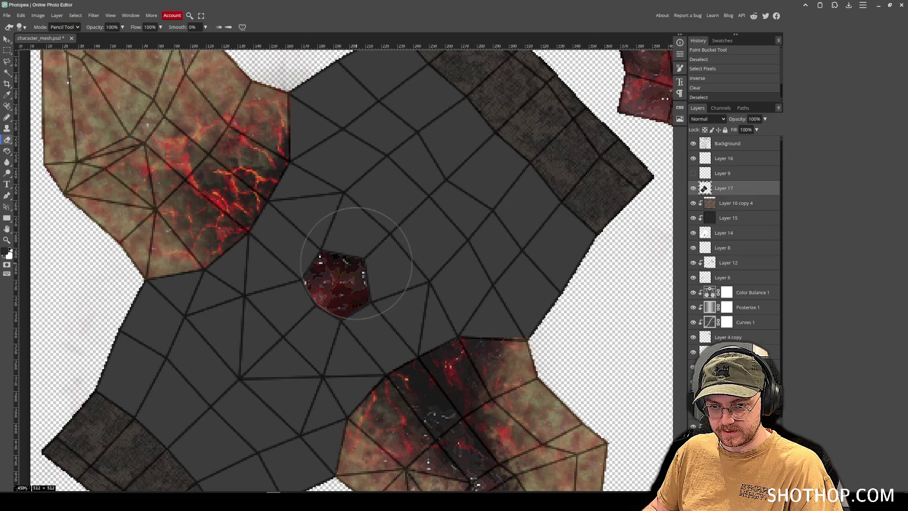
pyautogui.press('[')
pyautogui.press('[')
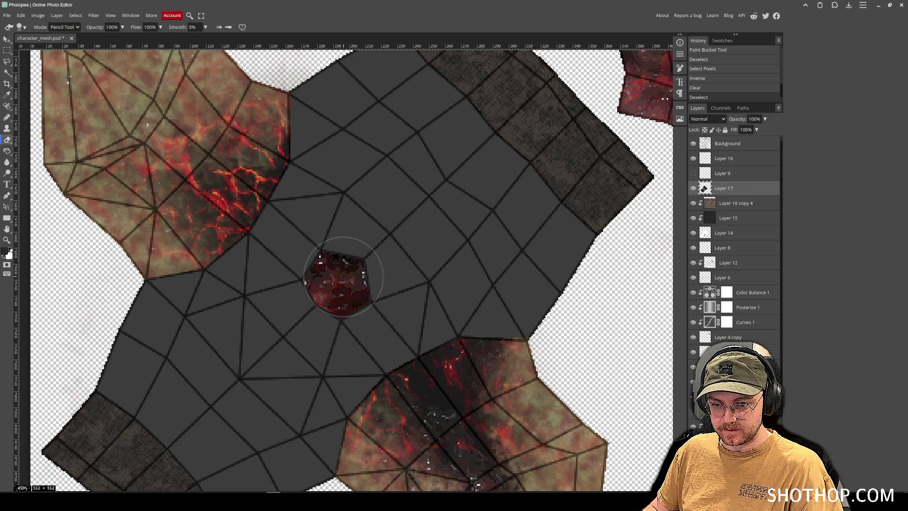
pyautogui.moveTo(334, 274); pyautogui.dragTo(340, 274)
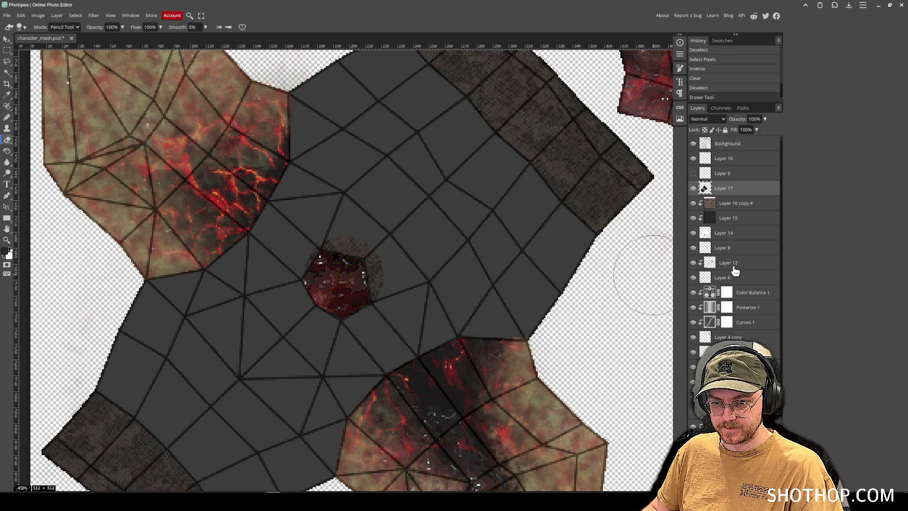
# - Hide the wireframe Background layer and export the texture as PNG, overwriting flesh_texture.png
pyautogui.click(693, 143)
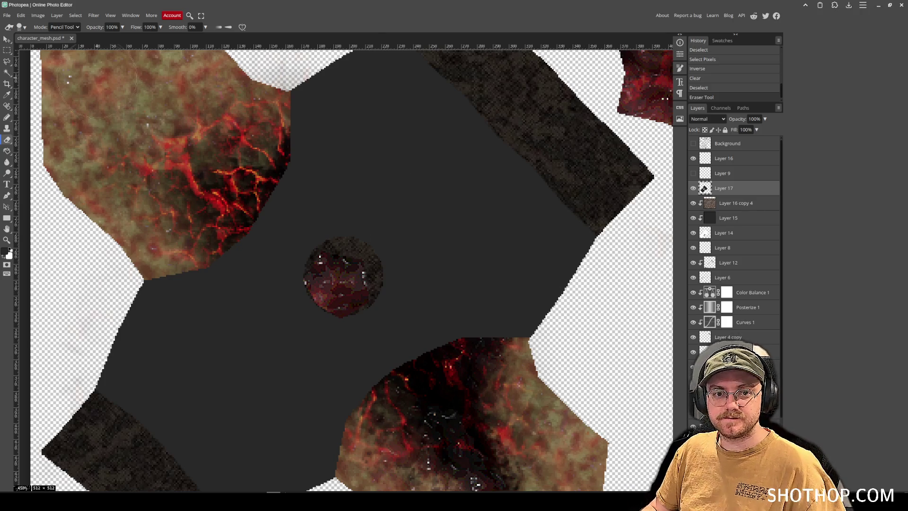
pyautogui.click(7, 16)
pyautogui.moveTo(32, 126)
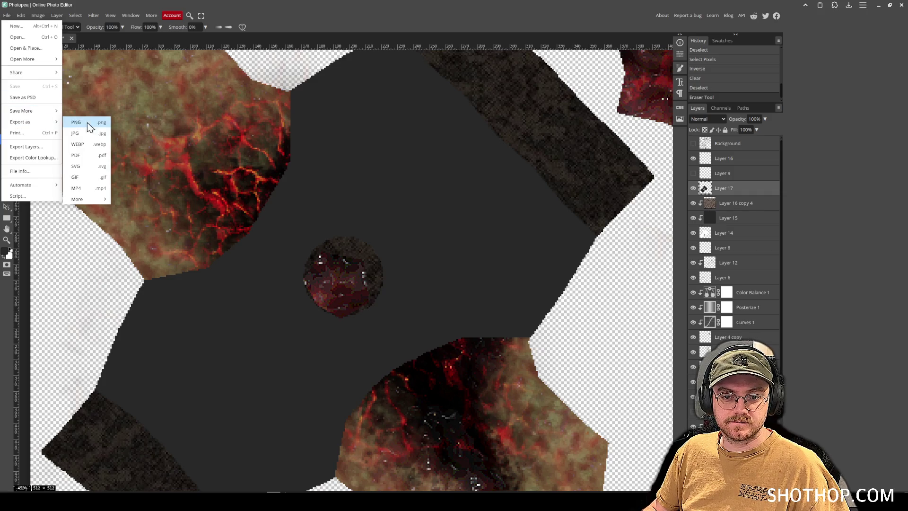
pyautogui.click(129, 124)
pyautogui.click(265, 166)
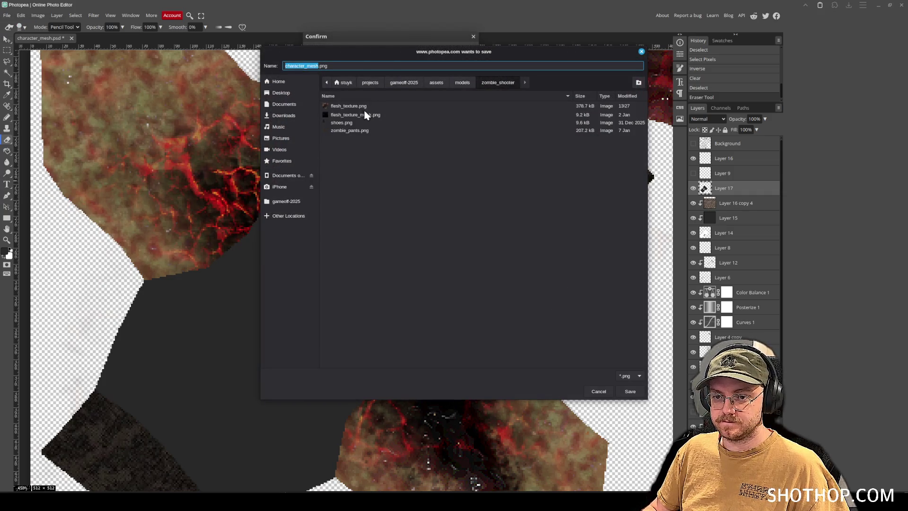
pyautogui.click(349, 105)
pyautogui.press('Return')
pyautogui.click(485, 254)
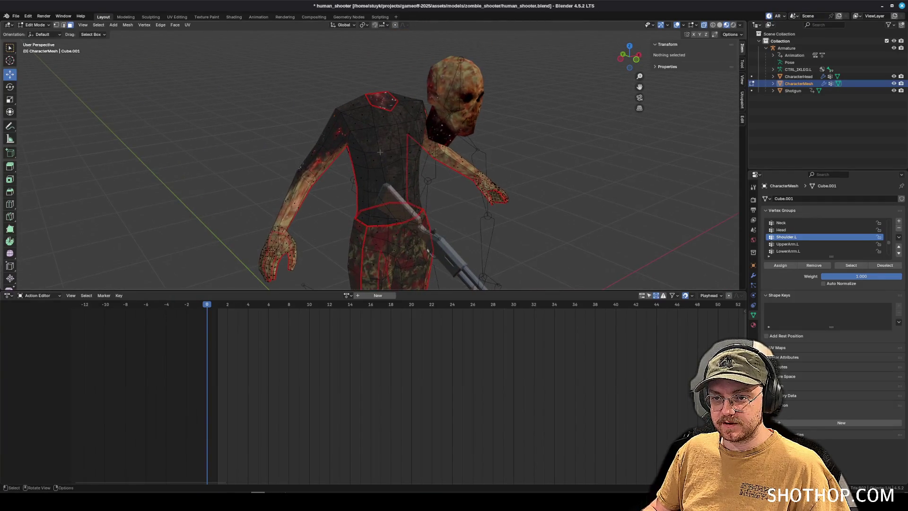
# - Inspect the textured zombie in Blender without X-ray or armature, then return to Photopea and dismiss the ad-blocker notice
pyautogui.scroll(3, 378, 156)
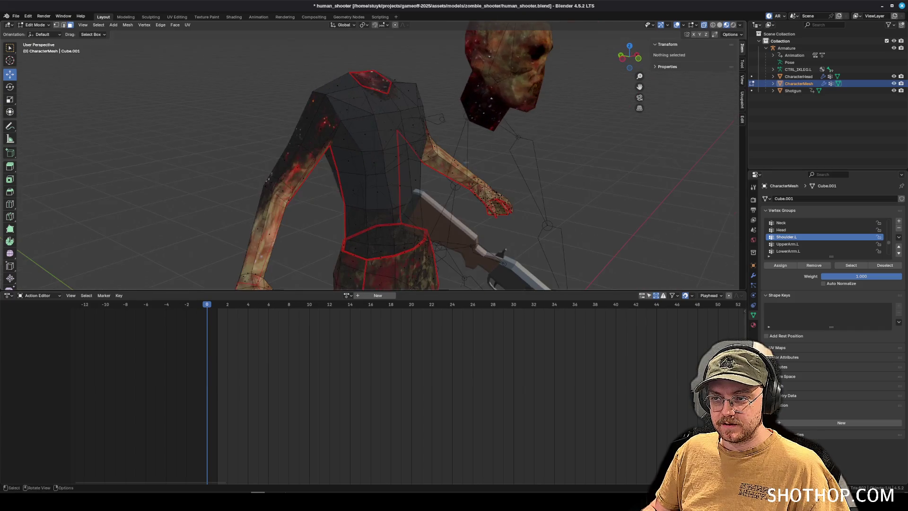
pyautogui.hotkey('alt', 'z')
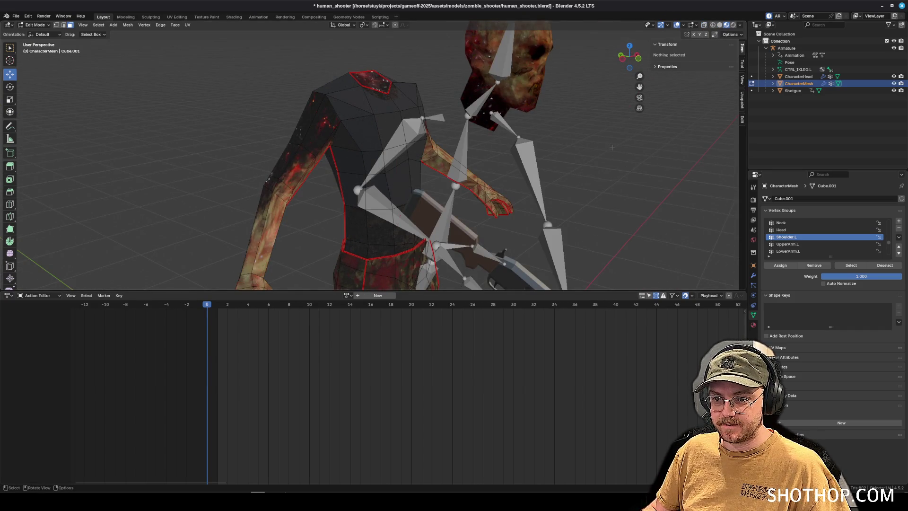
pyautogui.click(894, 48)
pyautogui.moveTo(568, 137)
pyautogui.mouseDown()
pyautogui.moveTo(538, 118)
pyautogui.moveTo(377, 148)
pyautogui.mouseUp()
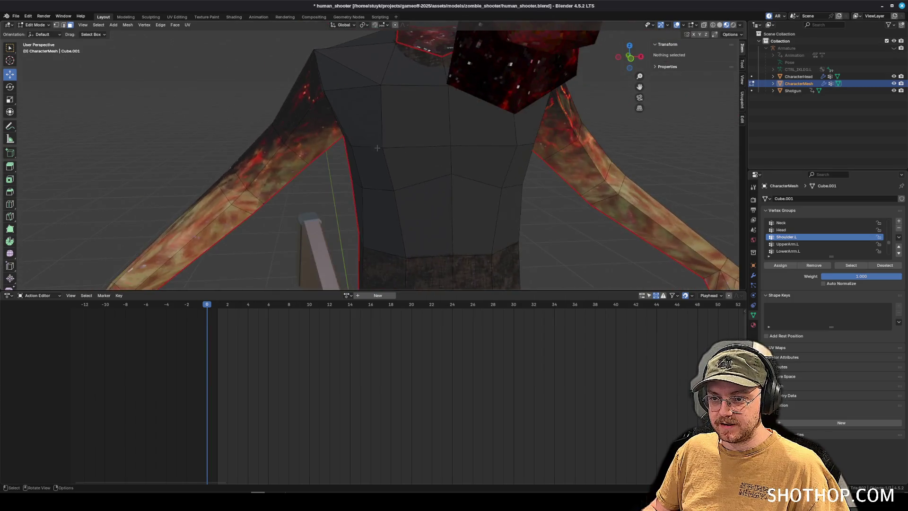
pyautogui.scroll(-4, 378, 148)
pyautogui.hotkey('alt', 'Tab')
pyautogui.click(407, 74)
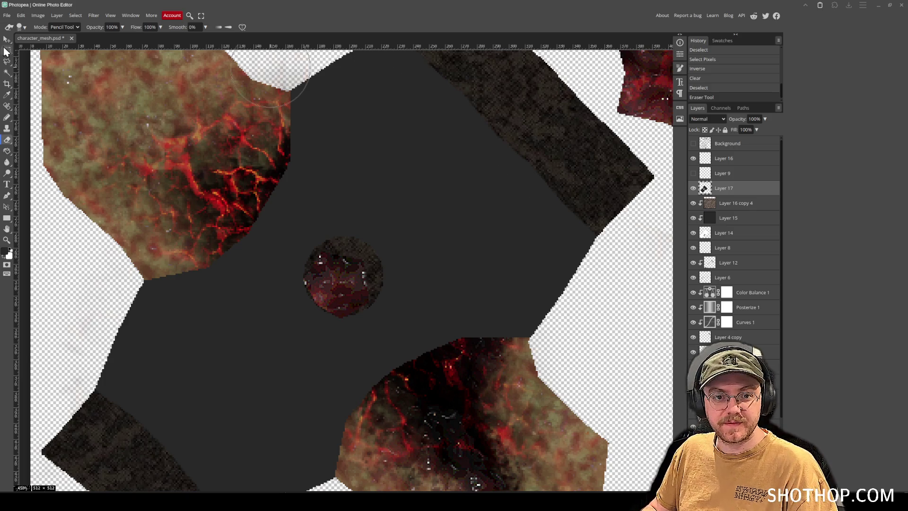
# - Paste the vest image above Layer 17 and clip it to that torso layer
pyautogui.press('v')
pyautogui.click(740, 145)
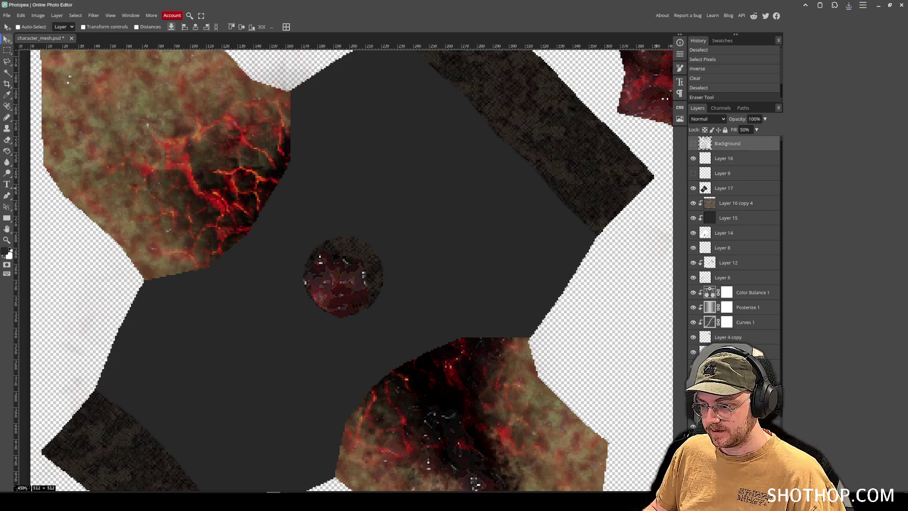
pyautogui.hotkey('ctrl', 'shift', 'n')
pyautogui.click(751, 208)
pyautogui.rightClick(739, 204)
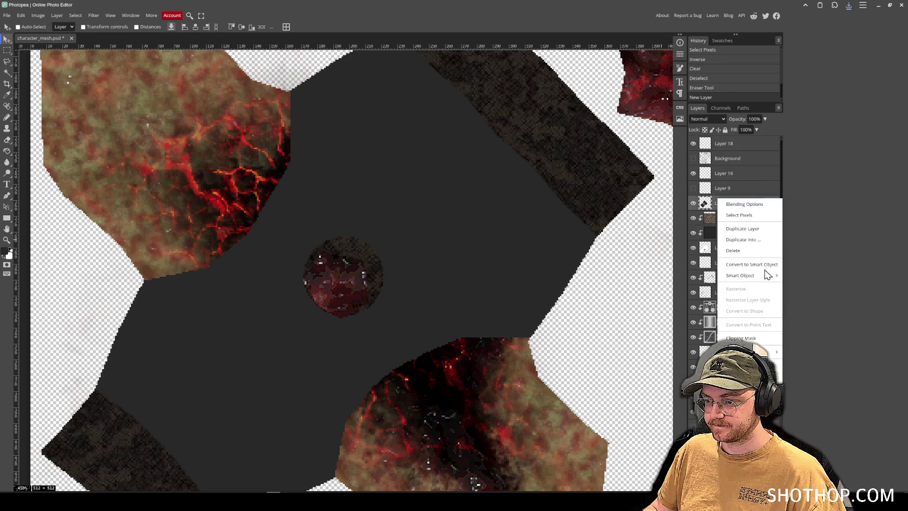
pyautogui.press('Escape')
pyautogui.hotkey('ctrl', 'v')
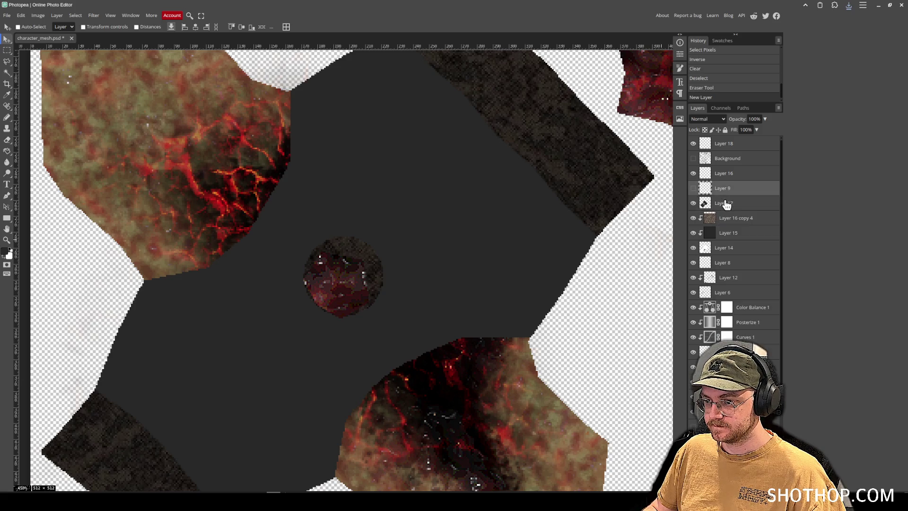
pyautogui.scroll(-5, 523, 277)
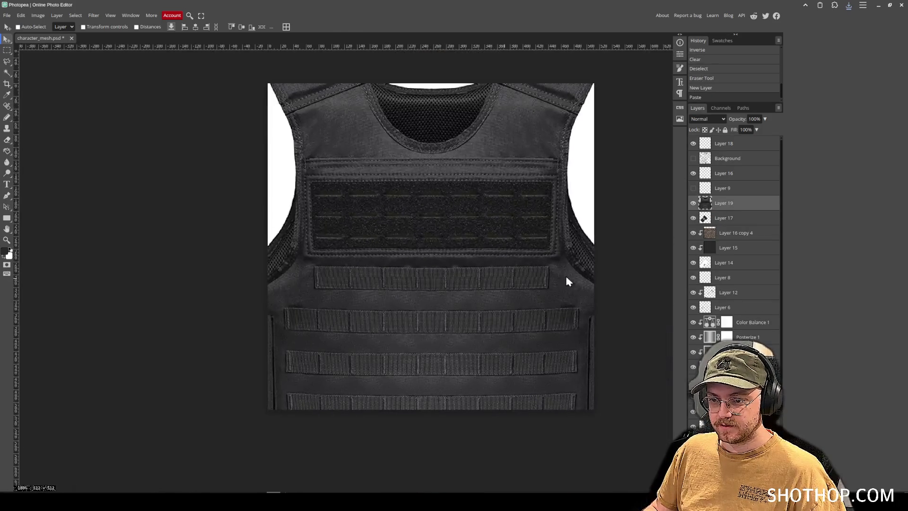
pyautogui.rightClick(733, 205)
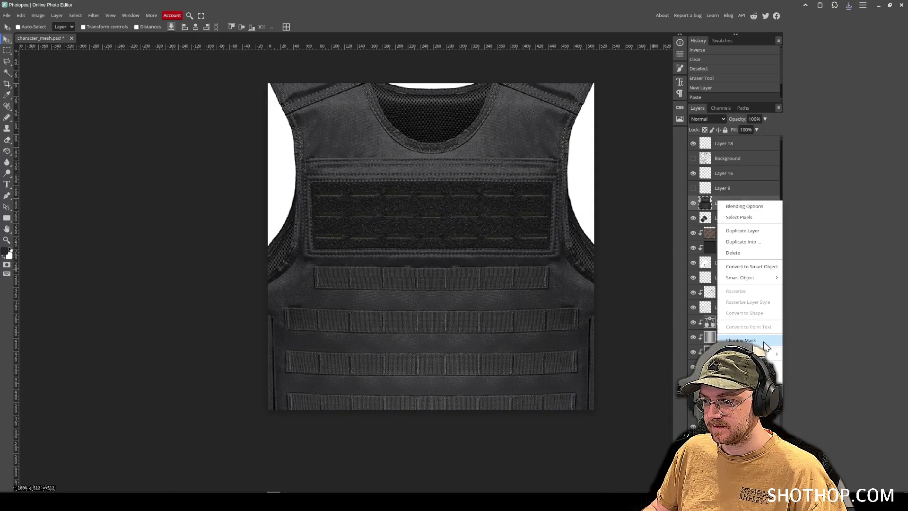
pyautogui.click(767, 340)
# - Free Transform the vest to roughly half size, rotated and positioned across the torso piece
pyautogui.click(21, 16)
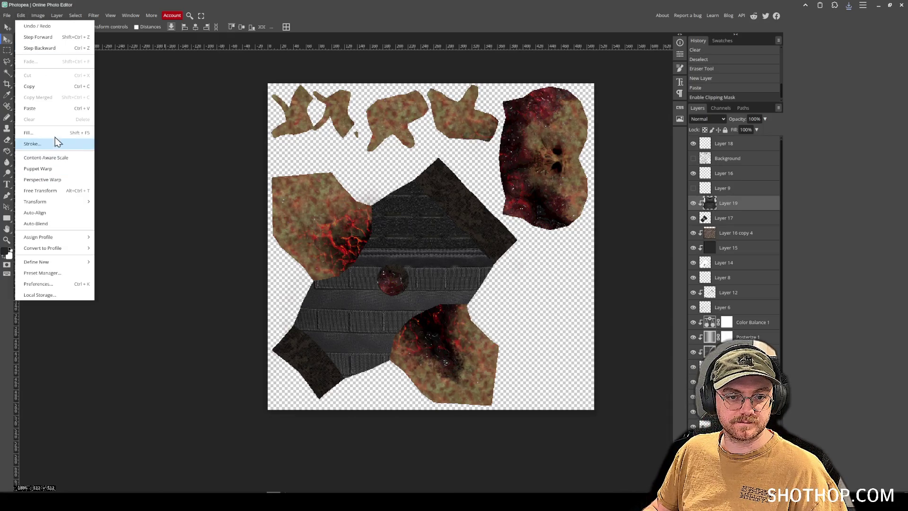
pyautogui.click(56, 191)
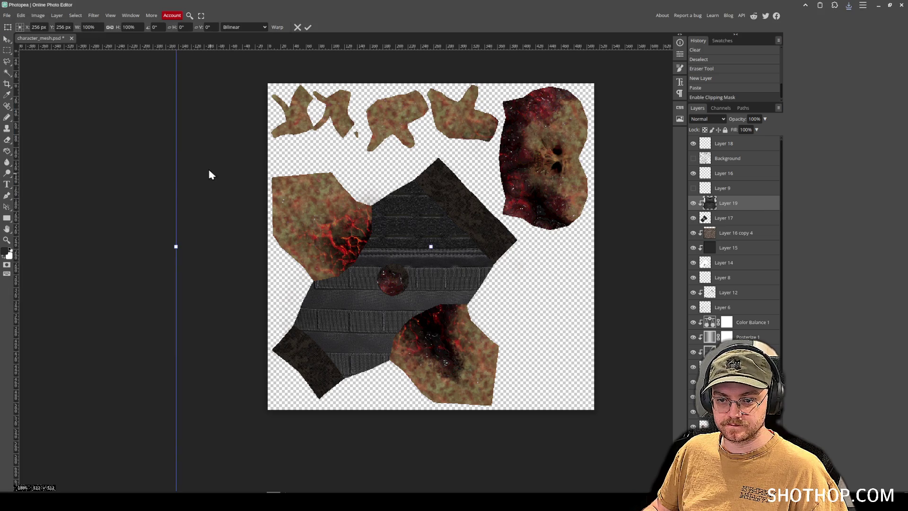
pyautogui.scroll(-3, 328, 217)
pyautogui.moveTo(500, 355)
pyautogui.mouseDown()
pyautogui.moveTo(418, 246)
pyautogui.moveTo(392, 246)
pyautogui.mouseUp()
pyautogui.scroll(4, 356, 271)
pyautogui.moveTo(531, 306)
pyautogui.mouseDown()
pyautogui.moveTo(543, 248)
pyautogui.moveTo(472, 56)
pyautogui.moveTo(355, 21)
pyautogui.mouseUp()
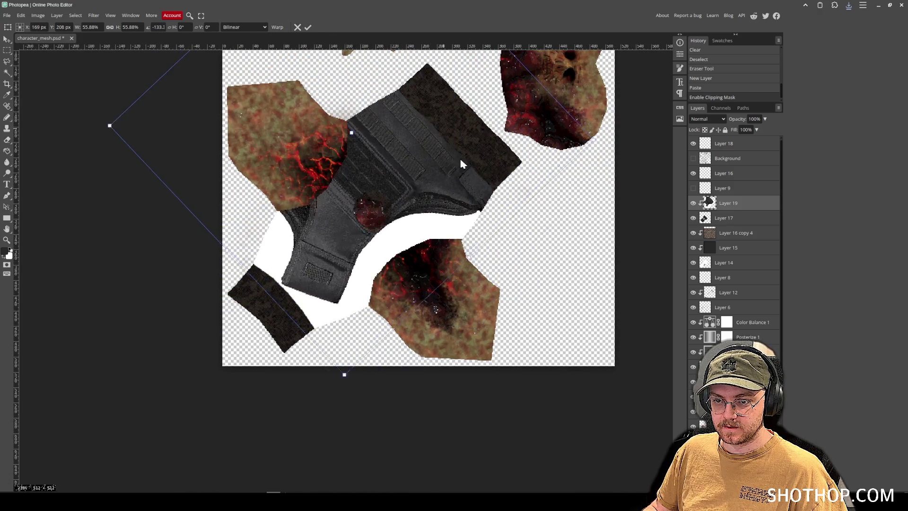
pyautogui.moveTo(462, 162); pyautogui.dragTo(504, 241)
pyautogui.moveTo(640, 209)
pyautogui.mouseDown()
pyautogui.moveTo(643, 220)
pyautogui.moveTo(442, 206)
pyautogui.moveTo(526, 183)
pyautogui.moveTo(557, 192)
pyautogui.mouseUp()
pyautogui.moveTo(466, 187); pyautogui.dragTo(462, 194)
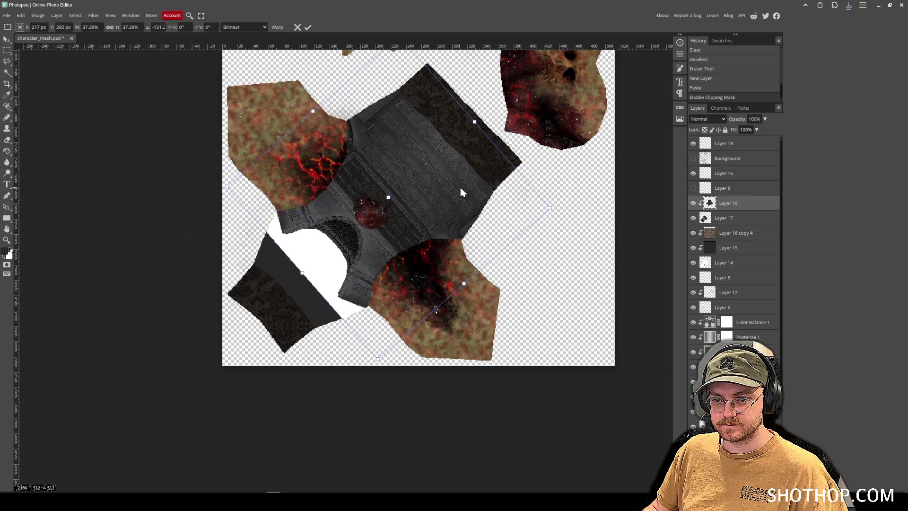
pyautogui.moveTo(552, 206); pyautogui.dragTo(527, 199)
pyautogui.press('Return')
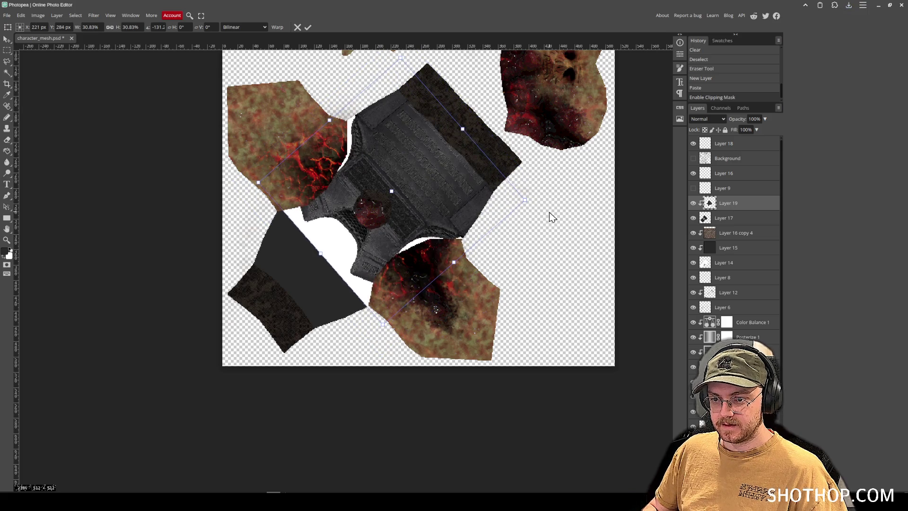
# - Magic Wand select the white area around the vest image
pyautogui.click(7, 72)
pyautogui.click(396, 265)
pyautogui.click(94, 16)
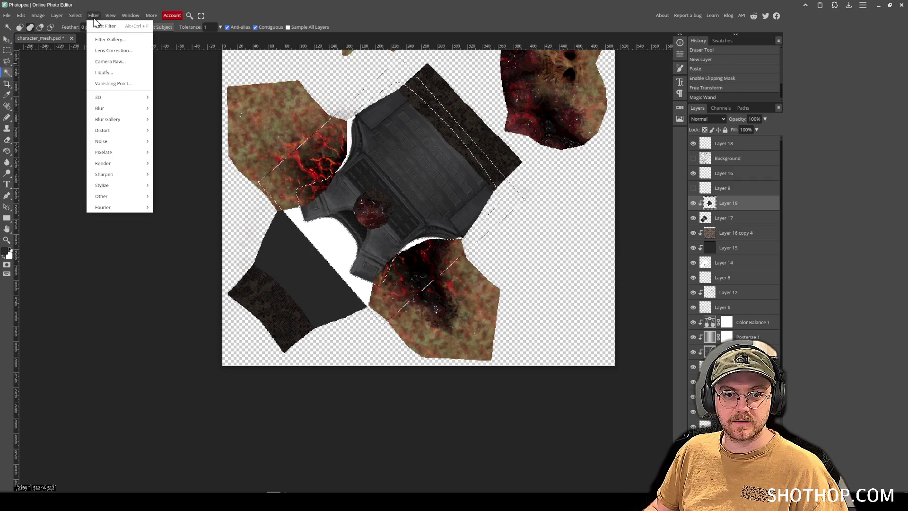
# - Expand the white selection by 1 px and delete the vest's white background
pyautogui.click(75, 15)
pyautogui.moveTo(109, 118)
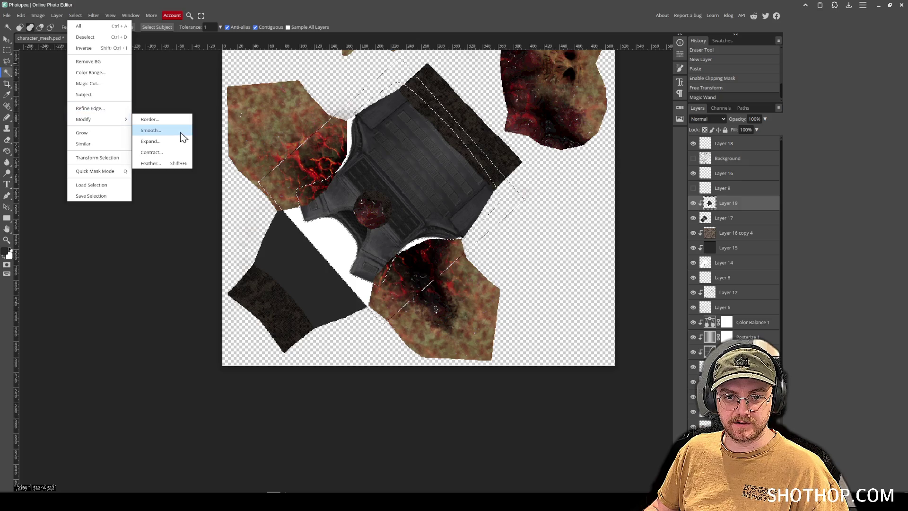
pyautogui.click(169, 141)
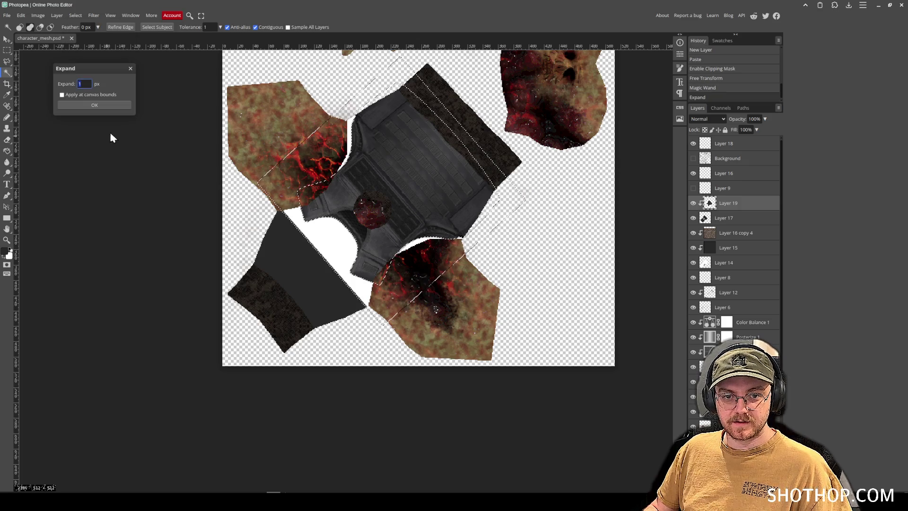
pyautogui.click(110, 107)
pyautogui.press('Delete')
pyautogui.hotkey('ctrl', 'd')
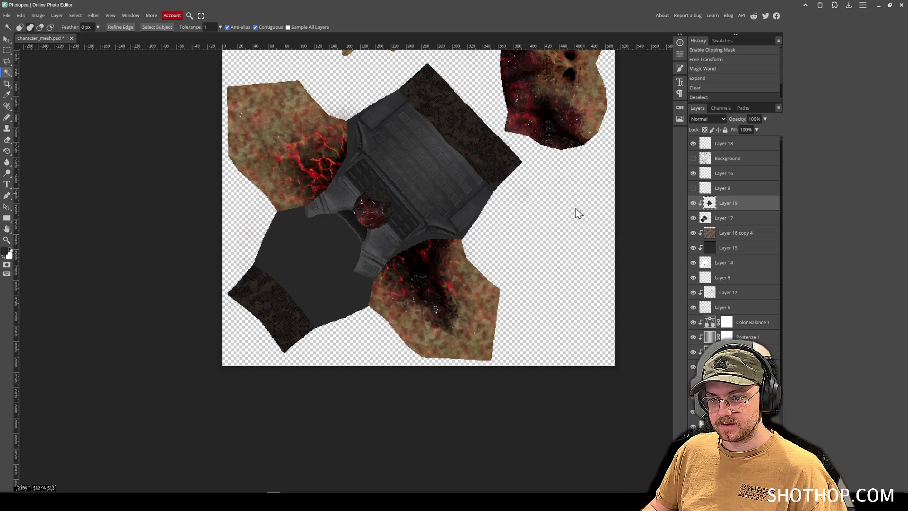
# - Set the vest layer's blend mode to Luminosity
pyautogui.click(706, 118)
pyautogui.click(721, 173)
pyautogui.press('Down')
pyautogui.press('Down')
pyautogui.press('Up')
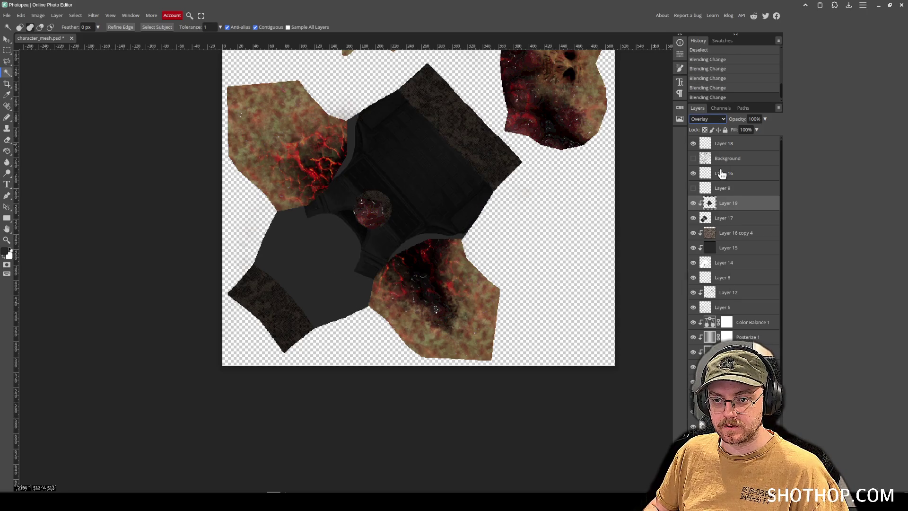
pyautogui.press('Down')
pyautogui.press('Down')
pyautogui.press('Down')
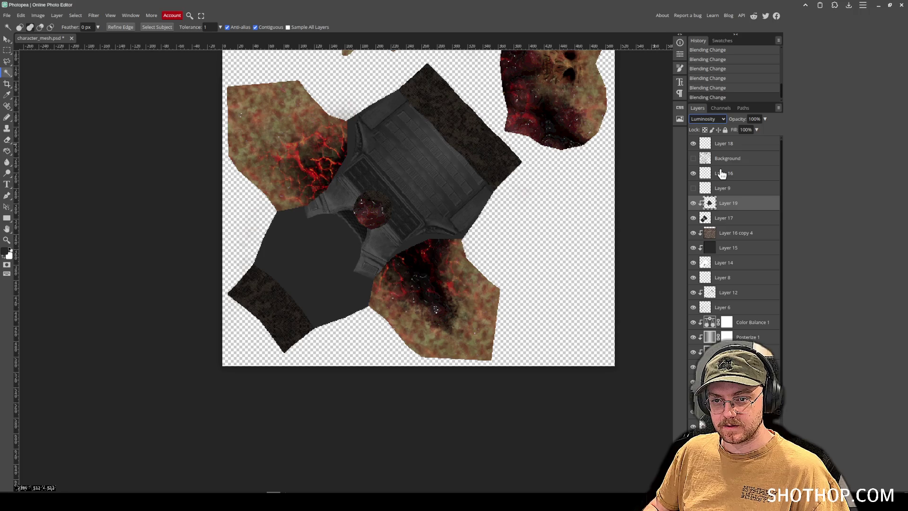
# - Reposition the vest over the torso and rotate it to about -1 degree
pyautogui.click(6, 39)
pyautogui.moveTo(416, 189); pyautogui.dragTo(431, 182)
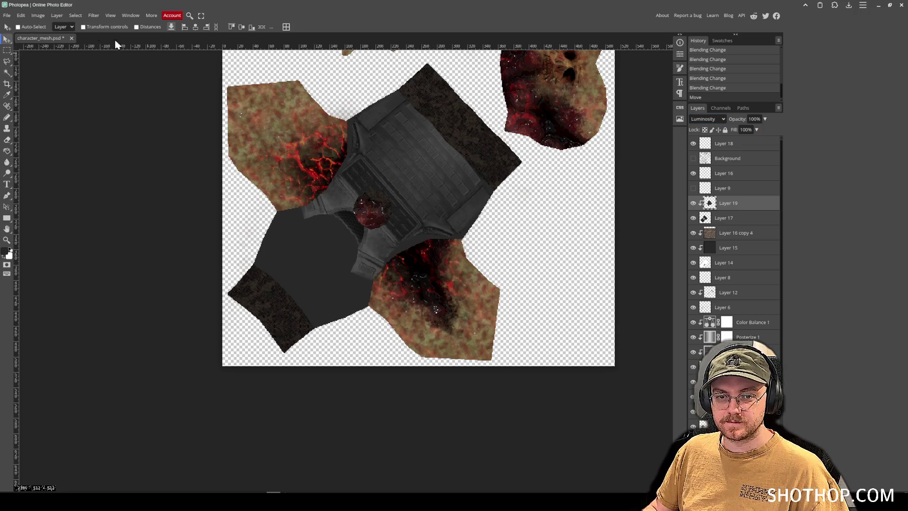
pyautogui.click(20, 15)
pyautogui.moveTo(58, 202)
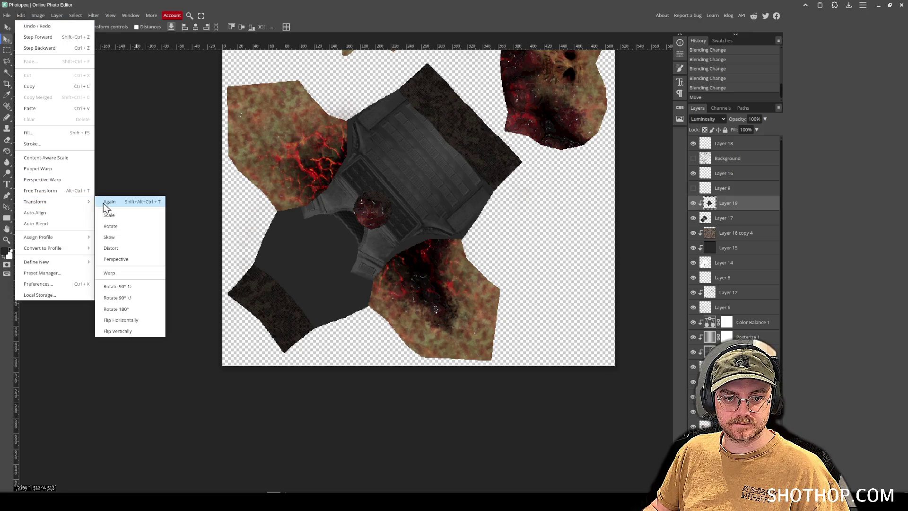
pyautogui.click(140, 198)
pyautogui.moveTo(498, 78)
pyautogui.mouseDown()
pyautogui.moveTo(491, 74)
pyautogui.moveTo(500, 75)
pyautogui.mouseUp()
pyautogui.moveTo(428, 165); pyautogui.dragTo(432, 171)
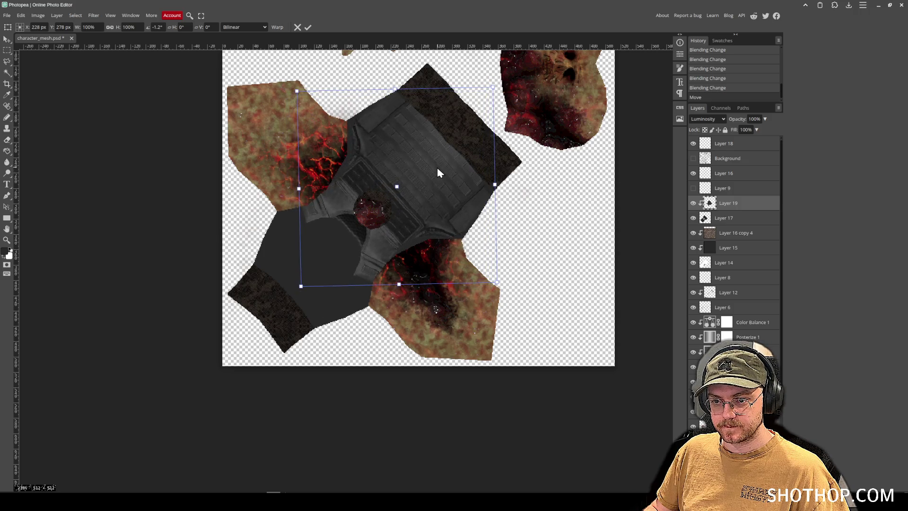
pyautogui.press('Return')
# - Nudge the vest up-right and erase a diagonal band across its lower middle
pyautogui.press('e')
pyautogui.scroll(2, 326, 116)
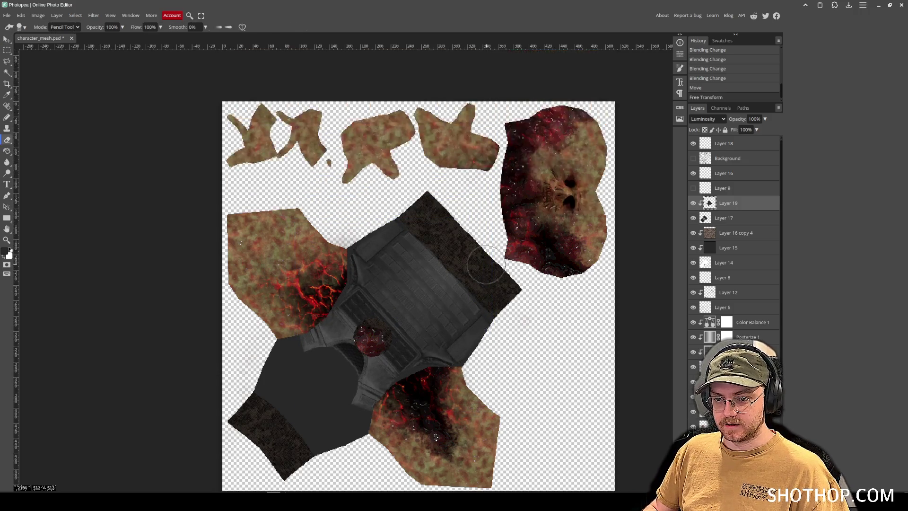
pyautogui.scroll(-2, 326, 115)
pyautogui.scroll(3, 386, 183)
pyautogui.click(7, 40)
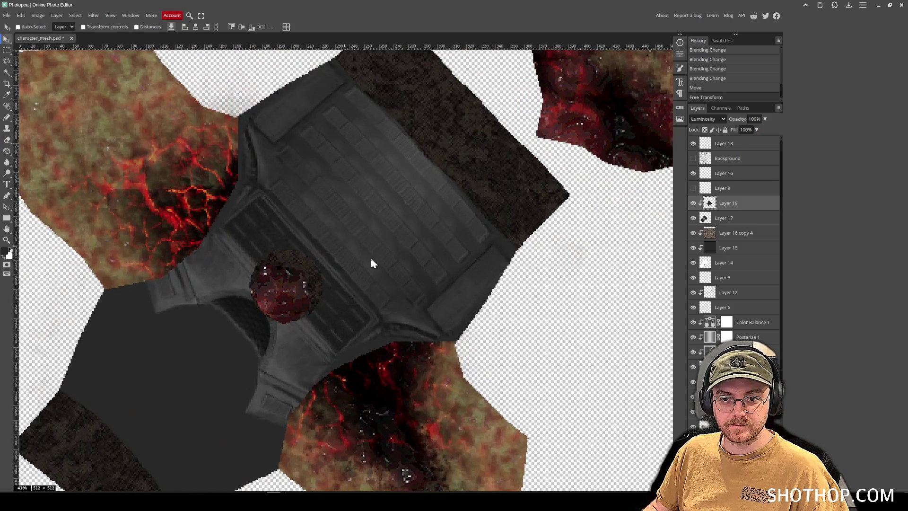
pyautogui.moveTo(371, 259); pyautogui.dragTo(401, 231)
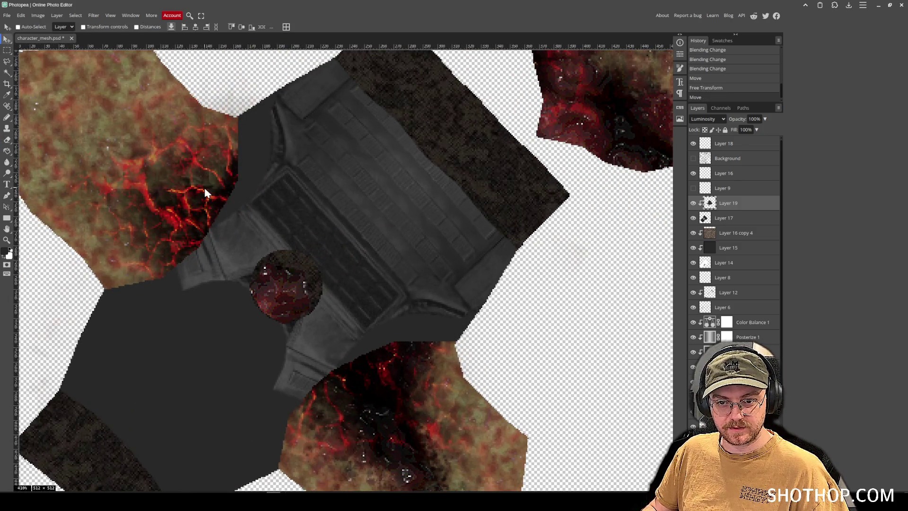
pyautogui.press('e')
pyautogui.moveTo(255, 137)
pyautogui.mouseDown()
pyautogui.moveTo(416, 324)
pyautogui.moveTo(434, 330)
pyautogui.mouseUp()
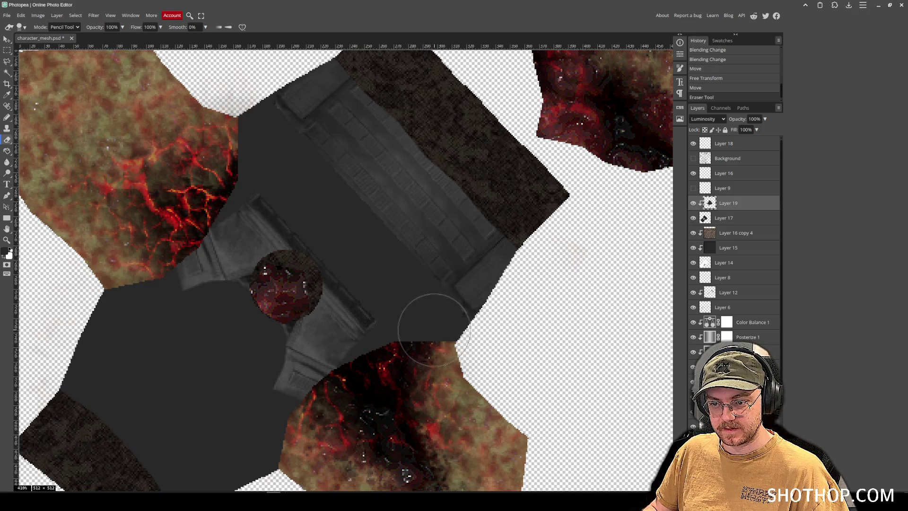
# - Erase more of the vest's upper-left part and shift the strip across the torso
pyautogui.moveTo(304, 202)
pyautogui.mouseDown()
pyautogui.moveTo(304, 182)
pyautogui.moveTo(404, 302)
pyautogui.moveTo(462, 304)
pyautogui.moveTo(523, 263)
pyautogui.moveTo(293, 365)
pyautogui.moveTo(208, 239)
pyautogui.mouseUp()
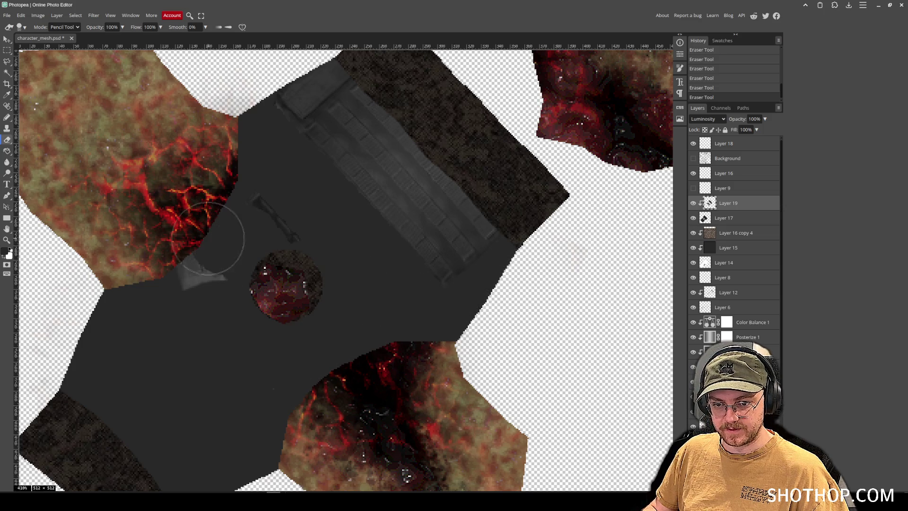
pyautogui.scroll(4, 243, 263)
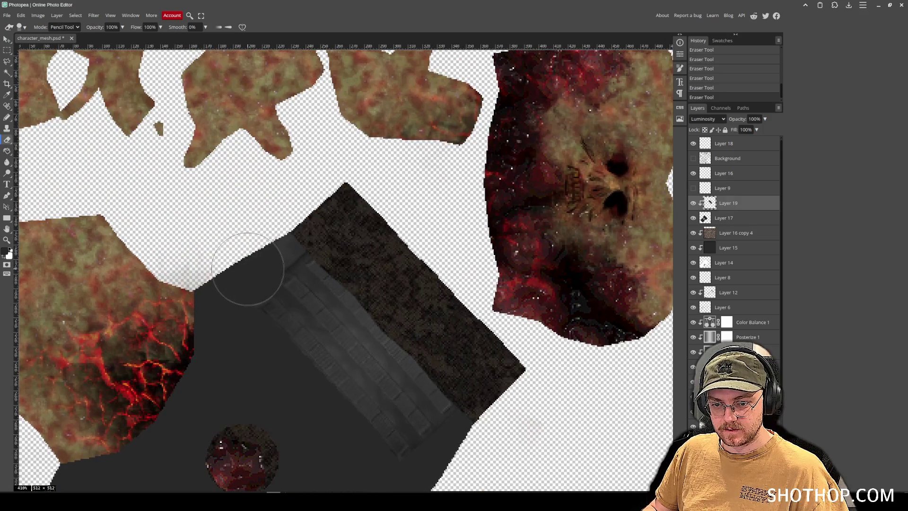
pyautogui.click(6, 39)
pyautogui.moveTo(378, 326)
pyautogui.mouseDown()
pyautogui.moveTo(397, 364)
pyautogui.moveTo(354, 408)
pyautogui.moveTo(410, 395)
pyautogui.mouseUp()
pyautogui.scroll(-1, 410, 395)
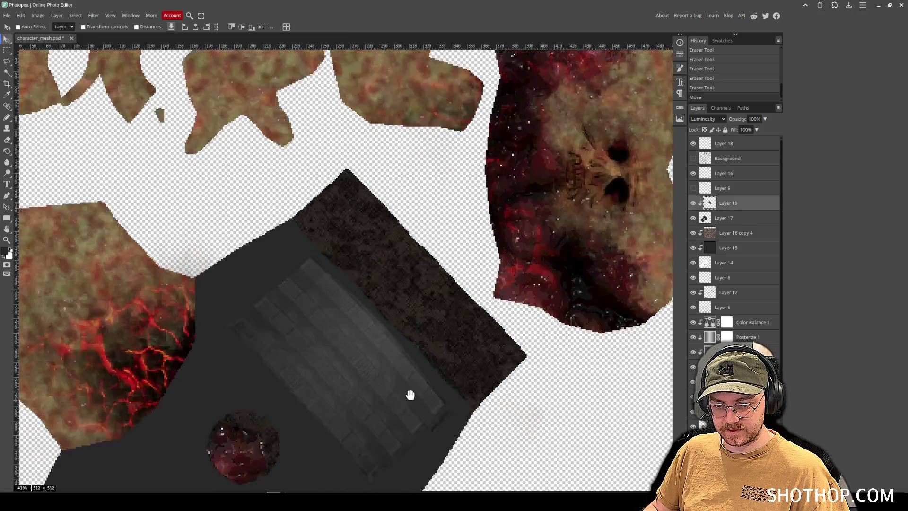
# - Free Transform the grey block down to about 84% and erase a small part of it
pyautogui.click(21, 16)
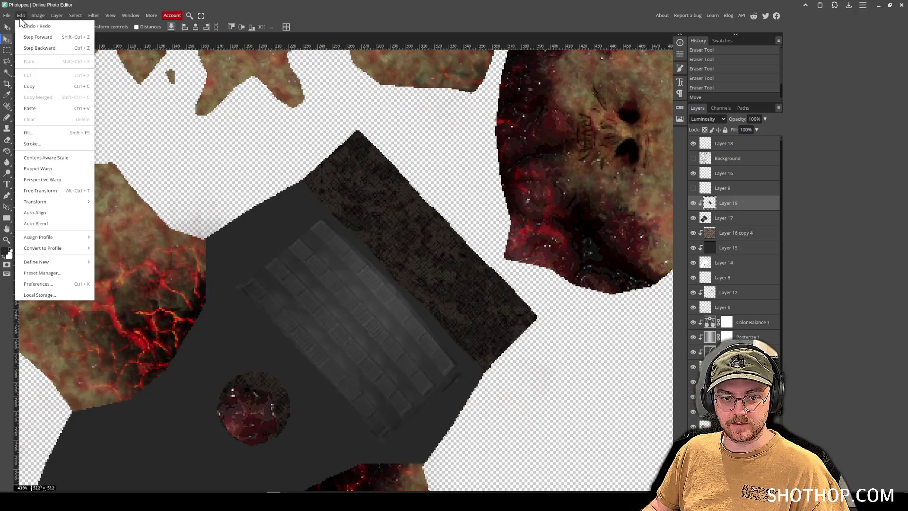
pyautogui.click(71, 190)
pyautogui.moveTo(465, 219)
pyautogui.mouseDown()
pyautogui.moveTo(427, 300)
pyautogui.moveTo(452, 224)
pyautogui.moveTo(448, 230)
pyautogui.mouseUp()
pyautogui.scroll(-2, 547, 350)
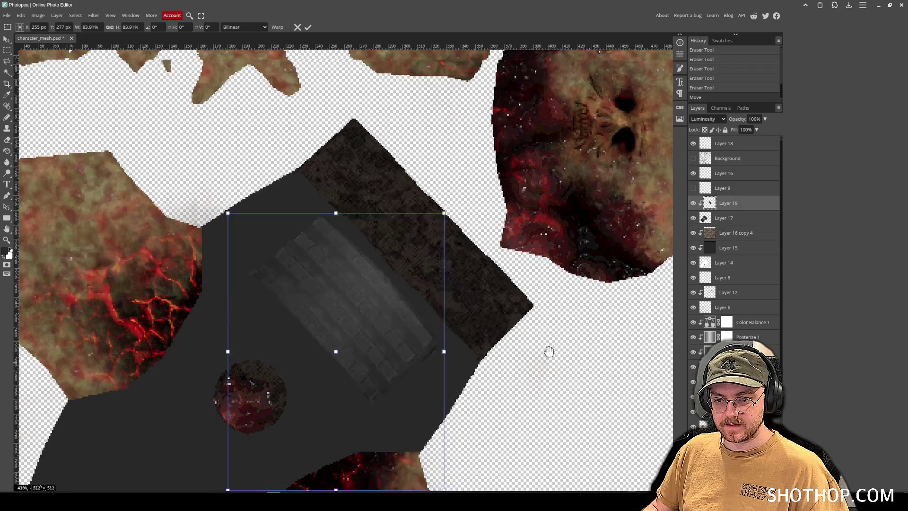
pyautogui.press('Return')
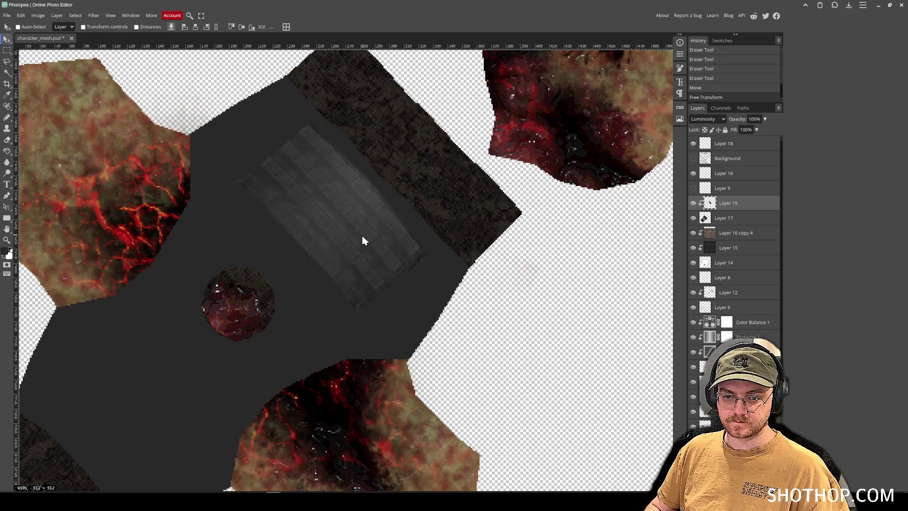
pyautogui.scroll(-1, 431, 335)
pyautogui.scroll(-2, 431, 339)
pyautogui.press('e')
pyautogui.click(388, 364)
pyautogui.scroll(3, 401, 335)
pyautogui.scroll(2, 400, 334)
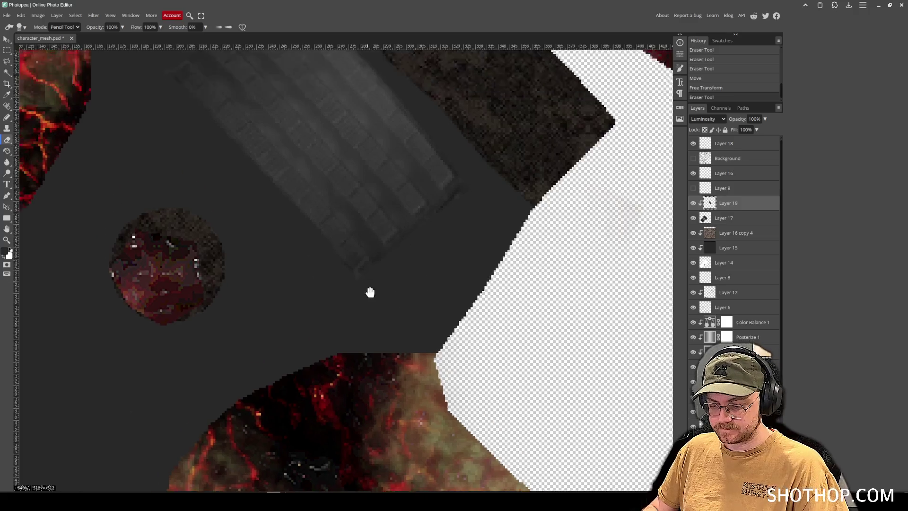
# - With a smaller eraser, cut three straight diagonal gaps through the block, leaving four stripes
pyautogui.press('[')
pyautogui.press('[')
pyautogui.press('[')
pyautogui.moveTo(391, 287); pyautogui.dragTo(385, 284)
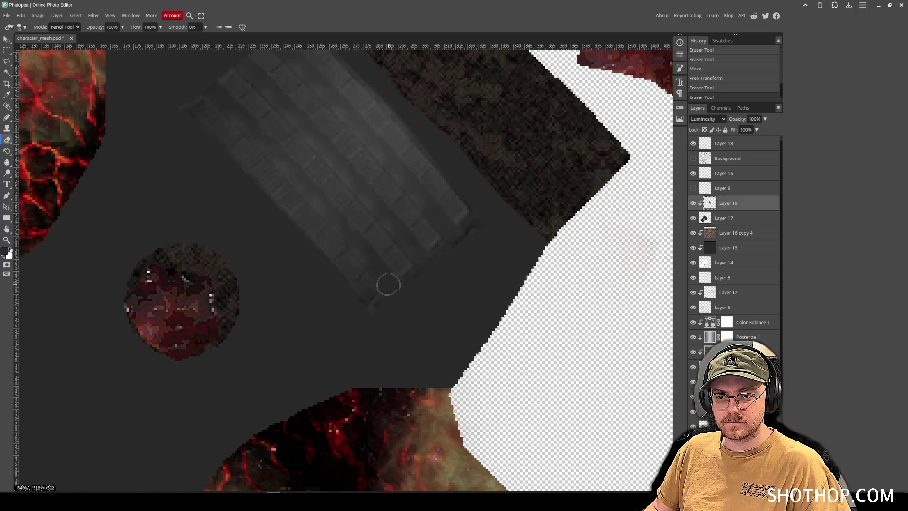
pyautogui.click(327, 215)
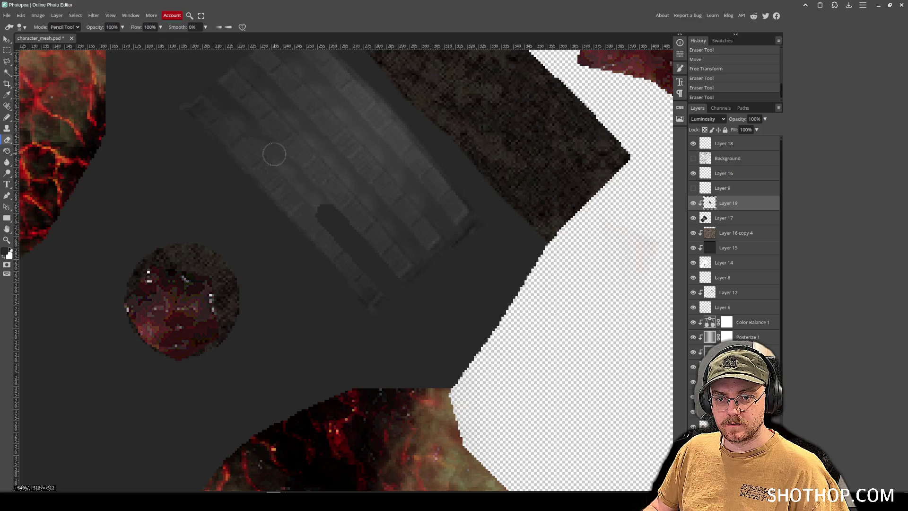
pyautogui.keyDown('shift'); pyautogui.click(274, 155); pyautogui.keyUp('shift')
pyautogui.keyDown('shift'); pyautogui.click(203, 82); pyautogui.keyUp('shift')
pyautogui.scroll(1, 203, 81)
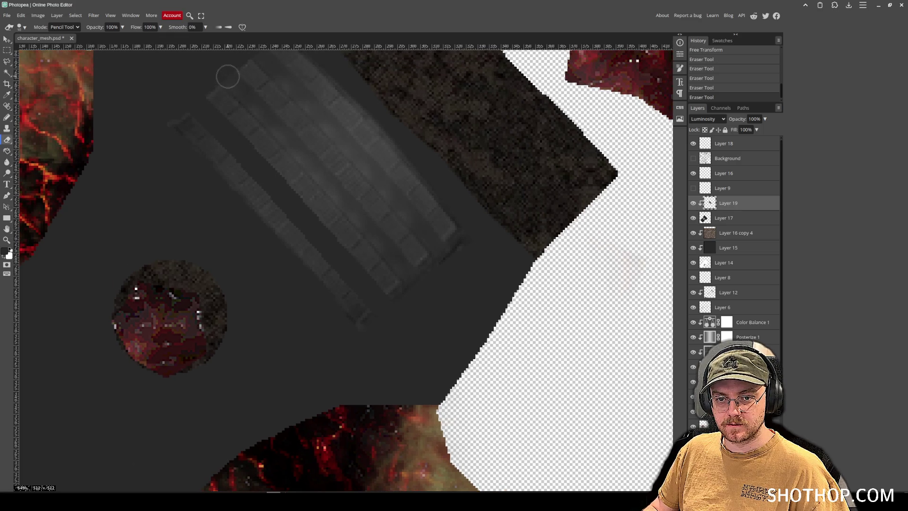
pyautogui.keyDown('shift'); pyautogui.click(324, 181); pyautogui.keyUp('shift')
pyautogui.keyDown('shift'); pyautogui.click(363, 224); pyautogui.keyUp('shift')
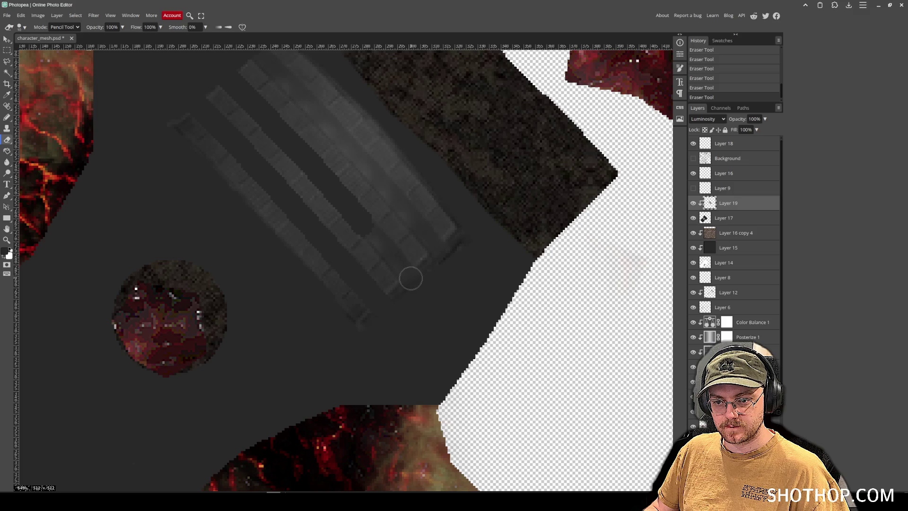
pyautogui.scroll(1, 269, 101)
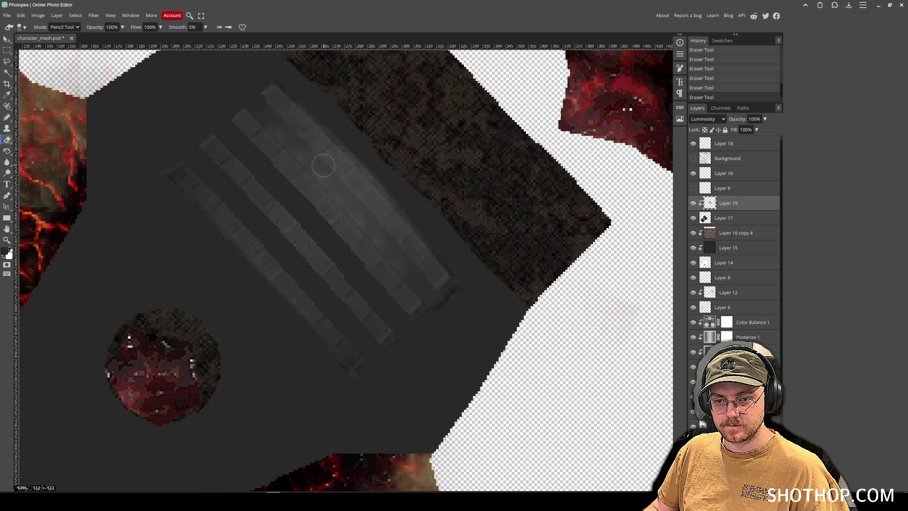
pyautogui.keyDown('shift'); pyautogui.click(357, 213); pyautogui.keyUp('shift')
pyautogui.keyDown('shift'); pyautogui.click(422, 293); pyautogui.keyUp('shift')
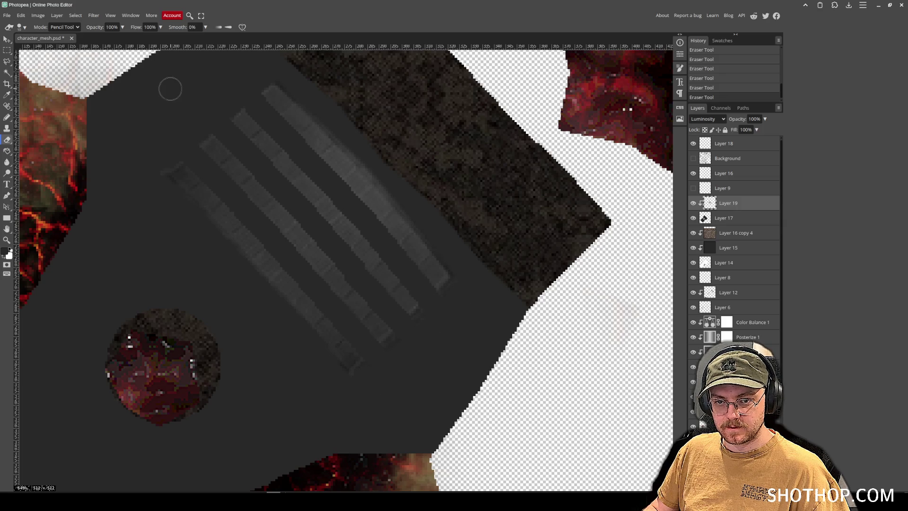
# - Set the stripe layer's blend mode to Normal
pyautogui.click(8, 40)
pyautogui.click(707, 119)
pyautogui.press('Up')
pyautogui.press('Up')
pyautogui.press('Up')
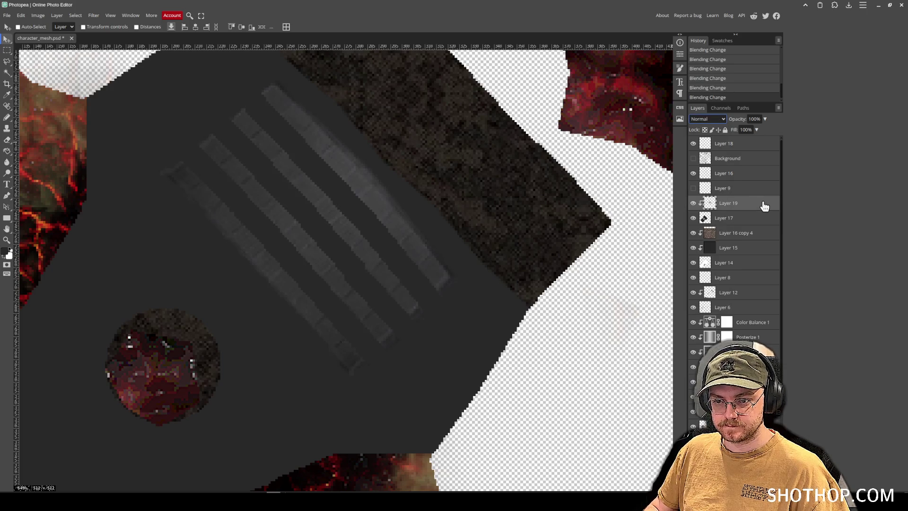
# - Change Layer 19's blend mode to Lighter Color and open its Blending Options
pyautogui.press('Down')
pyautogui.press('Down')
pyautogui.press('Down')
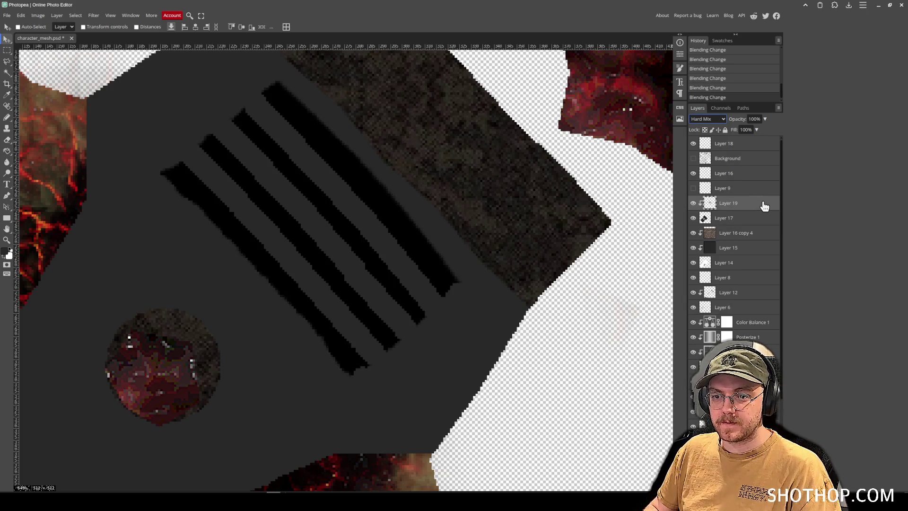
pyautogui.press('Up')
pyautogui.press('Up')
pyautogui.press('Up')
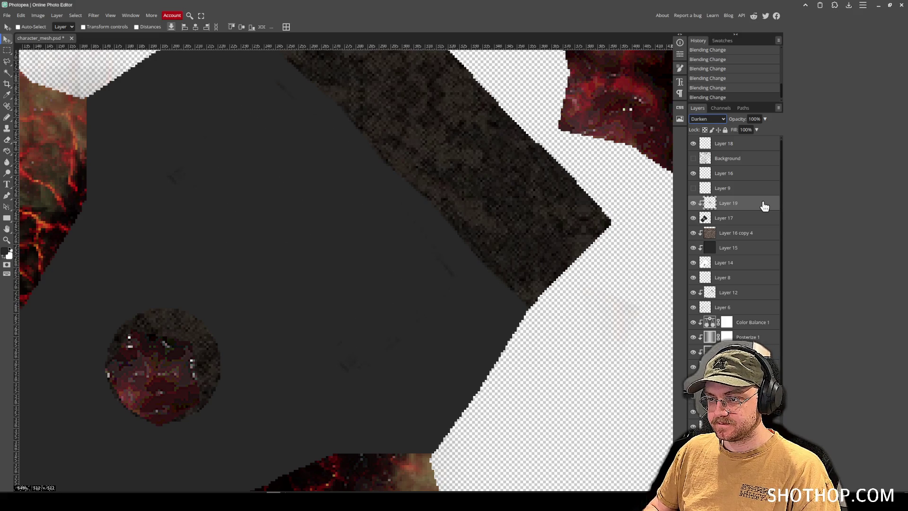
pyautogui.press('Down')
pyautogui.press('Down')
pyautogui.press('Down')
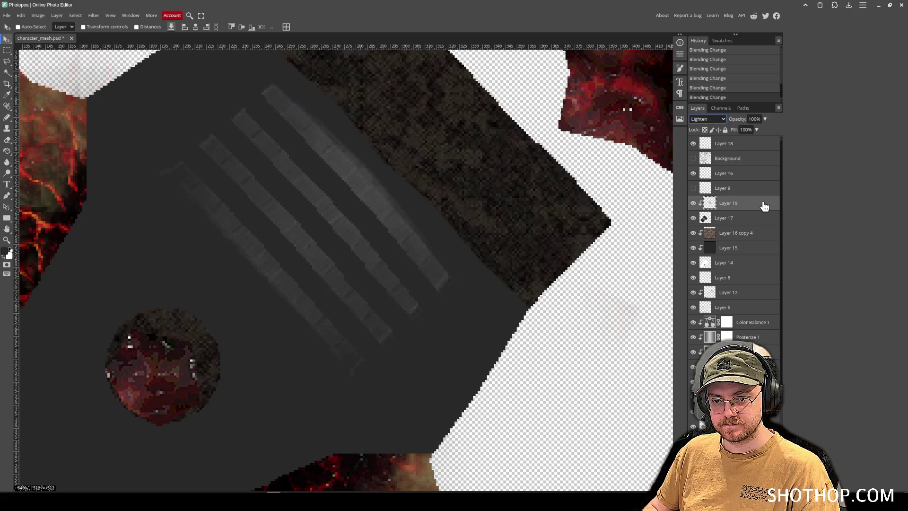
pyautogui.press('Down')
pyautogui.press('Down')
pyautogui.press('Down')
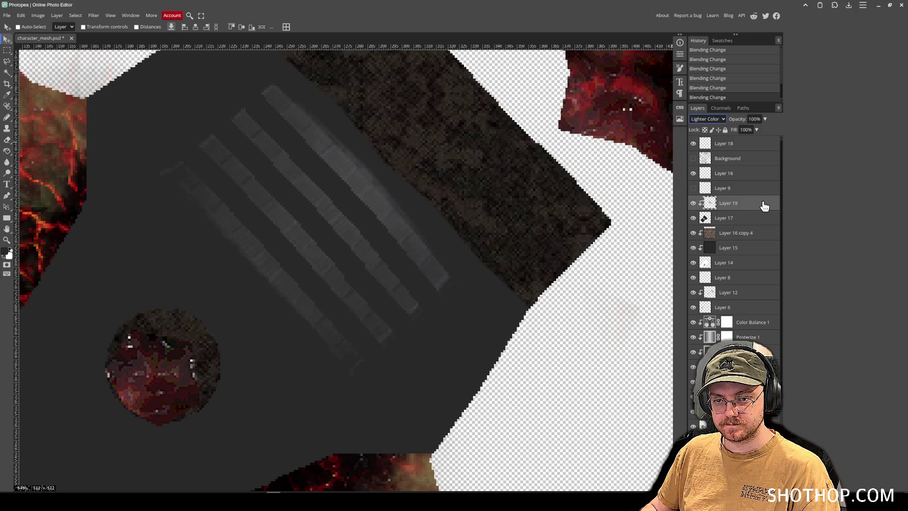
pyautogui.rightClick(747, 209)
pyautogui.click(753, 210)
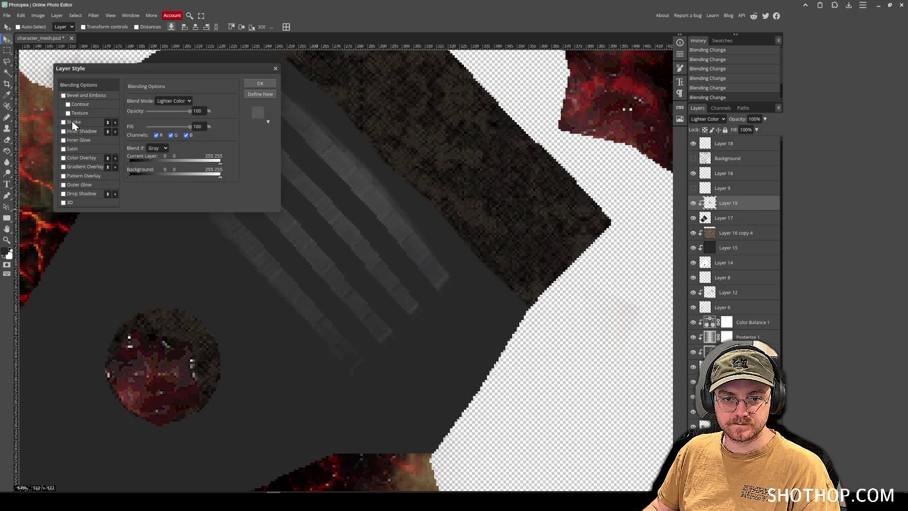
# - Try Satin and Outer Glow on the stripes, then enable a Drop Shadow instead
pyautogui.click(64, 149)
pyautogui.click(64, 150)
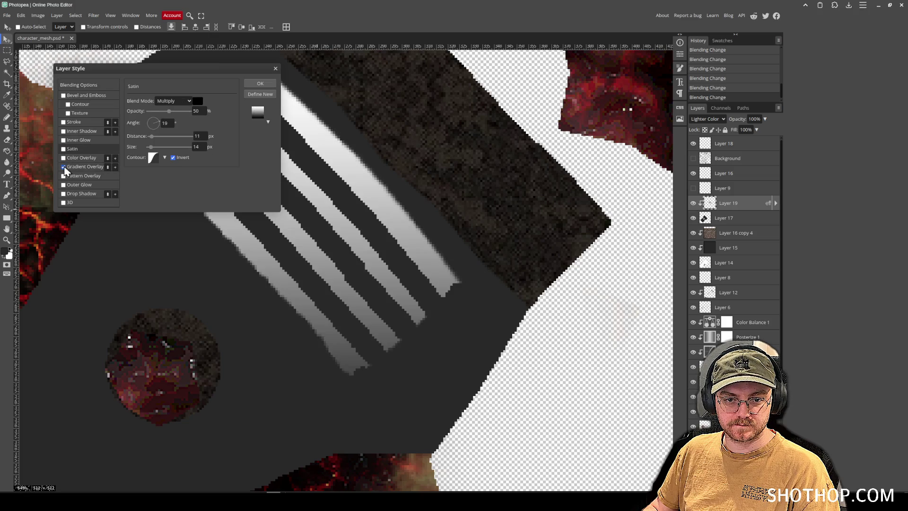
pyautogui.click(63, 184)
pyautogui.click(63, 184)
pyautogui.click(63, 194)
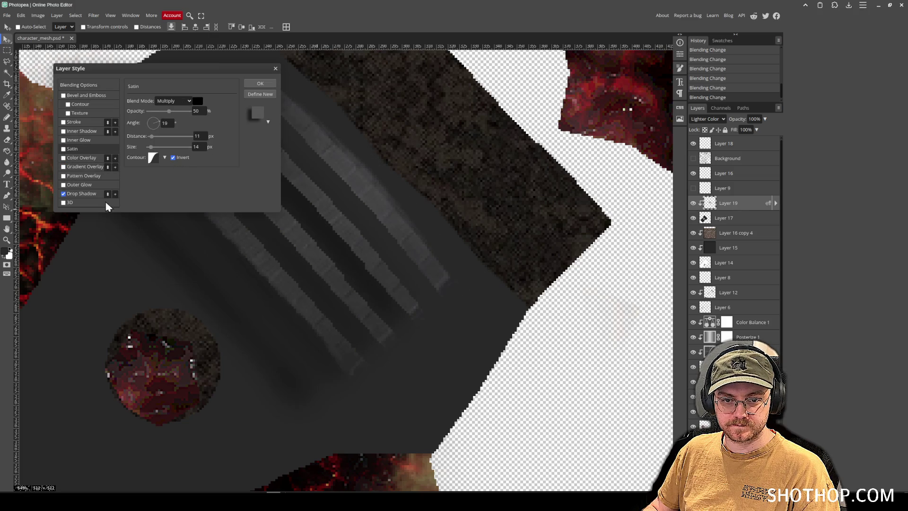
pyautogui.click(81, 194)
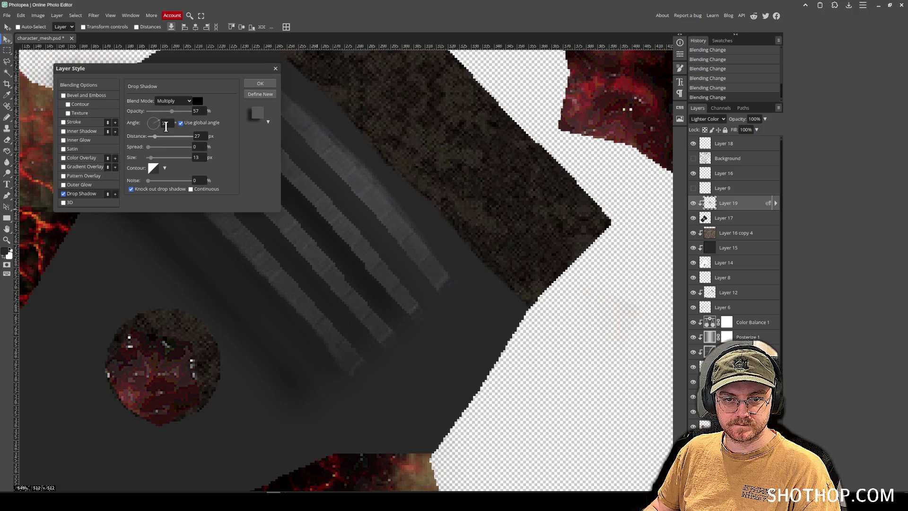
# - Give the drop shadow size 6, distance about 2, Normal blending, apply it, and nudge the stripes
pyautogui.moveTo(152, 162)
pyautogui.mouseDown()
pyautogui.moveTo(149, 136)
pyautogui.moveTo(136, 133)
pyautogui.moveTo(143, 133)
pyautogui.mouseUp()
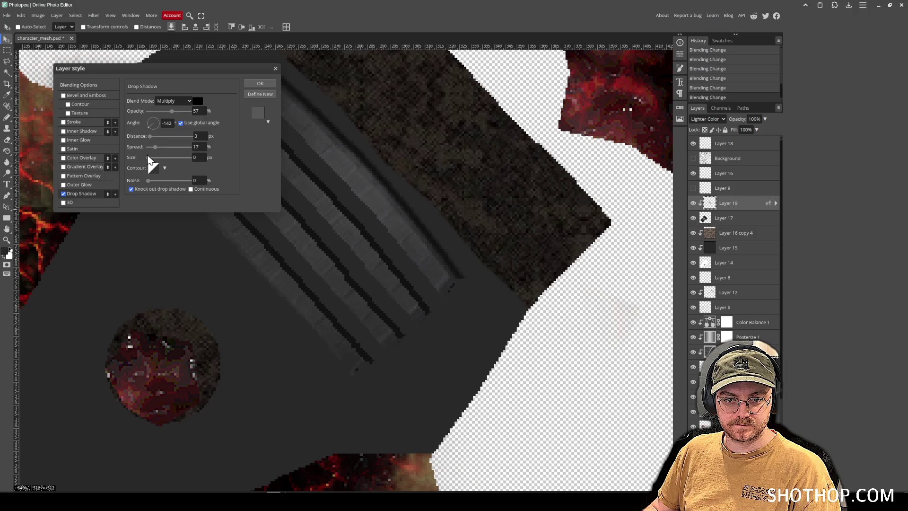
pyautogui.moveTo(147, 160); pyautogui.dragTo(150, 159)
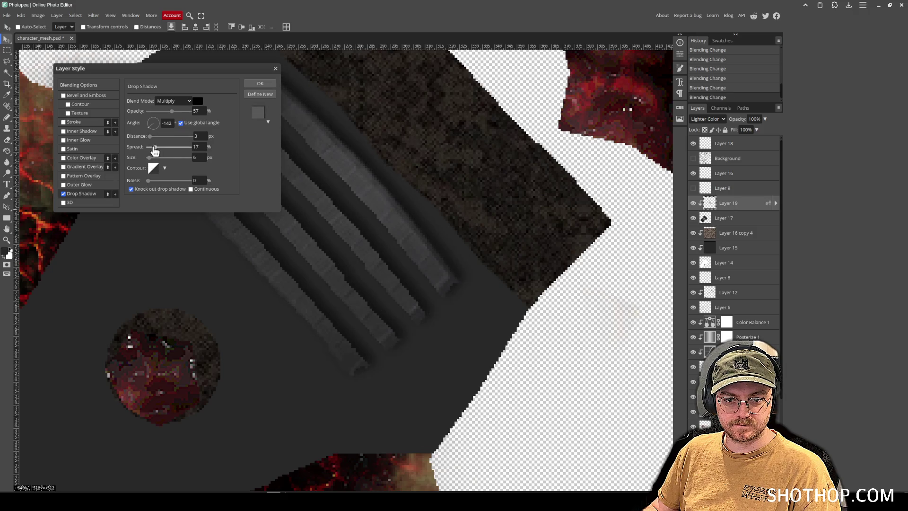
pyautogui.click(150, 136)
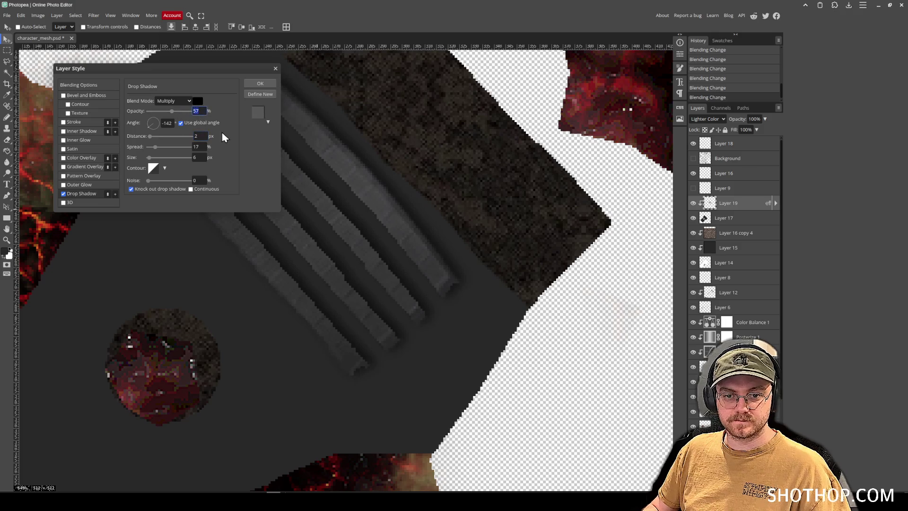
pyautogui.write('45')
pyautogui.click(182, 101)
pyautogui.click(172, 112)
pyautogui.click(266, 85)
pyautogui.moveTo(320, 192); pyautogui.dragTo(307, 205)
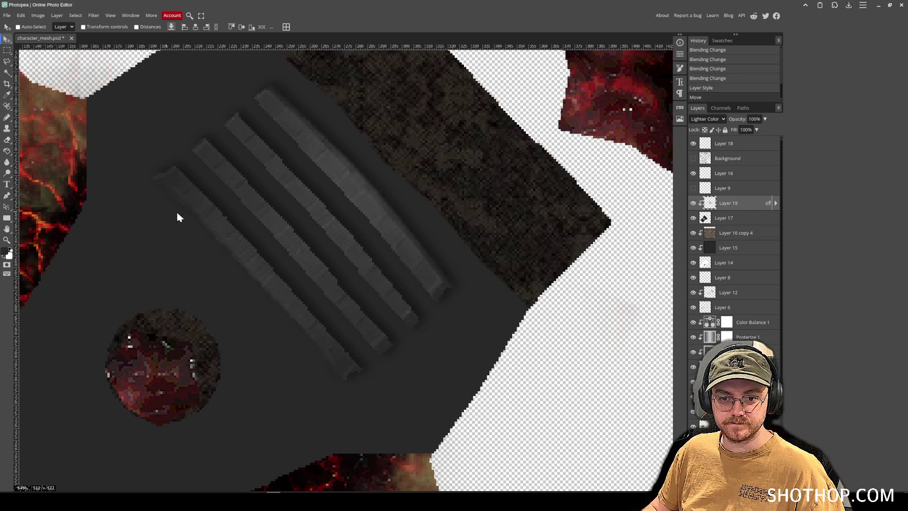
# - Paste the grey fabric texture as a new layer and darken it to lightness -31
pyautogui.scroll(-10, 372, 245)
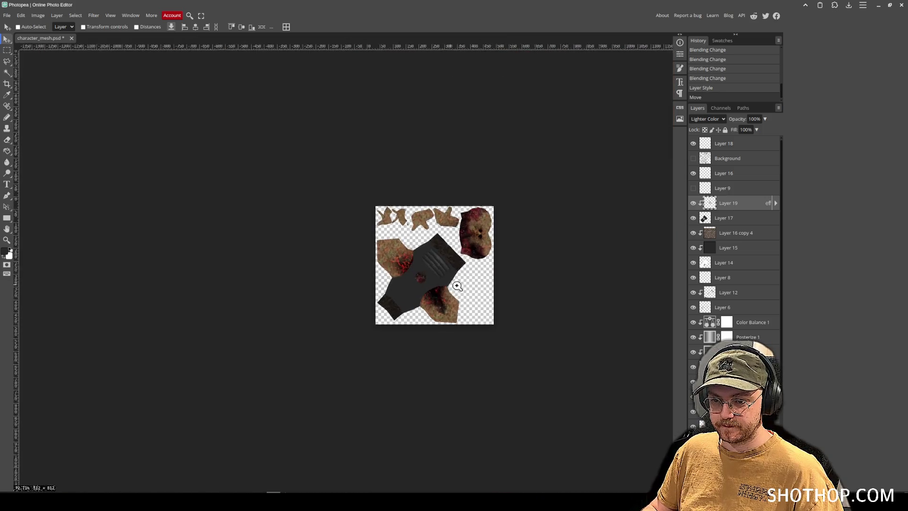
pyautogui.scroll(5, 457, 286)
pyautogui.hotkey('ctrl', 'v')
pyautogui.moveTo(453, 262); pyautogui.dragTo(445, 283)
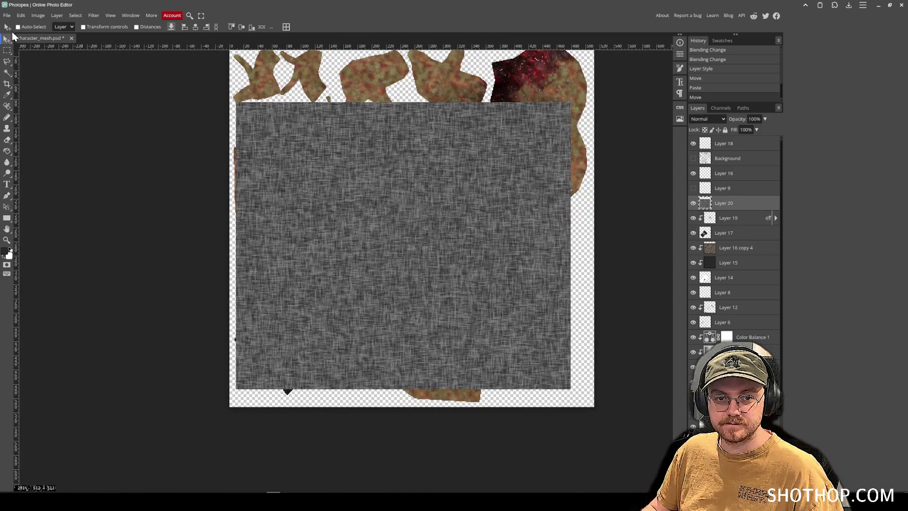
pyautogui.click(21, 15)
pyautogui.click(350, 179)
pyautogui.hotkey('ctrl', 'u')
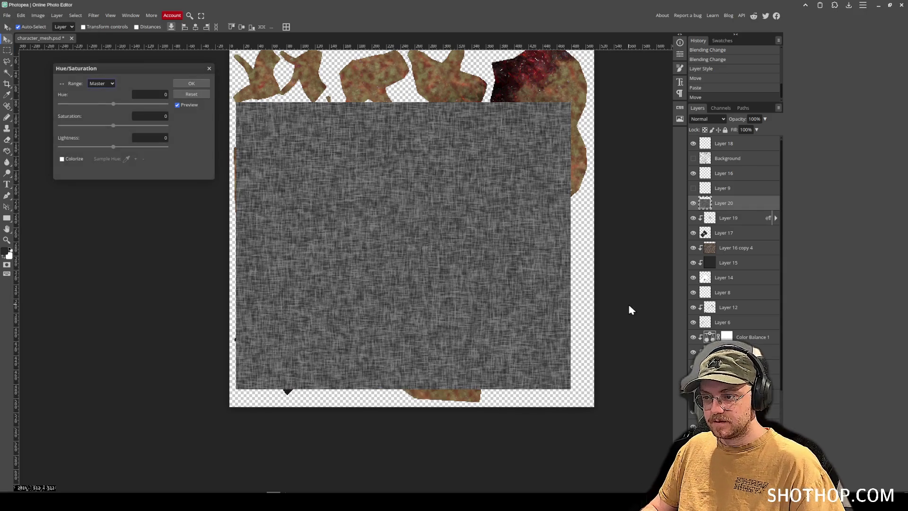
pyautogui.moveTo(113, 147); pyautogui.dragTo(96, 147)
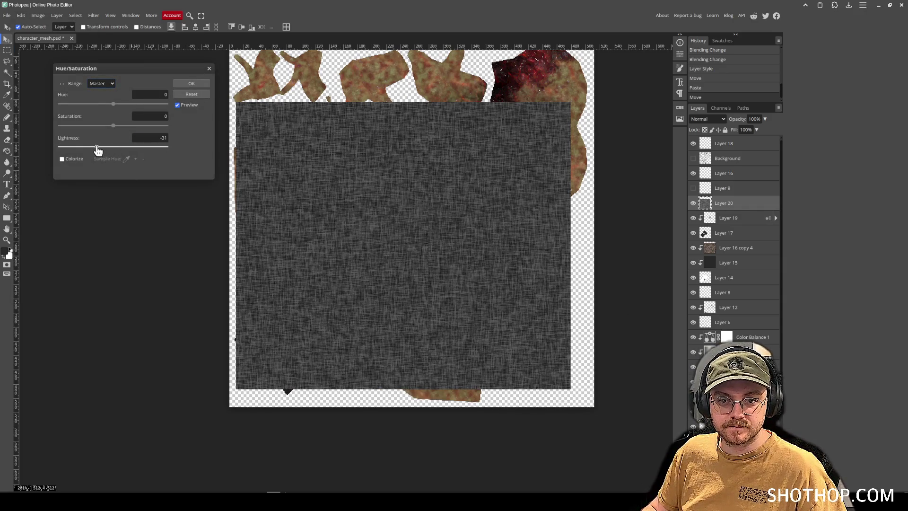
pyautogui.click(191, 83)
# - Compare blend modes on Layer 20, settle on Soft Light, and drag it below Layer 19
pyautogui.rightClick(718, 203)
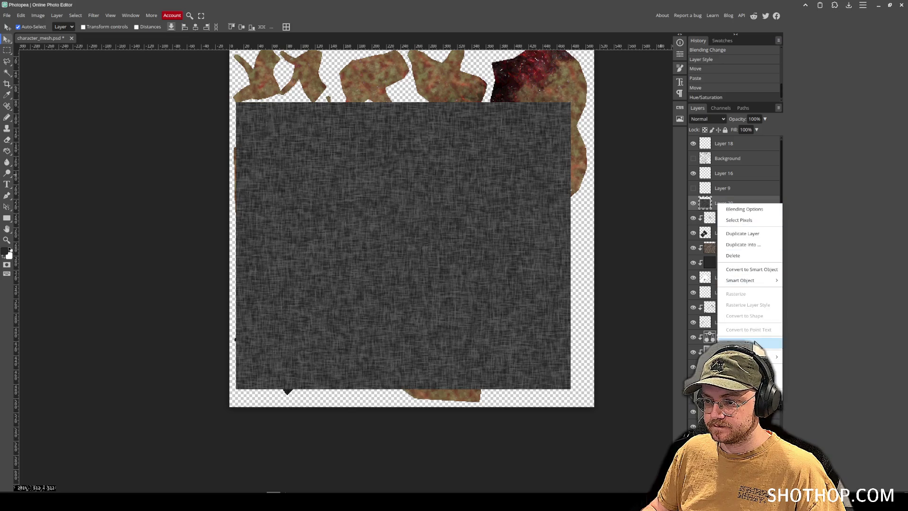
pyautogui.click(707, 118)
pyautogui.click(706, 129)
pyautogui.click(707, 118)
pyautogui.click(705, 175)
pyautogui.press('Down')
pyautogui.press('Down')
pyautogui.press('Down')
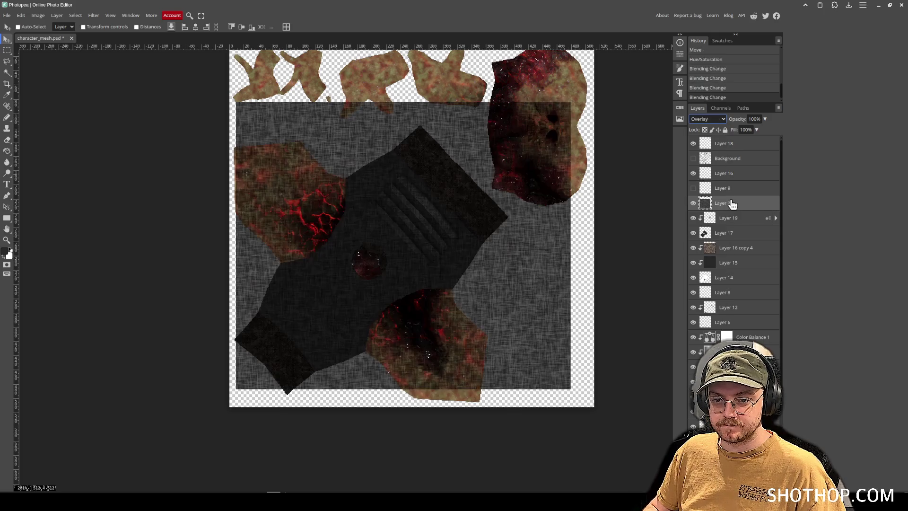
pyautogui.press('Down')
pyautogui.press('Down')
pyautogui.press('Down')
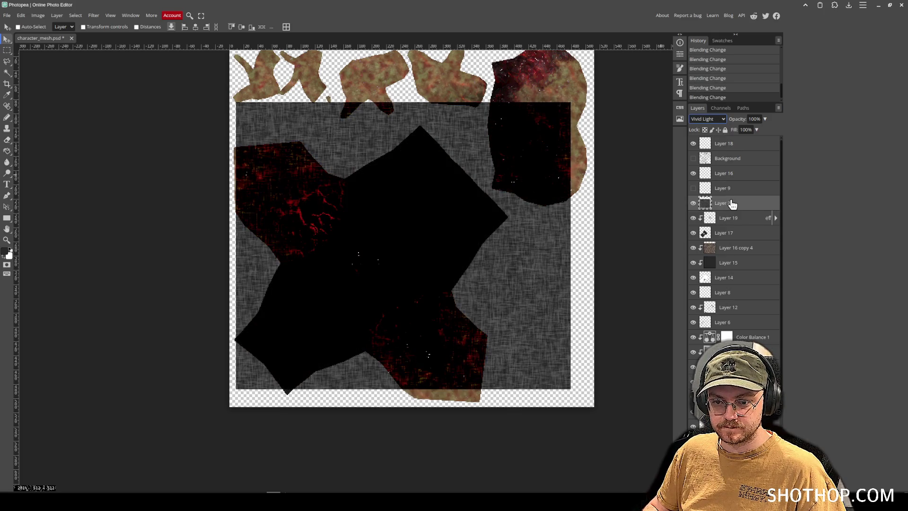
pyautogui.press('Down')
pyautogui.press('Down')
pyautogui.press('Down')
pyautogui.press('Up')
pyautogui.press('Up')
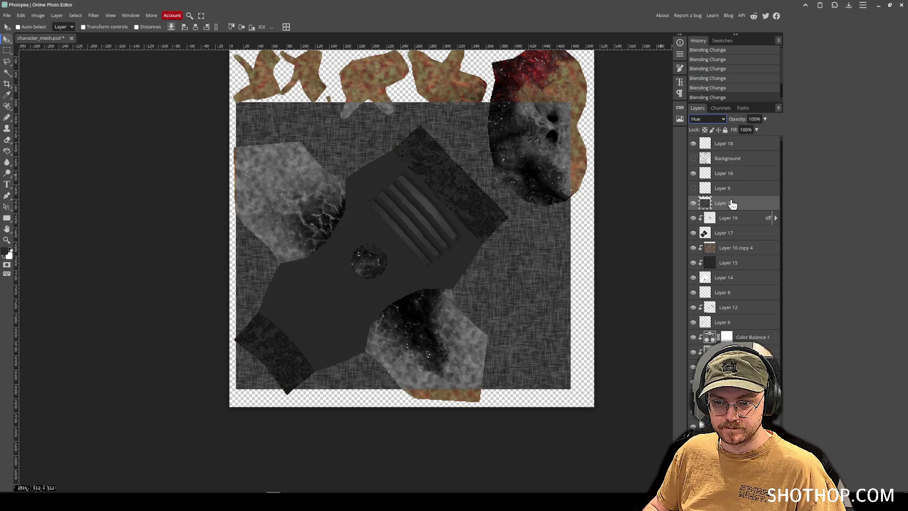
pyautogui.press('Up')
pyautogui.press('Up')
pyautogui.press('Up')
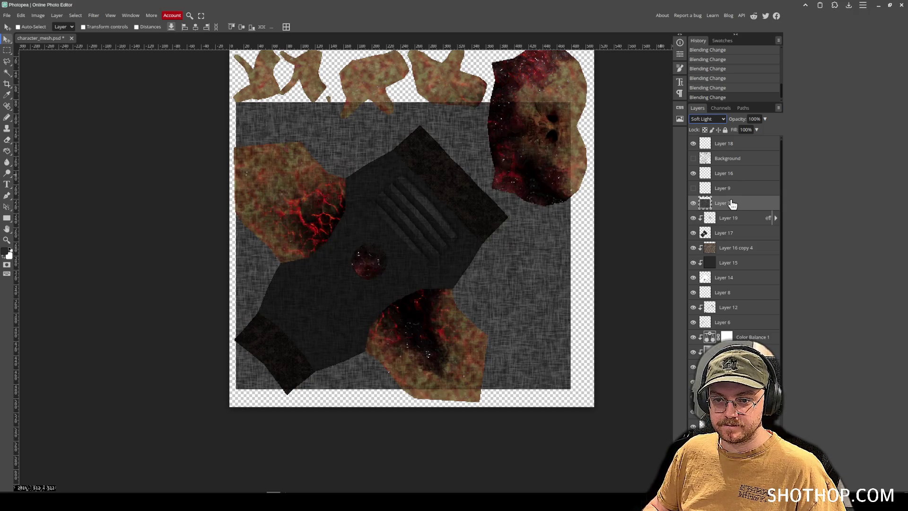
pyautogui.press('Down')
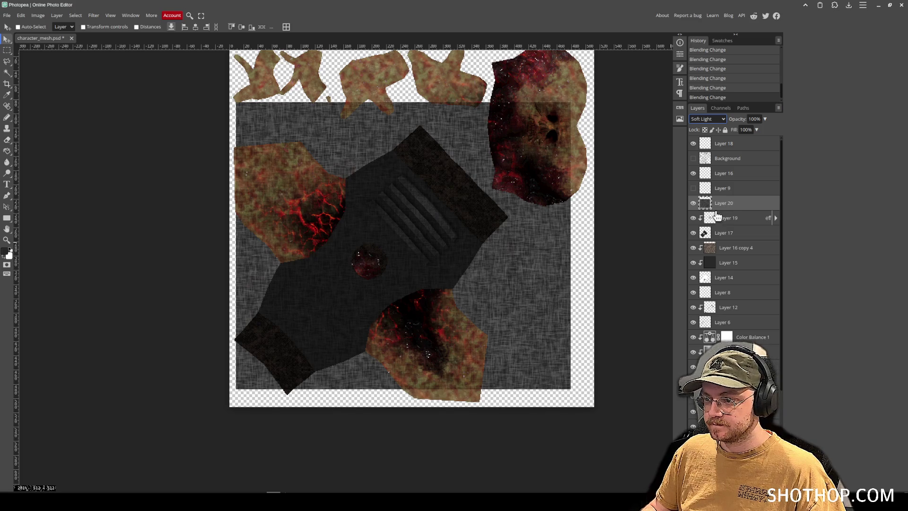
pyautogui.moveTo(731, 207)
pyautogui.mouseDown()
pyautogui.moveTo(738, 227)
pyautogui.moveTo(732, 222)
pyautogui.mouseUp()
# - Clip Layer 20 to the layer beneath it and shift its content down
pyautogui.rightClick(730, 219)
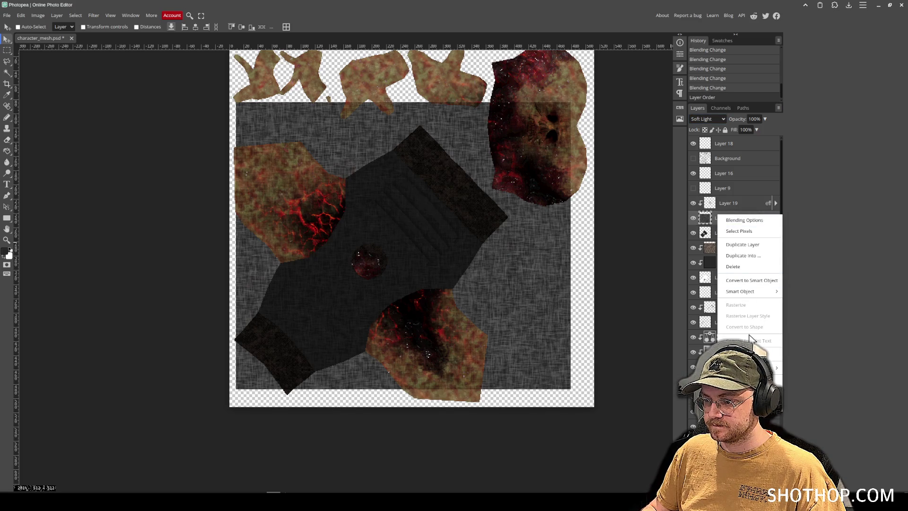
pyautogui.click(747, 354)
pyautogui.moveTo(427, 283); pyautogui.dragTo(420, 307)
pyautogui.scroll(3, 420, 308)
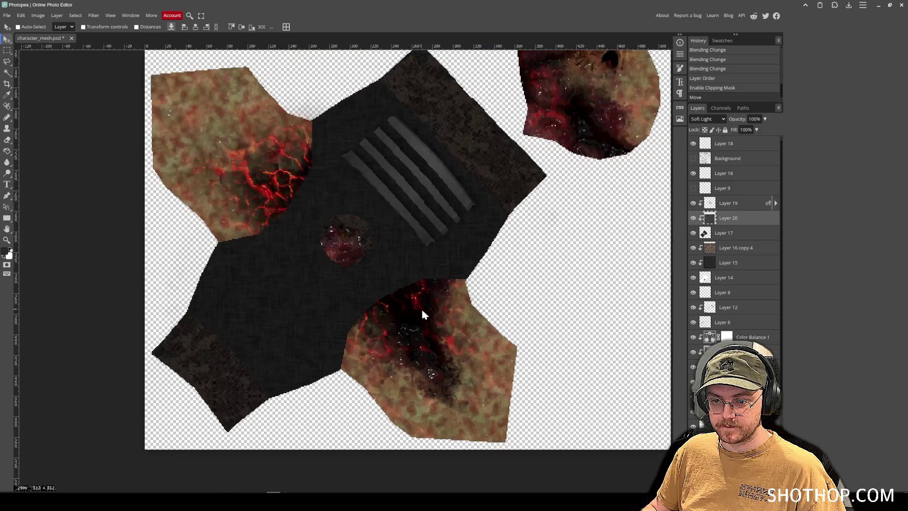
# - Scale Layer 20 down to about half its size with Free Transform
pyautogui.click(21, 16)
pyautogui.click(61, 193)
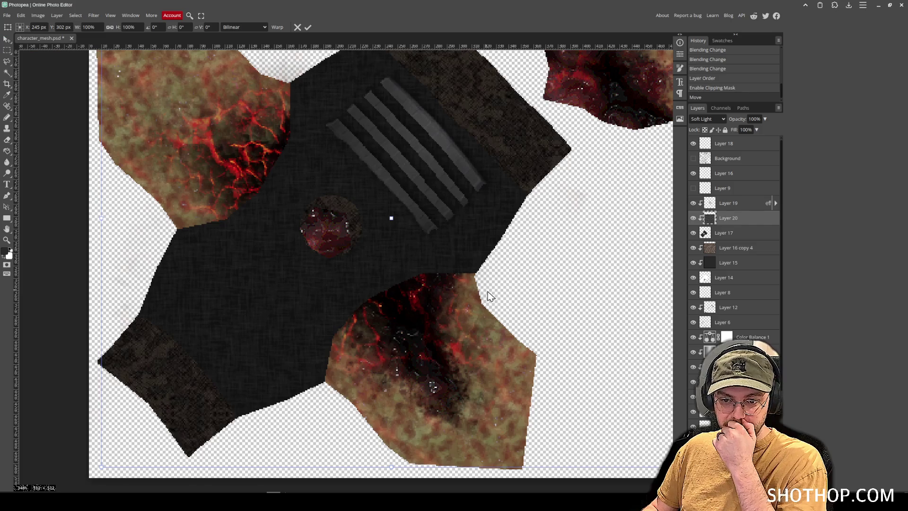
pyautogui.scroll(-4, 486, 294)
pyautogui.moveTo(597, 381)
pyautogui.mouseDown()
pyautogui.moveTo(531, 302)
pyautogui.moveTo(467, 261)
pyautogui.moveTo(477, 278)
pyautogui.moveTo(521, 270)
pyautogui.mouseUp()
pyautogui.press('Return')
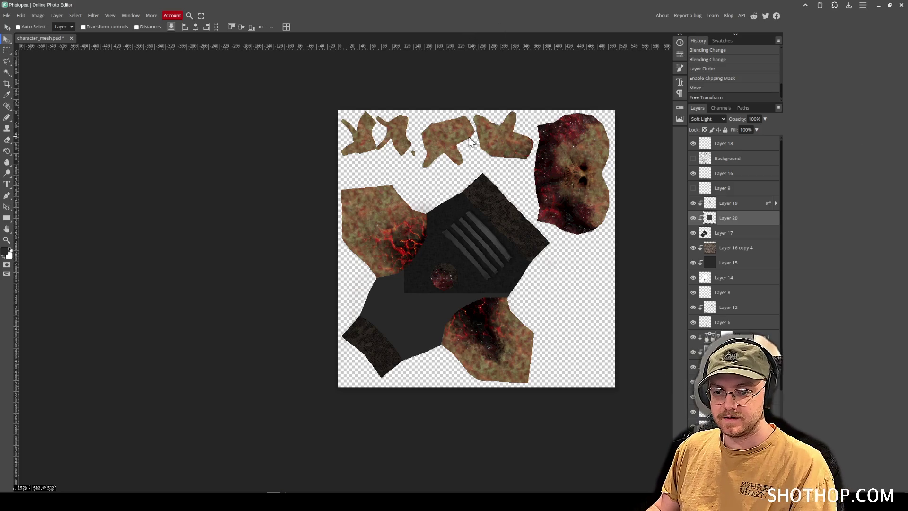
# - Scroll up to inspect the vest with its Soft Light linen overlay and stripes
pyautogui.scroll(5, 490, 326)
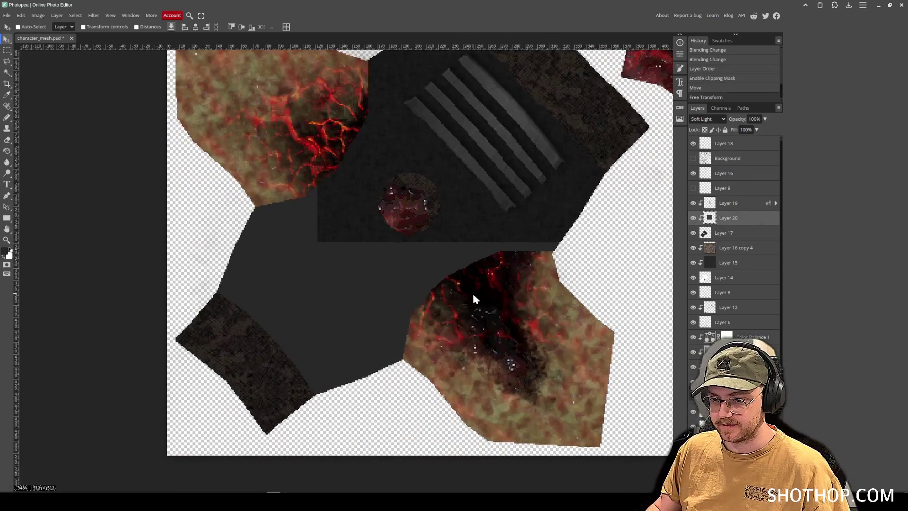
# - Release the fabric texture's clipping mask and move it up-left over the vest
pyautogui.moveTo(495, 278); pyautogui.dragTo(453, 243)
pyautogui.rightClick(720, 218)
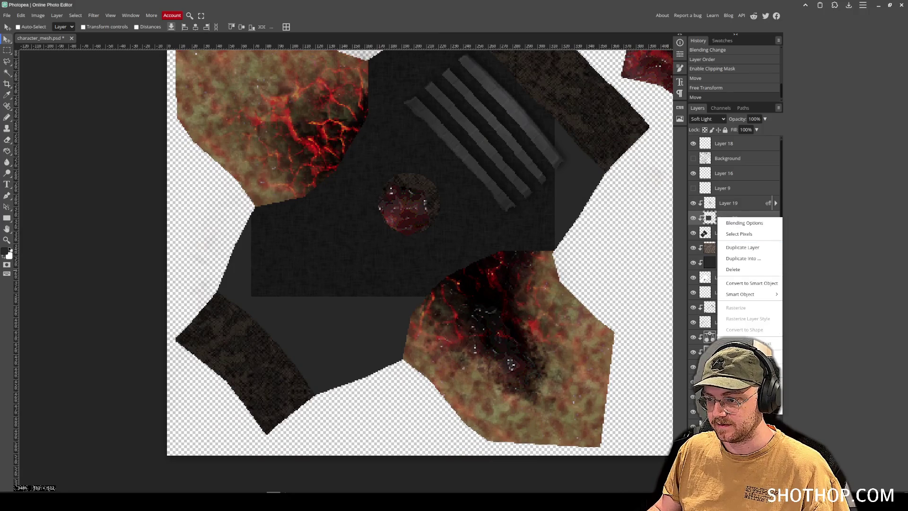
pyautogui.click(742, 355)
pyautogui.moveTo(415, 243); pyautogui.dragTo(378, 190)
# - Fill the vest's gaps with two duplicated fabric copies, each merged down into the original
pyautogui.moveTo(449, 196)
pyautogui.mouseDown()
pyautogui.moveTo(263, 245)
pyautogui.moveTo(473, 258)
pyautogui.mouseUp()
pyautogui.scroll(-2, 410, 304)
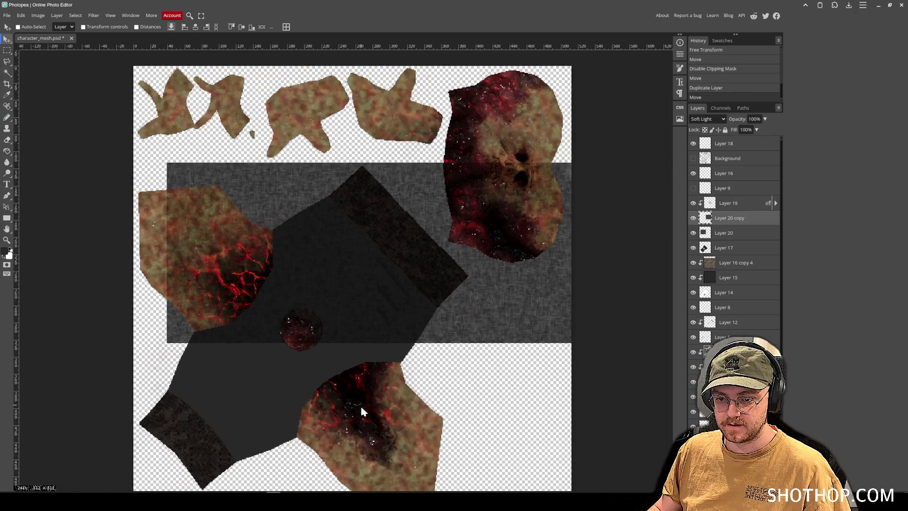
pyautogui.scroll(-1, 359, 404)
pyautogui.rightClick(723, 232)
pyautogui.click(747, 307)
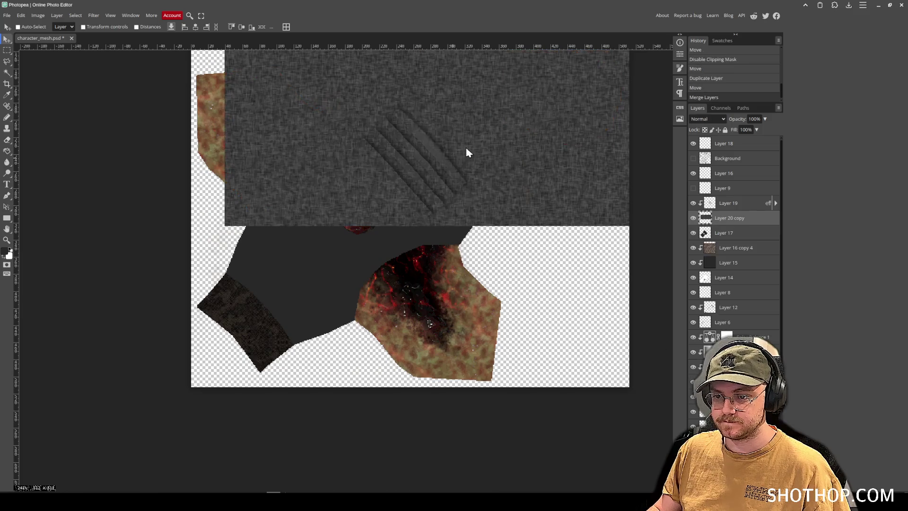
pyautogui.moveTo(473, 362); pyautogui.dragTo(472, 328)
pyautogui.rightClick(719, 233)
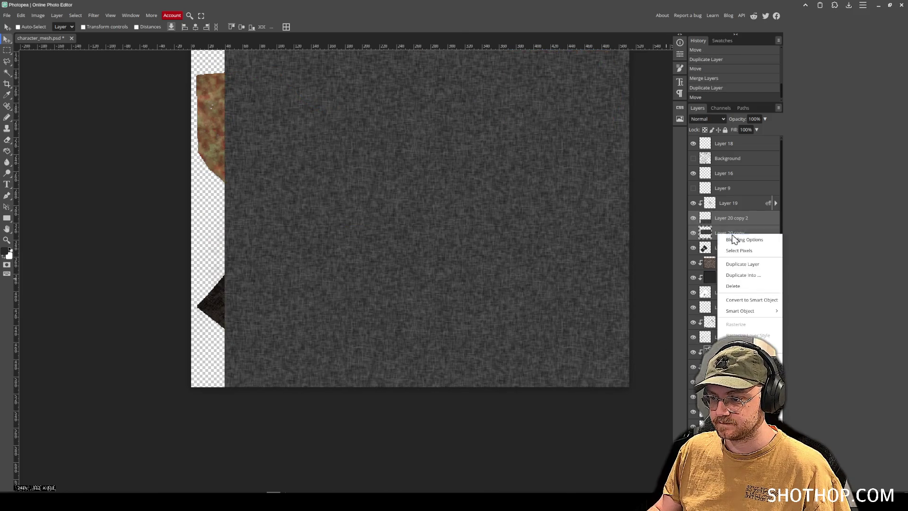
pyautogui.click(745, 383)
pyautogui.moveTo(474, 295); pyautogui.dragTo(443, 296)
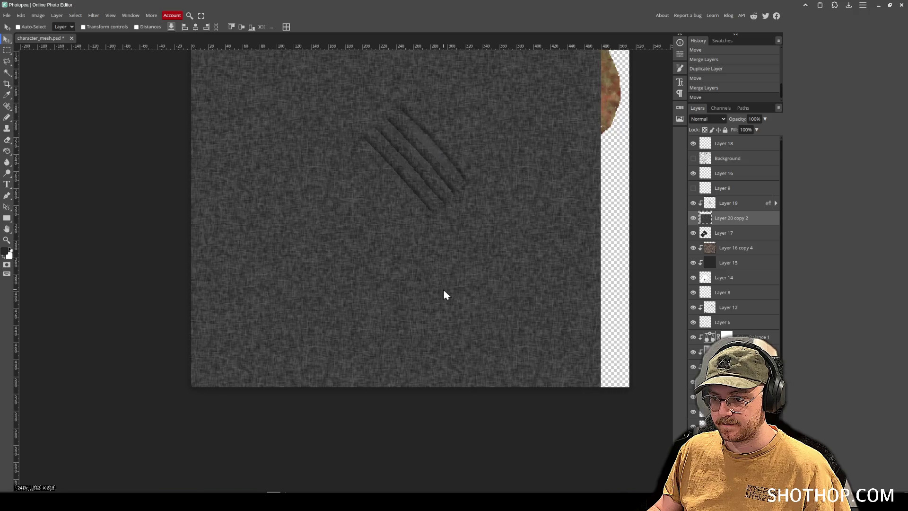
# - Clip the merged fabric texture to the vest shape and preview several blend modes on it
pyautogui.rightClick(732, 221)
pyautogui.click(747, 347)
pyautogui.scroll(2, 381, 219)
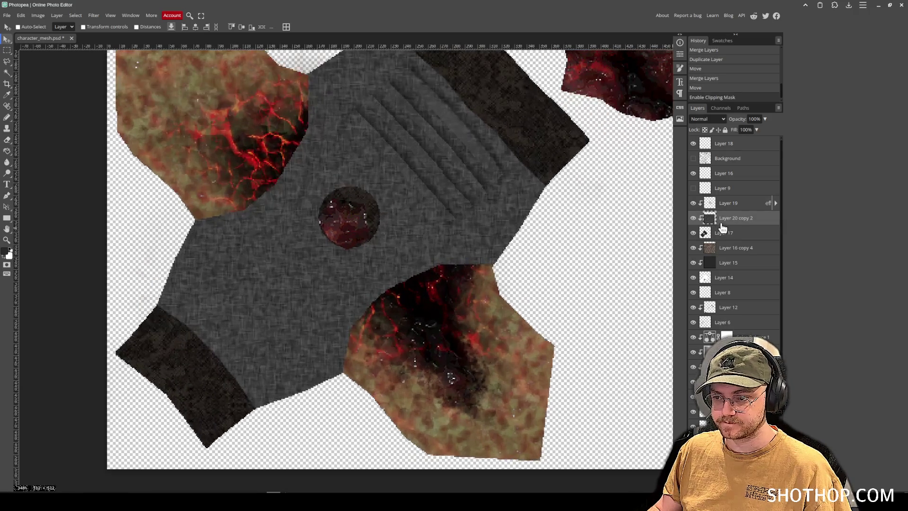
pyautogui.click(719, 122)
pyautogui.click(711, 220)
pyautogui.press('Down')
pyautogui.press('Up')
pyautogui.press('Up')
pyautogui.press('Up')
pyautogui.press('Down')
pyautogui.press('Down')
pyautogui.press('Up')
pyautogui.press('Down')
pyautogui.press('Down')
pyautogui.press('Down')
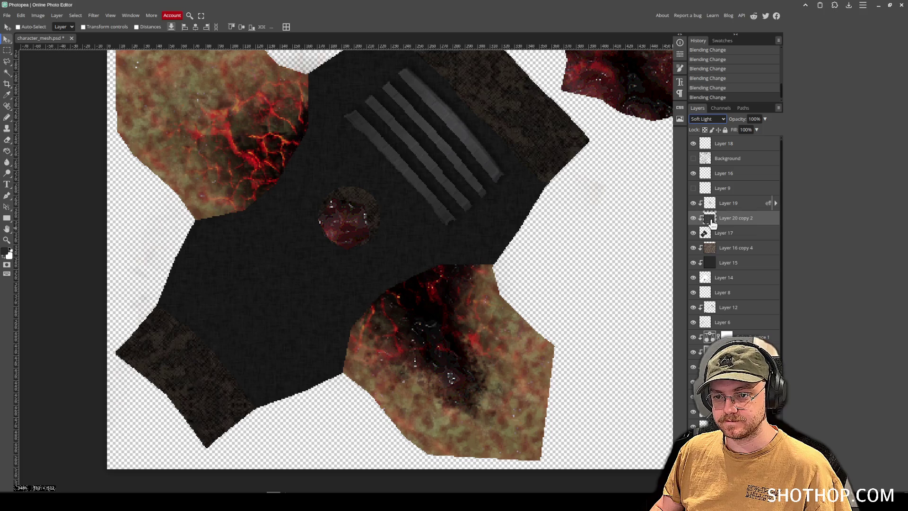
pyautogui.press('Down')
pyautogui.press('Up')
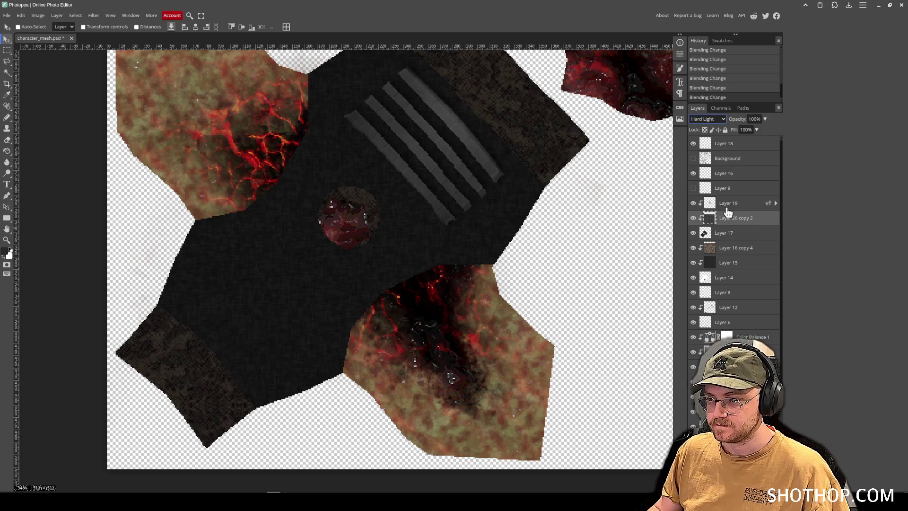
# - Set Layer 19's stripes to the Color Dodge blend mode after trying Darken and Darker Color
pyautogui.click(726, 203)
pyautogui.click(706, 120)
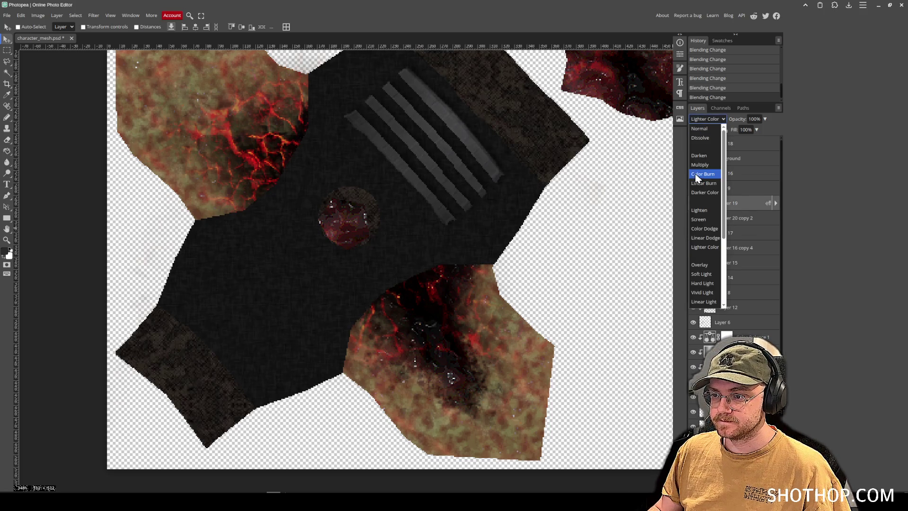
pyautogui.click(699, 155)
pyautogui.press('Down')
pyautogui.press('Down')
pyautogui.press('Down')
pyautogui.press('Up')
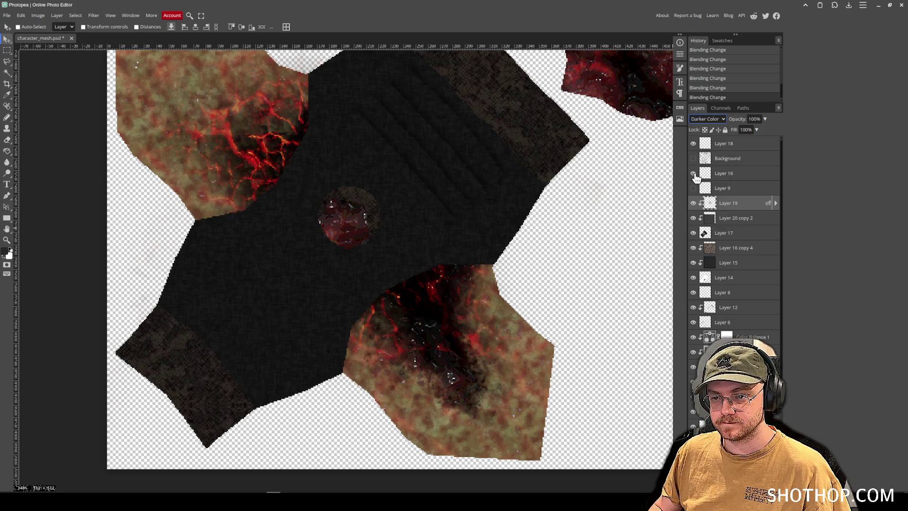
pyautogui.press('Down')
pyautogui.press('Down')
pyautogui.press('Down')
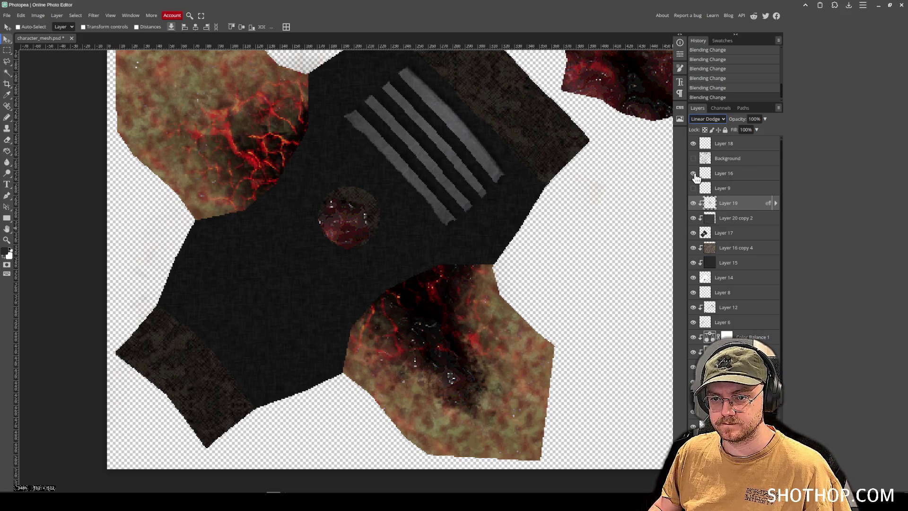
pyautogui.press('Up')
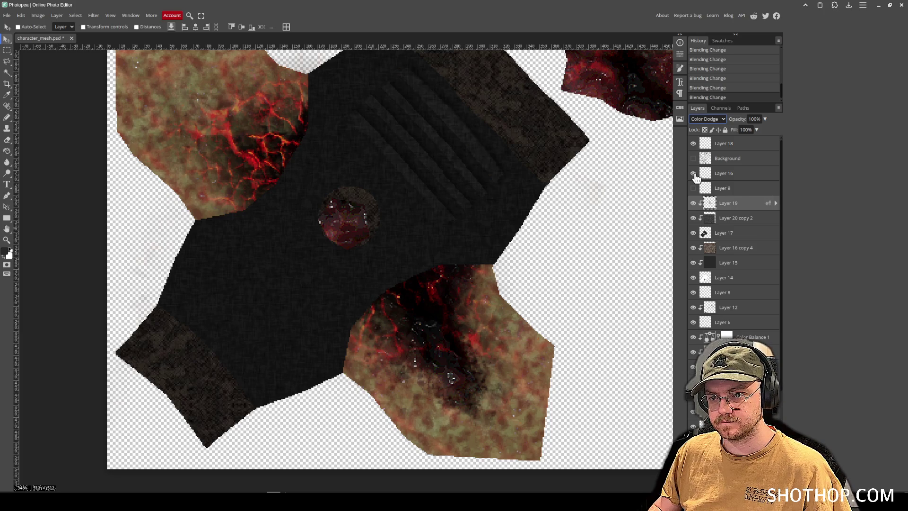
pyautogui.scroll(3, 453, 265)
pyautogui.scroll(-2, 461, 258)
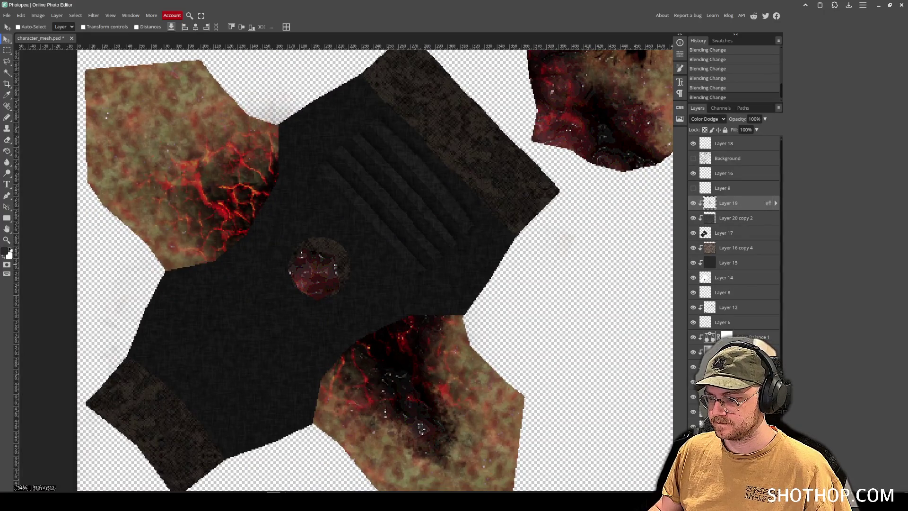
pyautogui.click(726, 487)
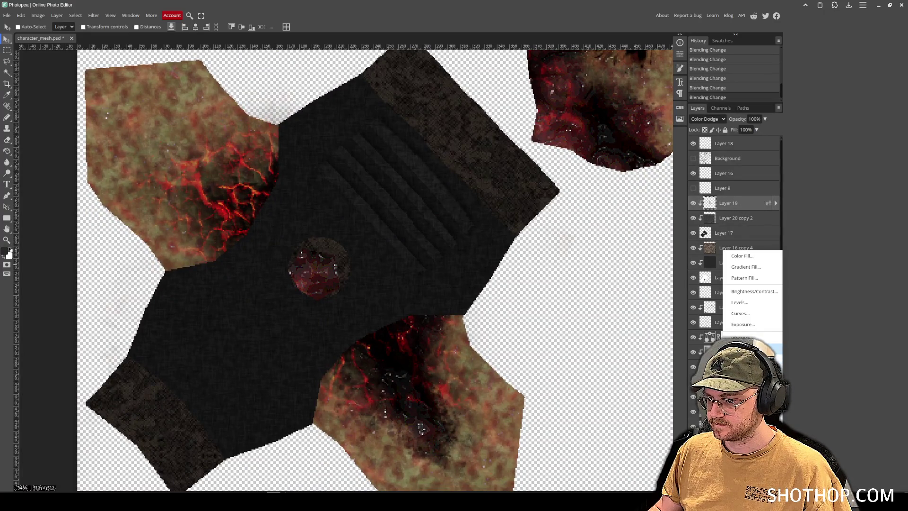
# - Add a clipped Curves adjustment that lifts the darks and midtones to brighten the stripes
pyautogui.click(740, 313)
pyautogui.rightClick(719, 204)
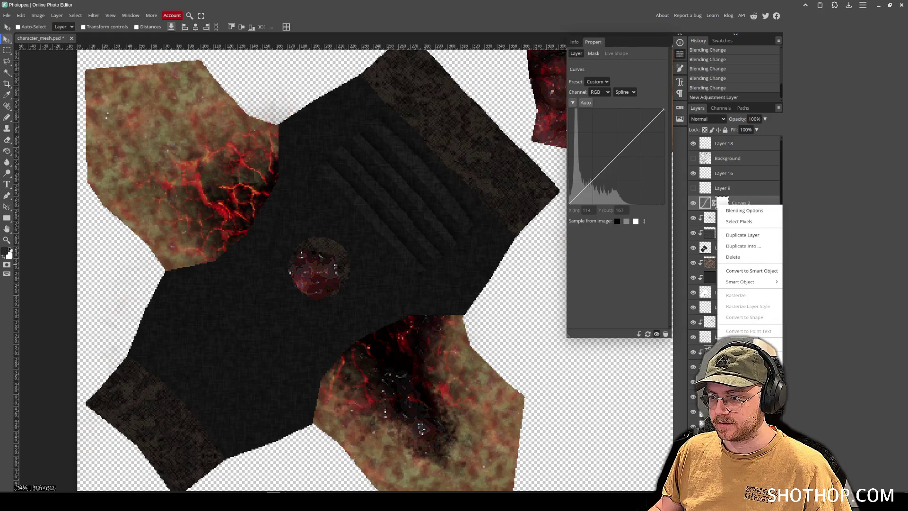
pyautogui.click(730, 284)
pyautogui.moveTo(588, 185); pyautogui.dragTo(587, 175)
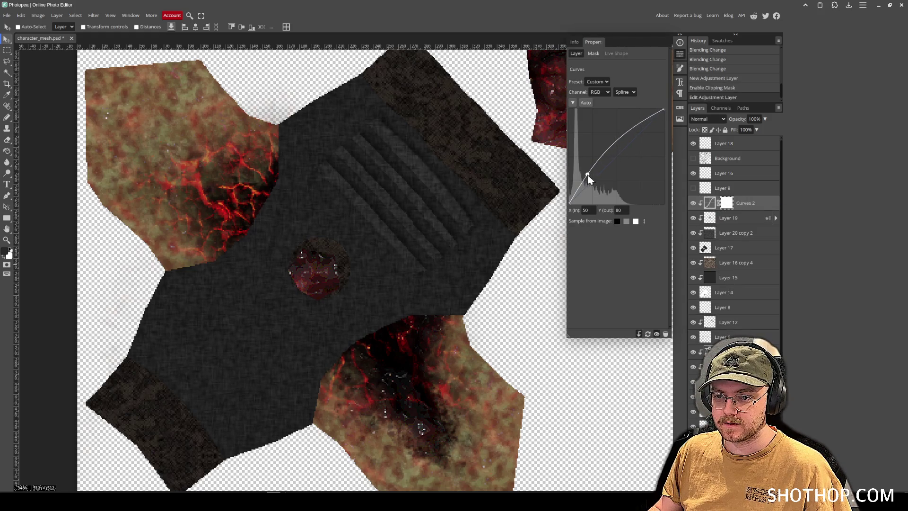
pyautogui.moveTo(629, 148)
pyautogui.mouseDown()
pyautogui.moveTo(636, 139)
pyautogui.moveTo(615, 141)
pyautogui.mouseUp()
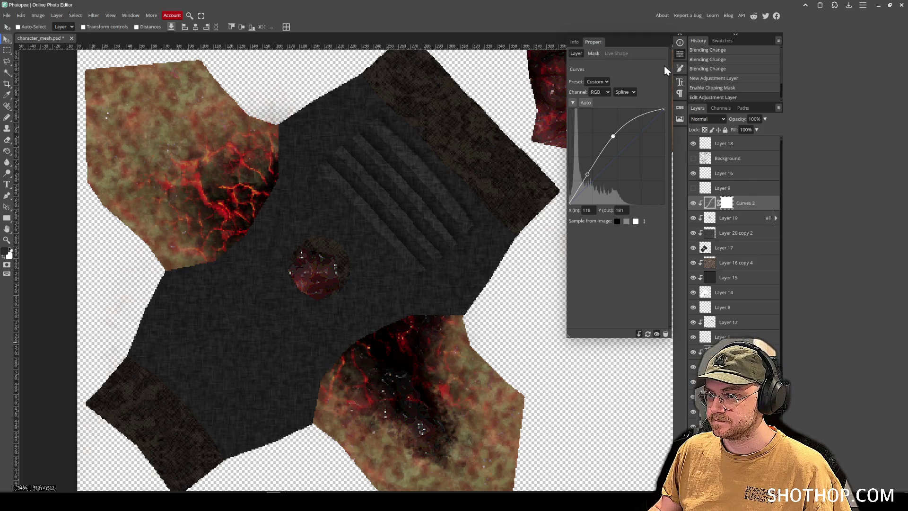
pyautogui.click(681, 57)
# - Switch to the Brush tool and set the foreground colour to dark red 440000
pyautogui.press('b')
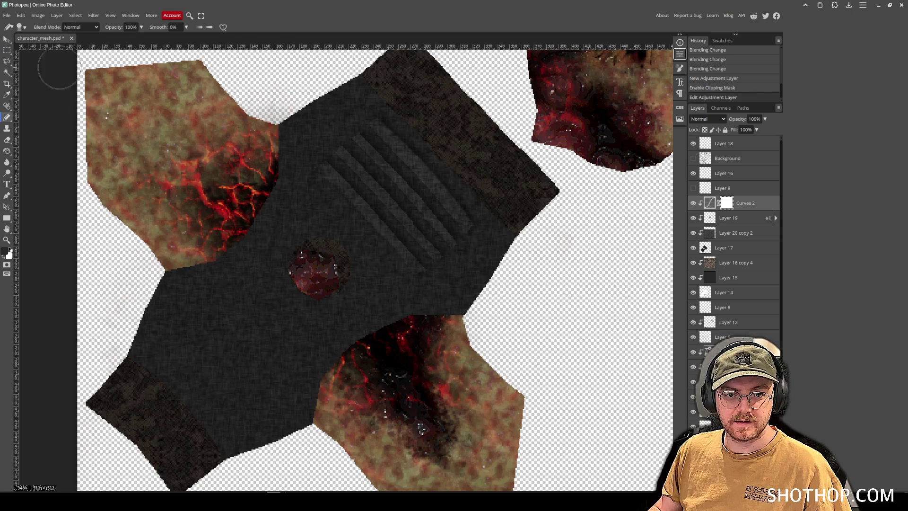
pyautogui.hscroll(1, 405, 186)
pyautogui.scroll(-2, 722, 269)
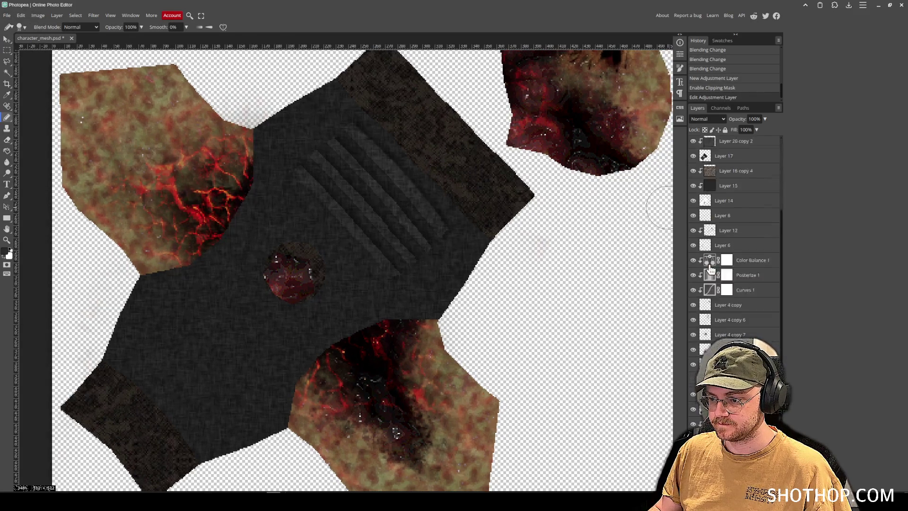
pyautogui.scroll(3, 721, 274)
pyautogui.scroll(2, 231, 253)
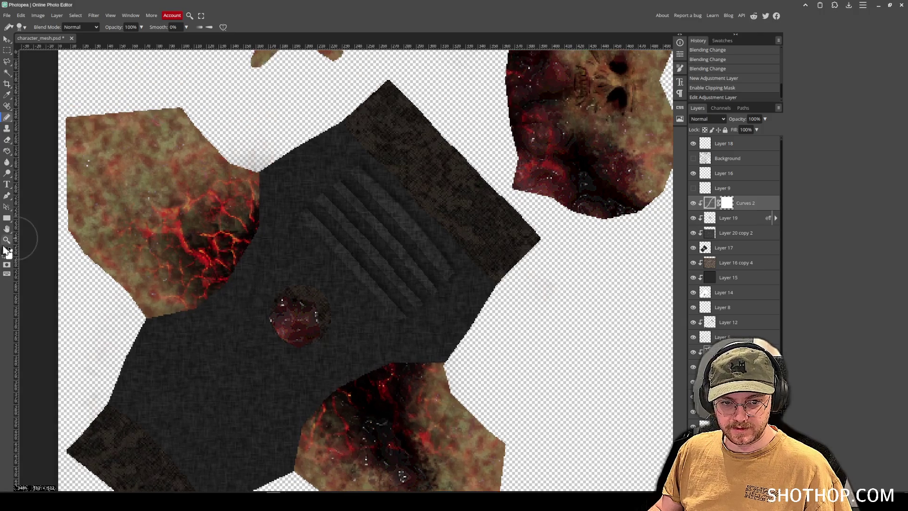
pyautogui.click(6, 252)
pyautogui.moveTo(126, 131)
pyautogui.mouseDown()
pyautogui.moveTo(138, 136)
pyautogui.moveTo(101, 141)
pyautogui.moveTo(164, 144)
pyautogui.mouseUp()
pyautogui.click(207, 84)
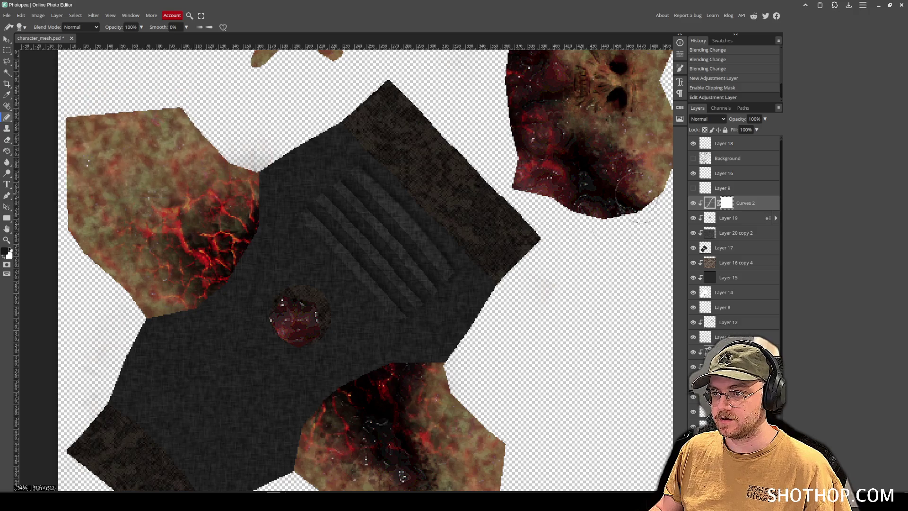
# - Add a new empty layer with its blend mode set to Darken
pyautogui.hotkey('ctrl', 'shift', 'n')
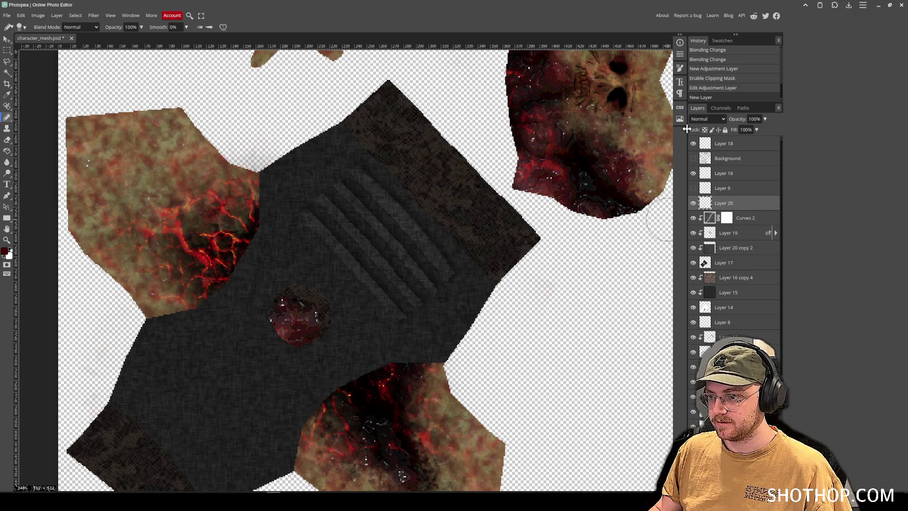
pyautogui.click(705, 119)
pyautogui.click(708, 193)
pyautogui.click(713, 119)
pyautogui.click(710, 154)
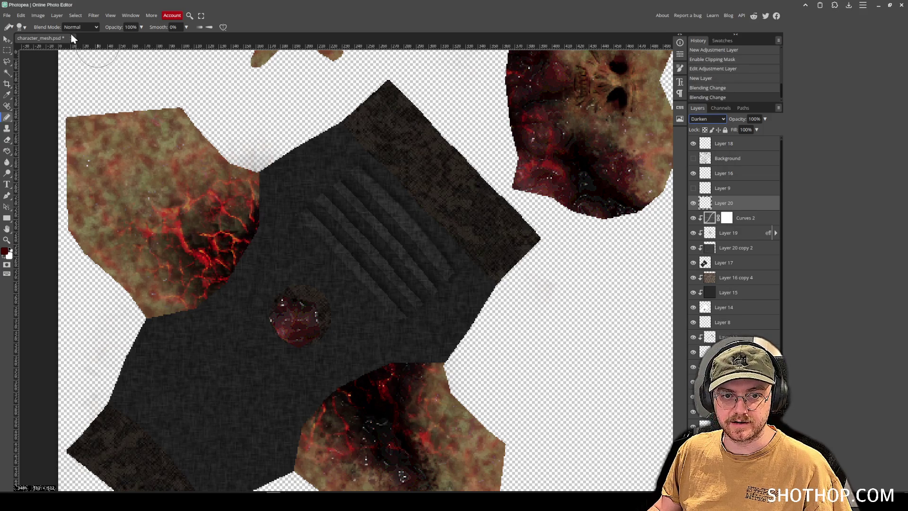
# - Choose a blood splatter brush at 82 px and test a stroke, then undo it
pyautogui.click(24, 27)
pyautogui.scroll(-5, 58, 94)
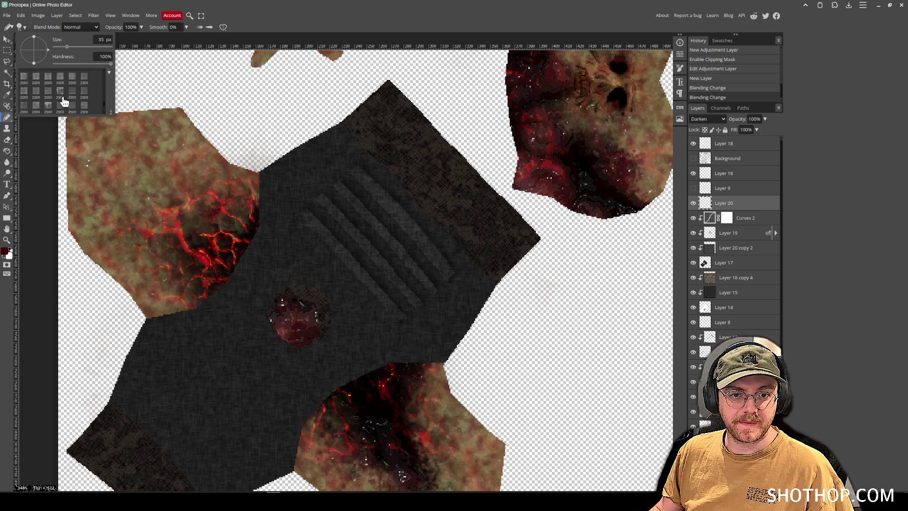
pyautogui.scroll(-8, 59, 102)
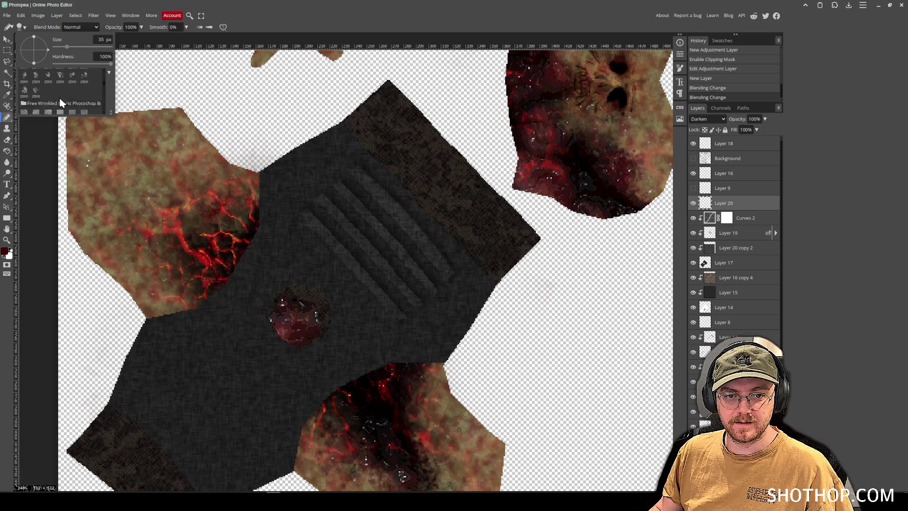
pyautogui.scroll(1, 60, 103)
pyautogui.click(60, 97)
pyautogui.moveTo(108, 47); pyautogui.dragTo(71, 47)
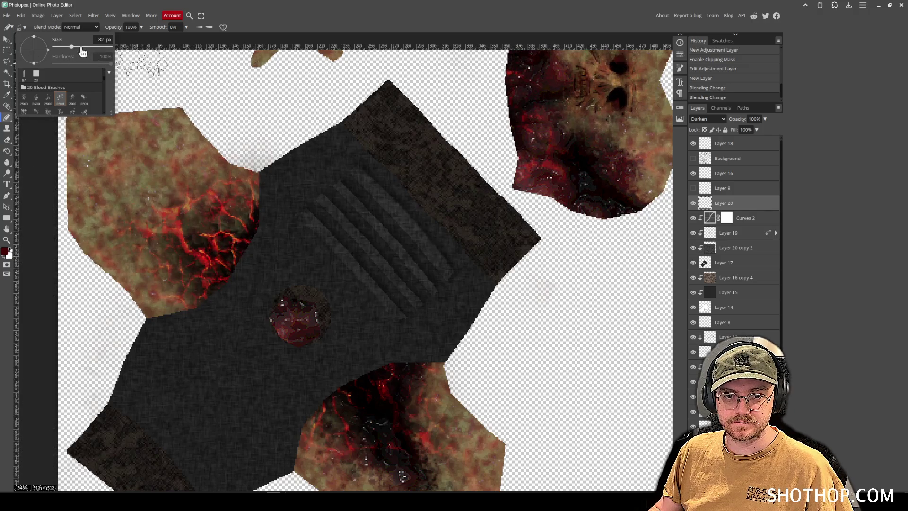
pyautogui.moveTo(303, 284); pyautogui.dragTo(463, 104)
pyautogui.hotkey('ctrl', 'z')
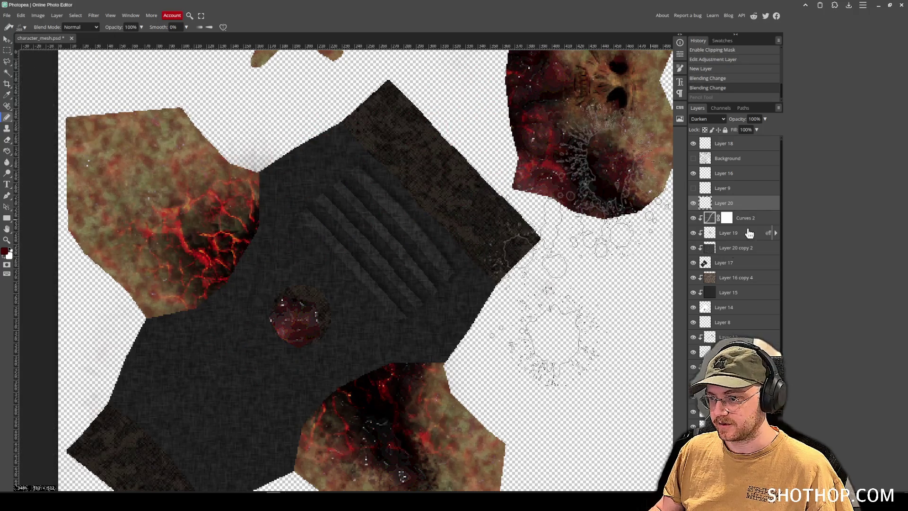
# - Clip Layer 20 to the layer beneath and load the wound blob's pixels as a selection
pyautogui.rightClick(744, 239)
pyautogui.click(749, 340)
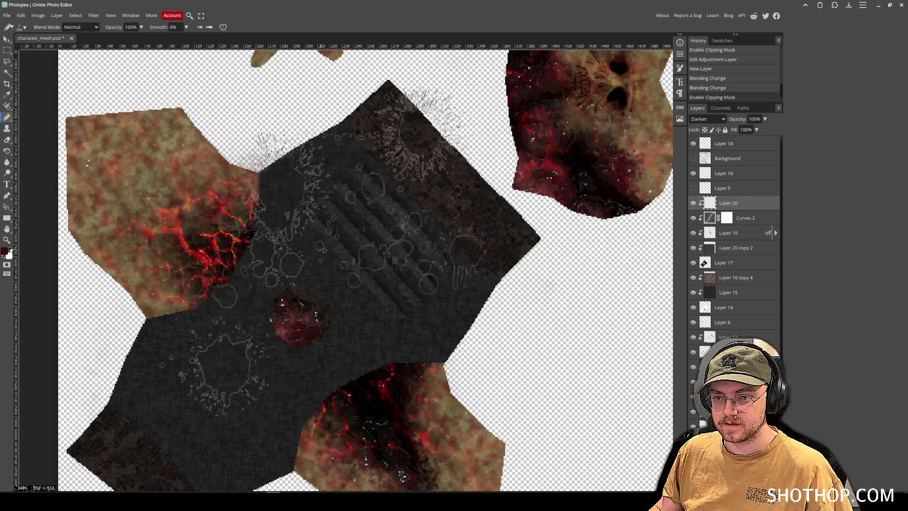
pyautogui.click(24, 27)
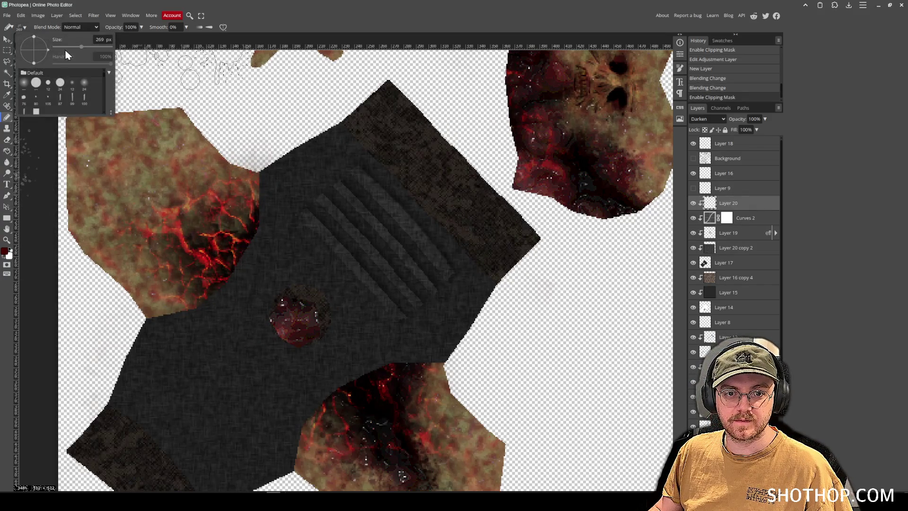
pyautogui.click(354, 201)
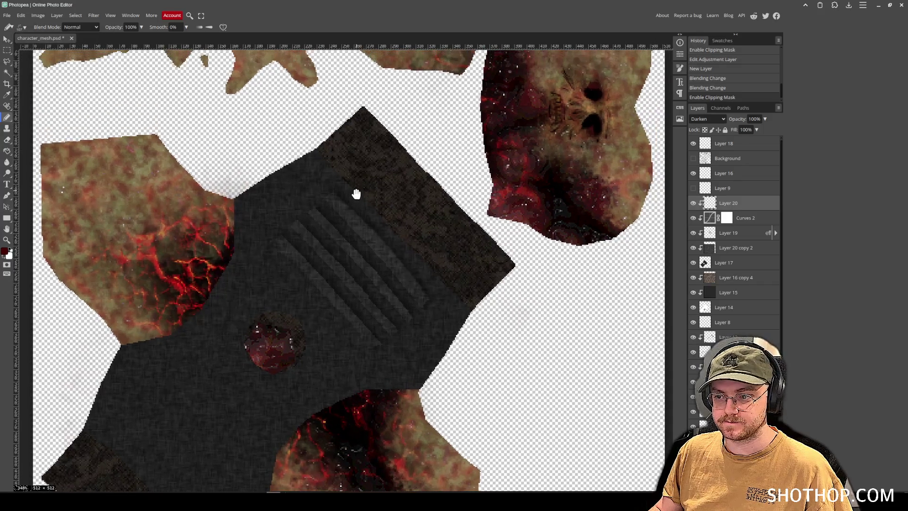
pyautogui.scroll(-5, 733, 236)
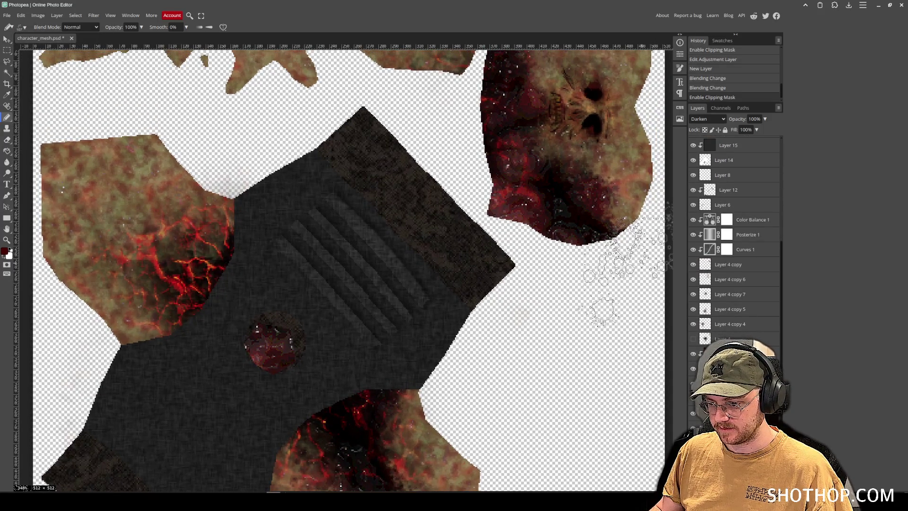
pyautogui.rightClick(716, 244)
pyautogui.click(752, 262)
pyautogui.scroll(5, 737, 189)
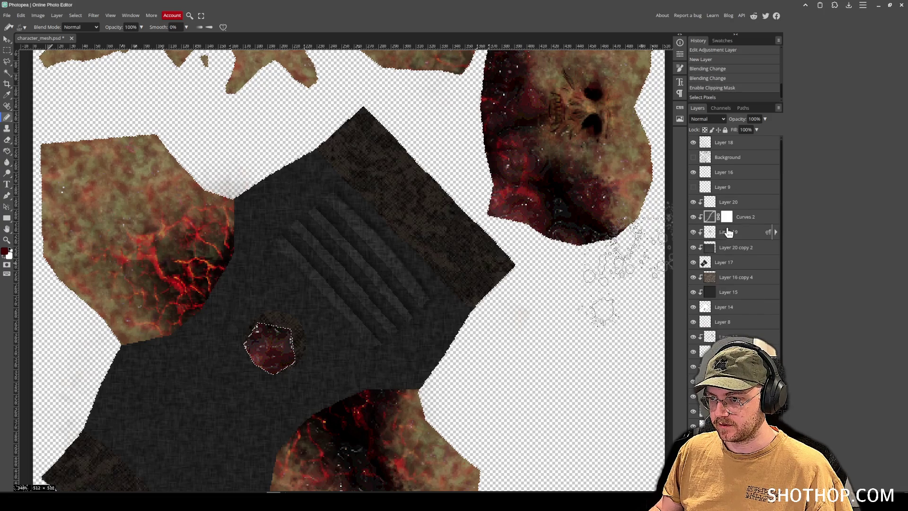
# - Set Layer 18 to Darken and stamp a blood splatter on the upper-left vest
pyautogui.click(738, 144)
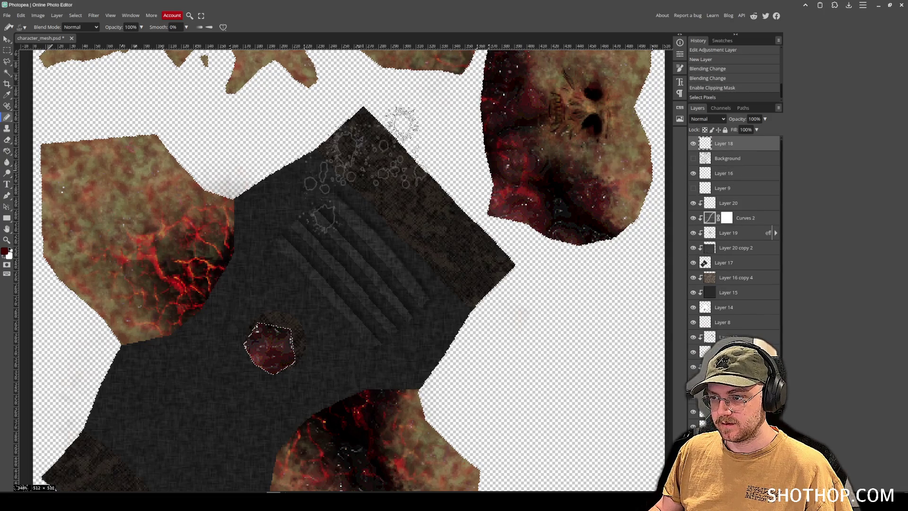
pyautogui.click(707, 118)
pyautogui.click(700, 158)
pyautogui.moveTo(360, 170)
pyautogui.mouseDown()
pyautogui.moveTo(312, 203)
pyautogui.moveTo(283, 255)
pyautogui.mouseUp()
pyautogui.hotkey('ctrl', 'z')
pyautogui.click(317, 210)
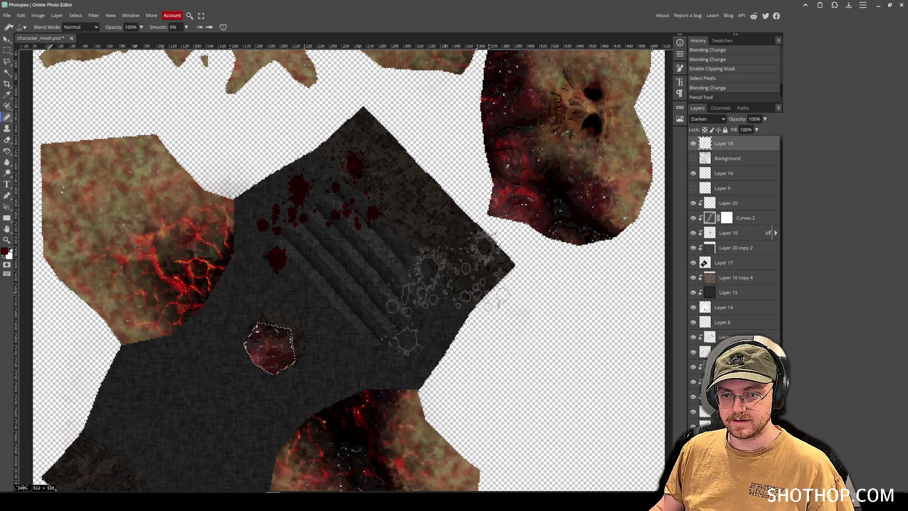
pyautogui.hotkey('ctrl', 'z')
pyautogui.click(308, 211)
pyautogui.hotkey('ctrl', 'z')
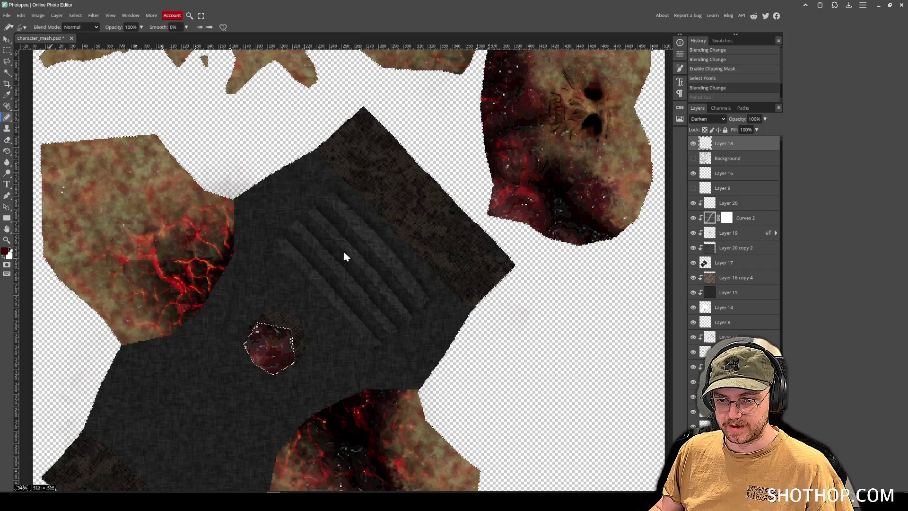
pyautogui.click(305, 213)
pyautogui.scroll(-1, 331, 213)
pyautogui.hotkey('ctrl', 'z')
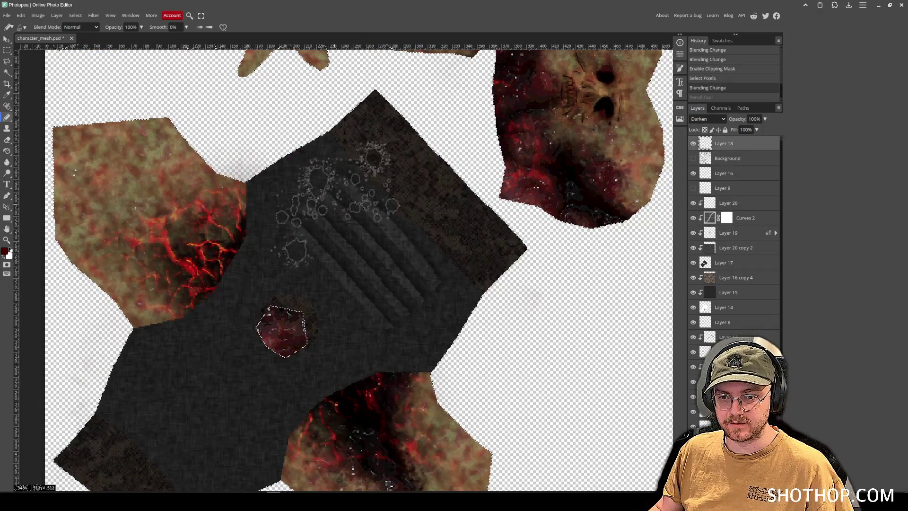
pyautogui.click(328, 201)
# - Switch to another blood brush at 184 px and spatter larger blood marks across the stripes
pyautogui.click(22, 27)
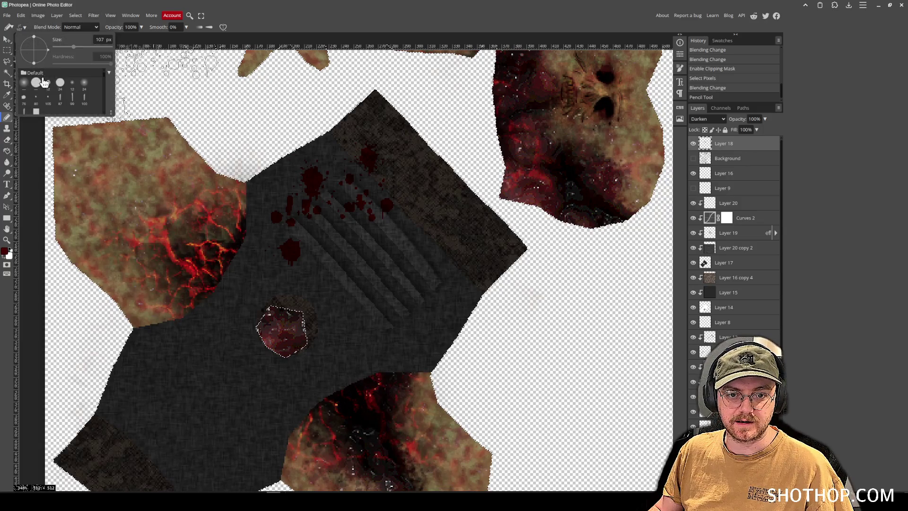
pyautogui.scroll(-2, 53, 94)
pyautogui.click(36, 107)
pyautogui.moveTo(73, 46)
pyautogui.mouseDown()
pyautogui.moveTo(85, 49)
pyautogui.moveTo(74, 49)
pyautogui.mouseUp()
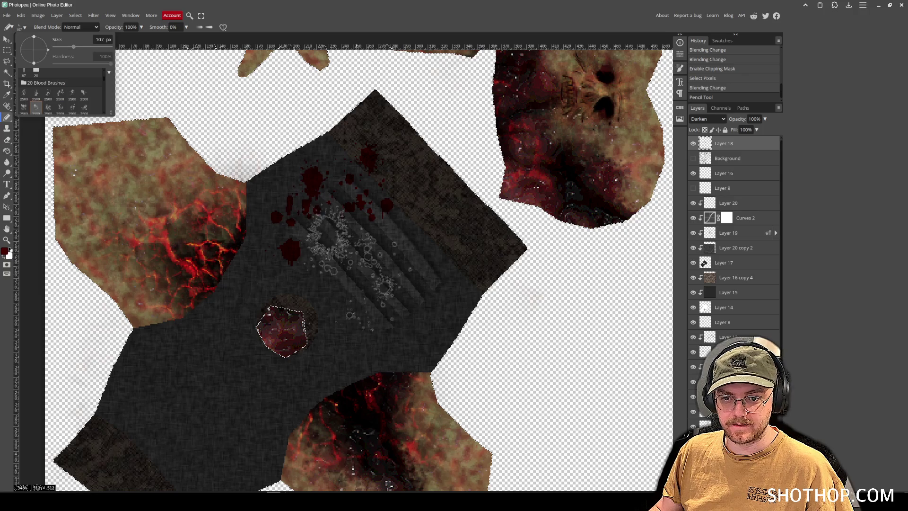
pyautogui.click(378, 279)
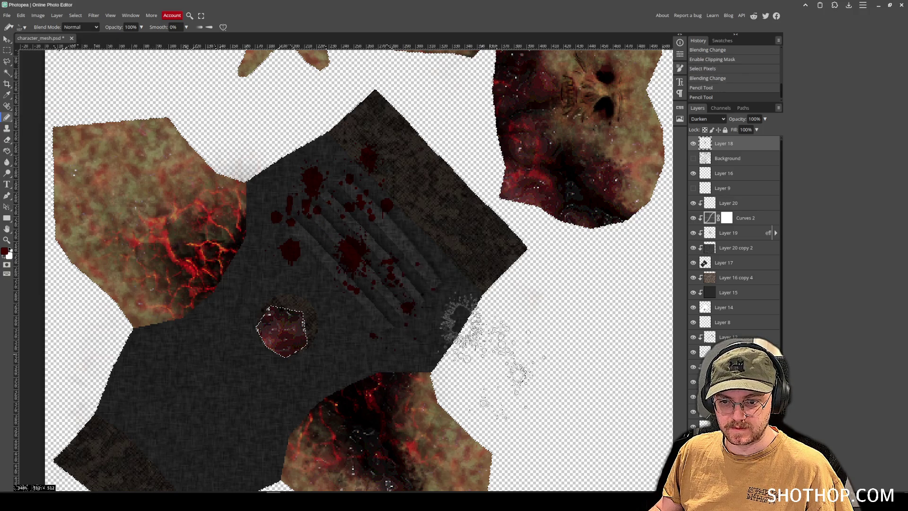
pyautogui.moveTo(466, 323); pyautogui.dragTo(488, 312)
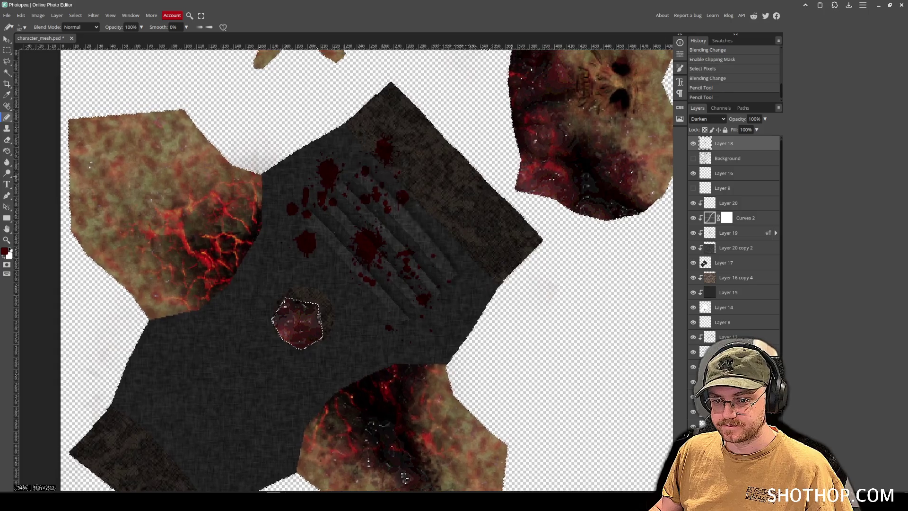
pyautogui.moveTo(296, 81); pyautogui.dragTo(290, 84)
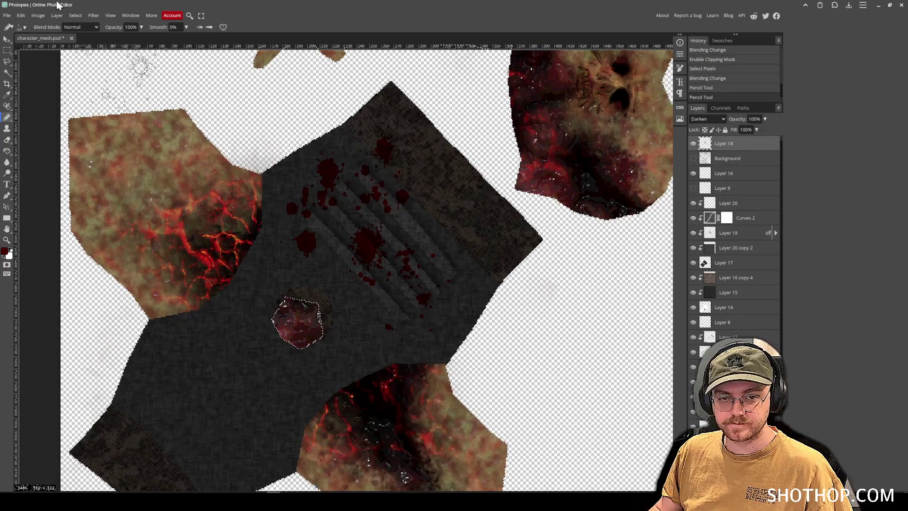
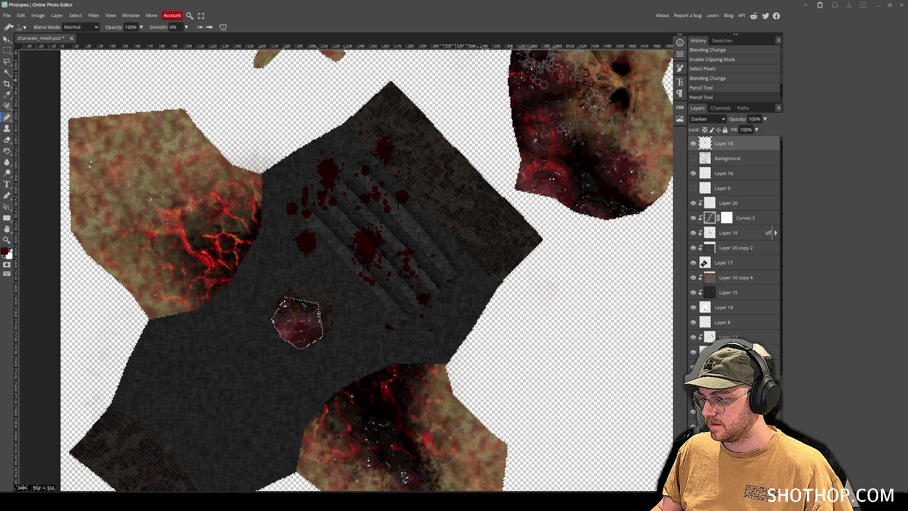
# - Open the foxtex texture folder in the file manager and scroll to the OUAH1 files
pyautogui.hotkey('ctrl', 'o')
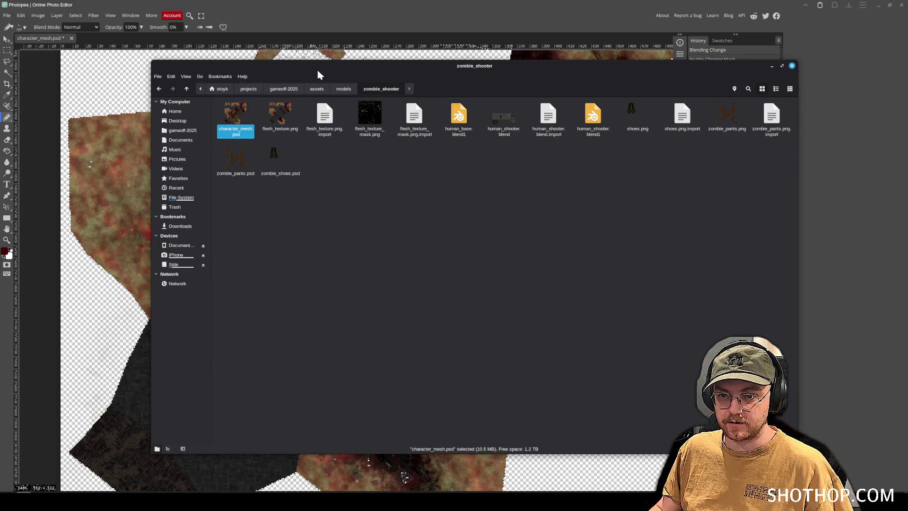
pyautogui.press('Escape')
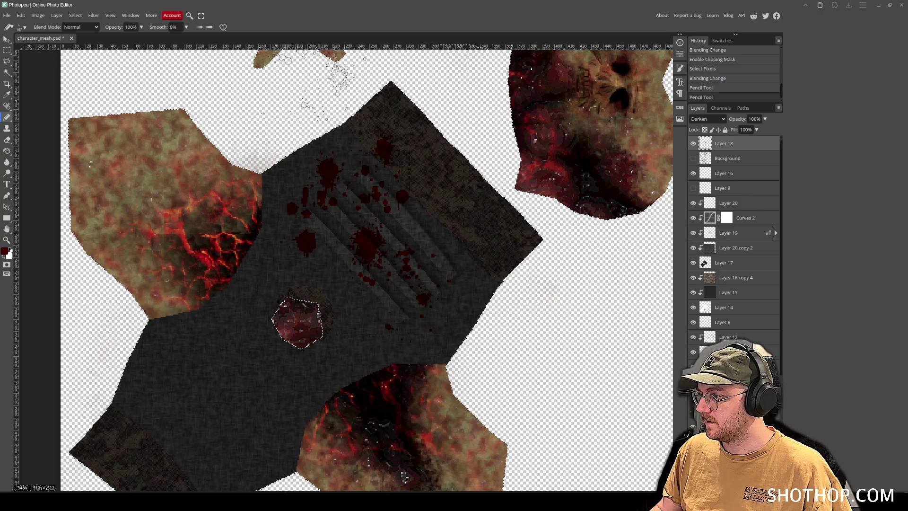
pyautogui.hotkey('ctrl', 'o')
pyautogui.scroll(-1, 861, 250)
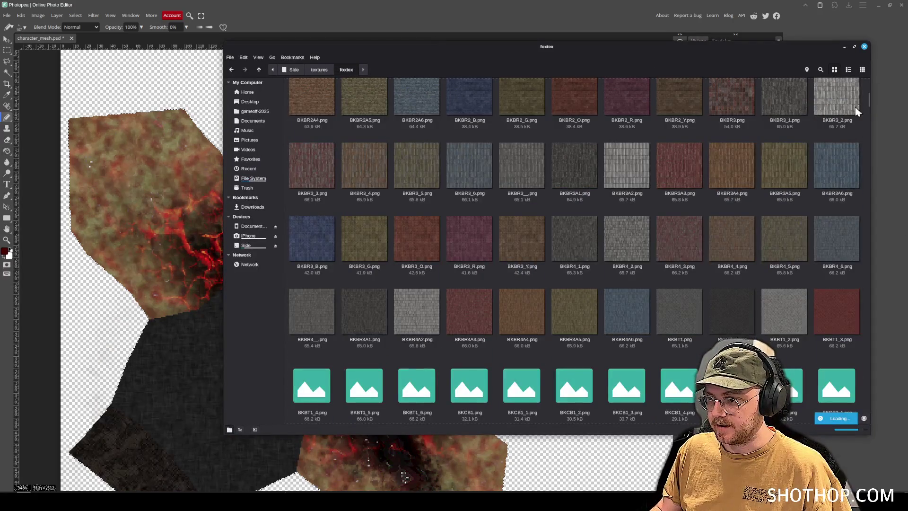
pyautogui.scroll(-10, 856, 112)
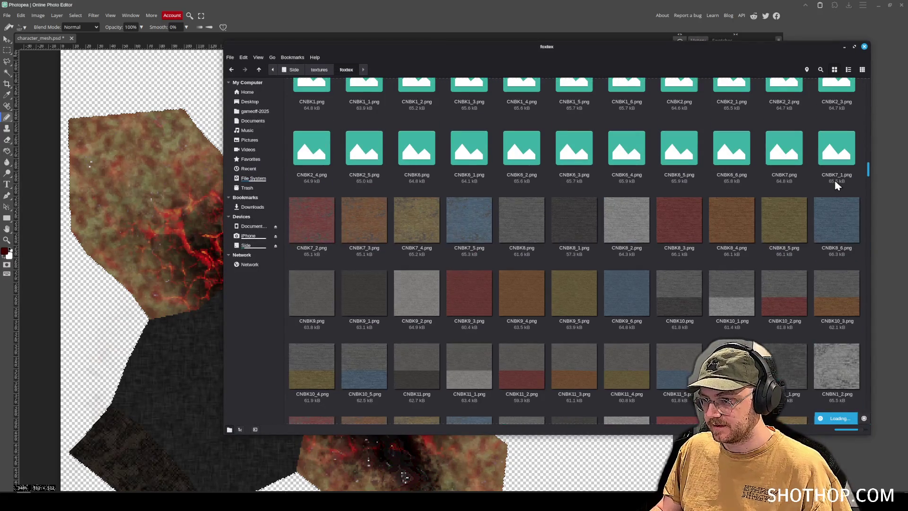
pyautogui.scroll(-15, 836, 184)
pyautogui.scroll(-10, 841, 305)
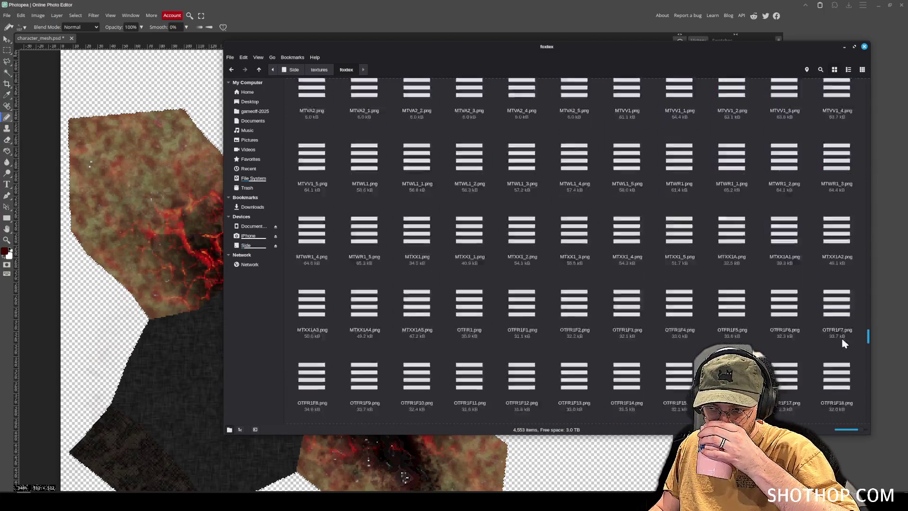
pyautogui.scroll(-5, 845, 343)
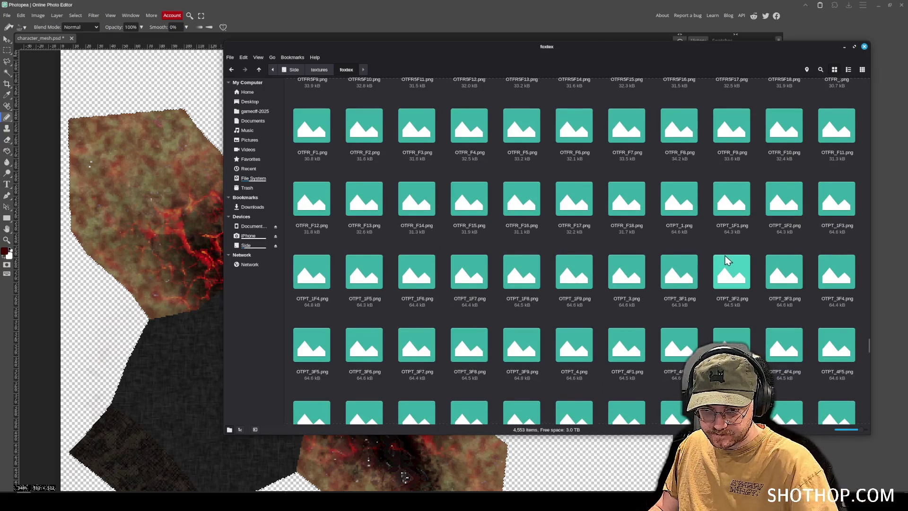
pyautogui.scroll(-10, 727, 260)
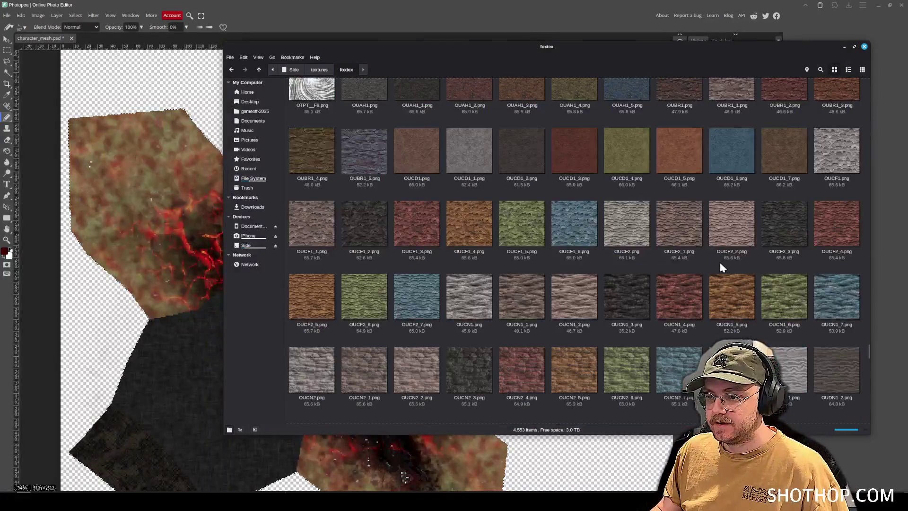
pyautogui.scroll(2, 603, 189)
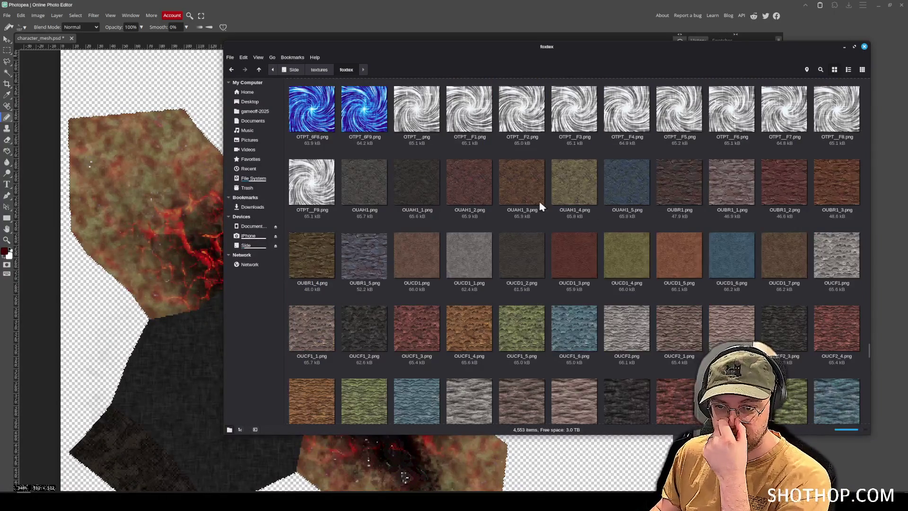
# - Drag OUAH1_1.png from the file window onto the character_mesh canvas
pyautogui.click(364, 187)
pyautogui.click(416, 186)
pyautogui.moveTo(585, 48); pyautogui.dragTo(907, 52)
pyautogui.moveTo(898, 189); pyautogui.dragTo(246, 164)
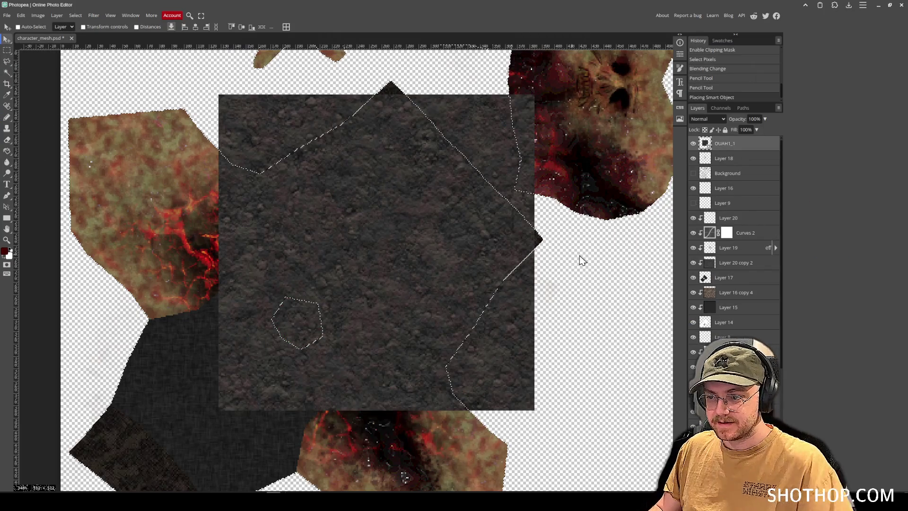
# - Try Linear Burn, Linear Dodge, Overlay, Linear Light and Pin Light blending on the dirt texture
pyautogui.hotkey('ctrl', 'd')
pyautogui.click(706, 119)
pyautogui.click(708, 173)
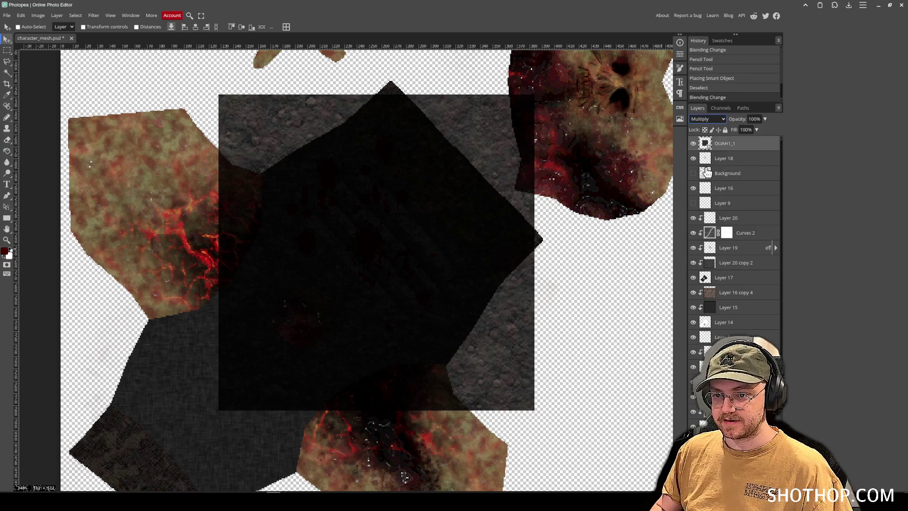
pyautogui.press('Down')
pyautogui.press('Down')
pyautogui.press('Down')
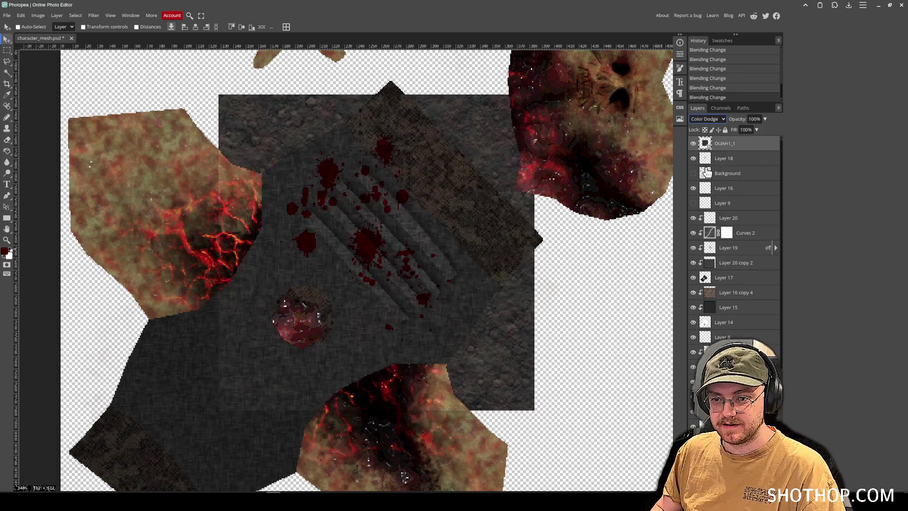
pyautogui.press('Down')
pyautogui.press('Down')
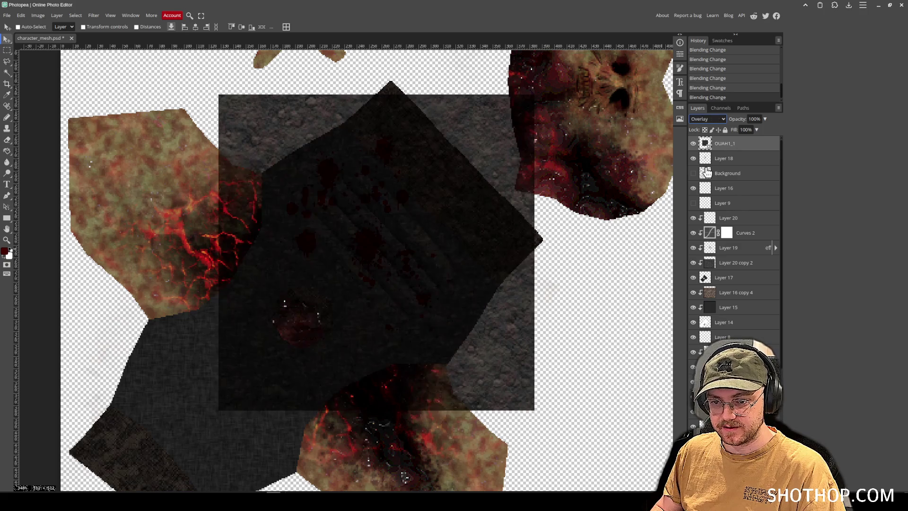
pyautogui.press('Down')
pyautogui.press('Down')
pyautogui.press('Down')
pyautogui.press('Up')
pyautogui.press('Down')
pyautogui.press('Up')
pyautogui.press('Up')
pyautogui.press('Up')
pyautogui.press('Up')
pyautogui.press('Up')
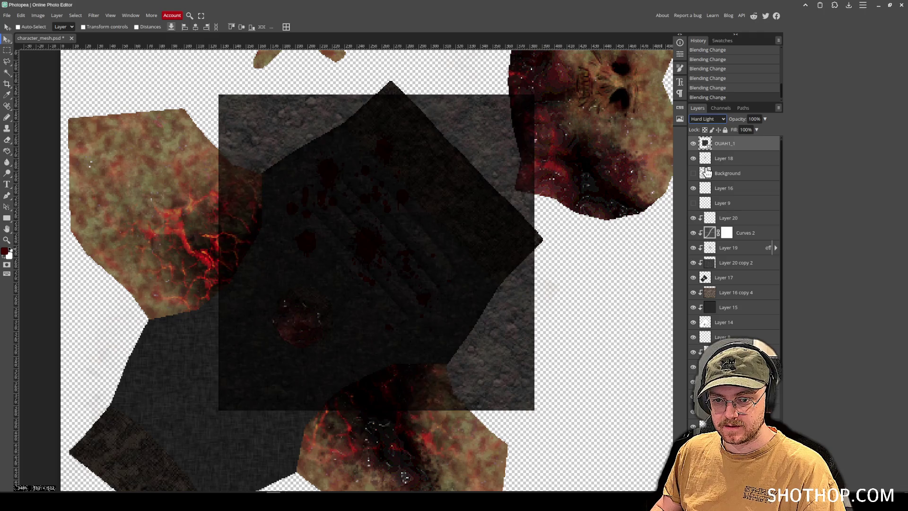
pyautogui.press('Up')
pyautogui.press('Up')
pyautogui.press('Up')
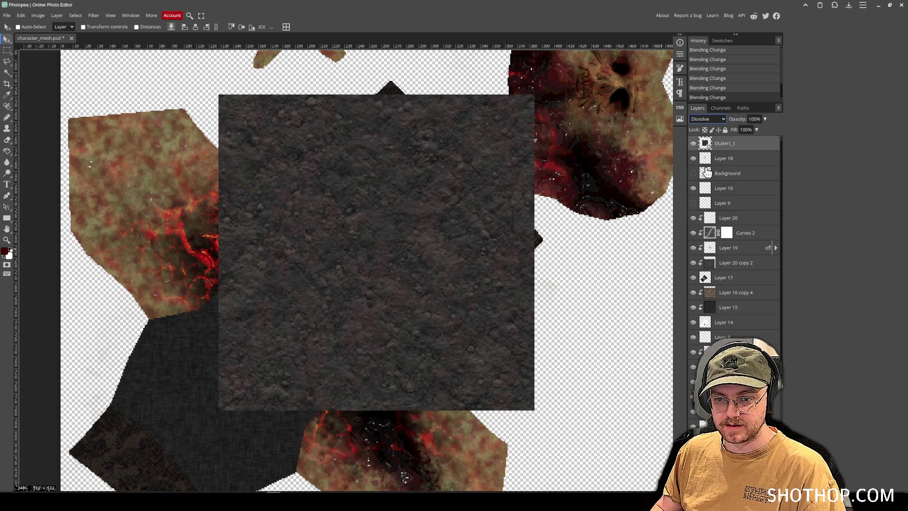
# - Delete the dirt texture layer and place the OUAH1 rock texture on the canvas instead
pyautogui.moveTo(402, 274); pyautogui.dragTo(344, 321)
pyautogui.press('Delete')
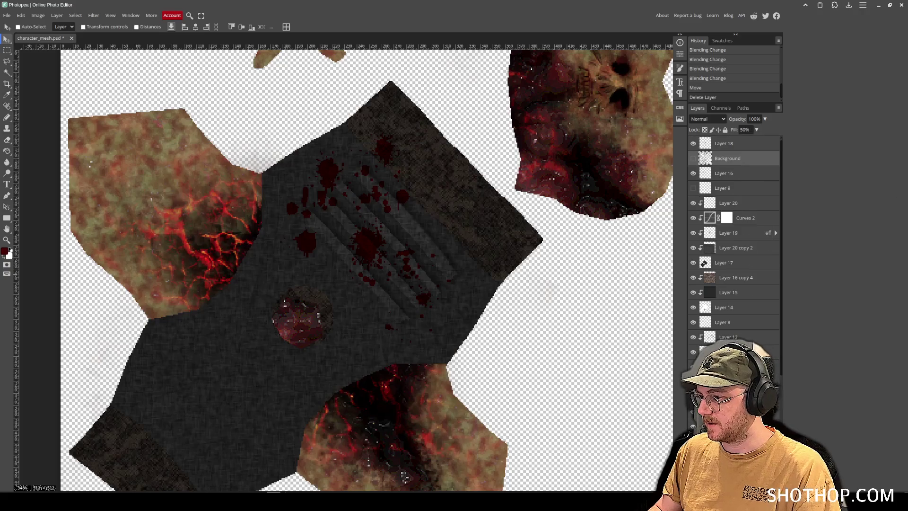
pyautogui.moveTo(465, 283); pyautogui.dragTo(385, 335)
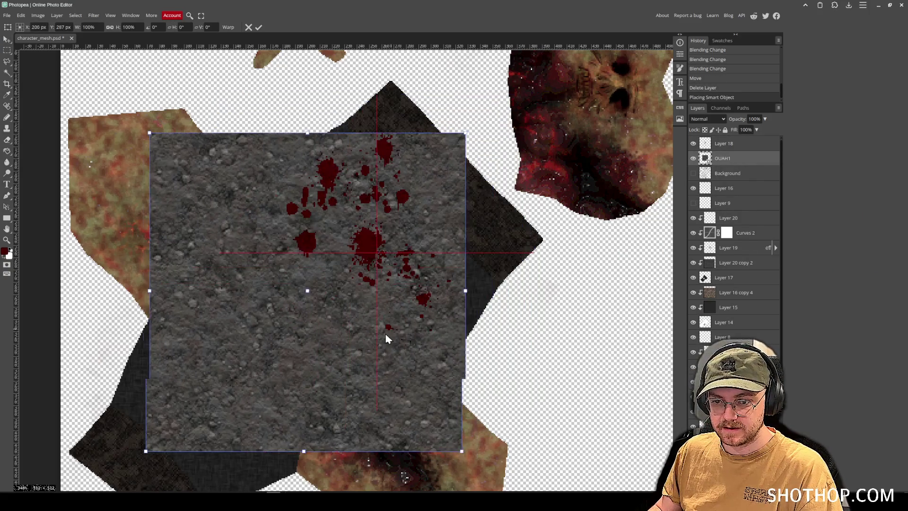
pyautogui.press('Return')
pyautogui.press('Delete')
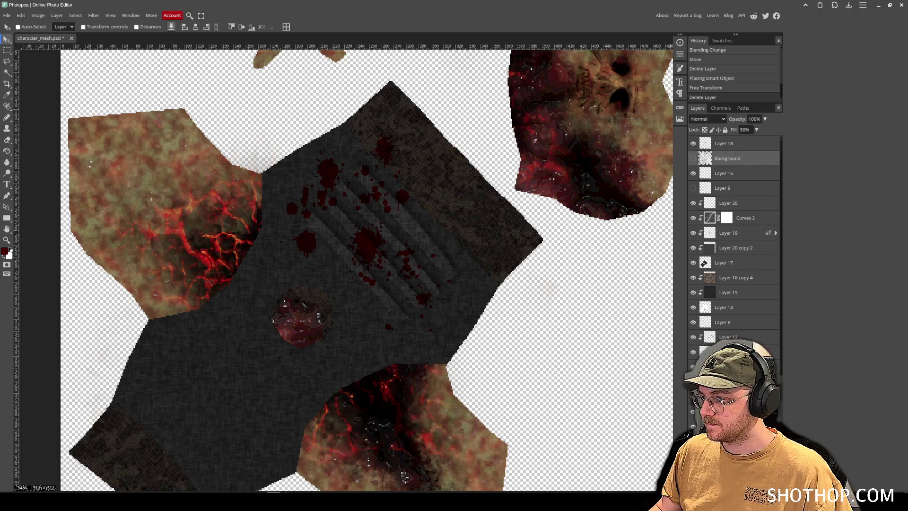
pyautogui.moveTo(705, 262); pyautogui.dragTo(430, 193)
pyautogui.press('Return')
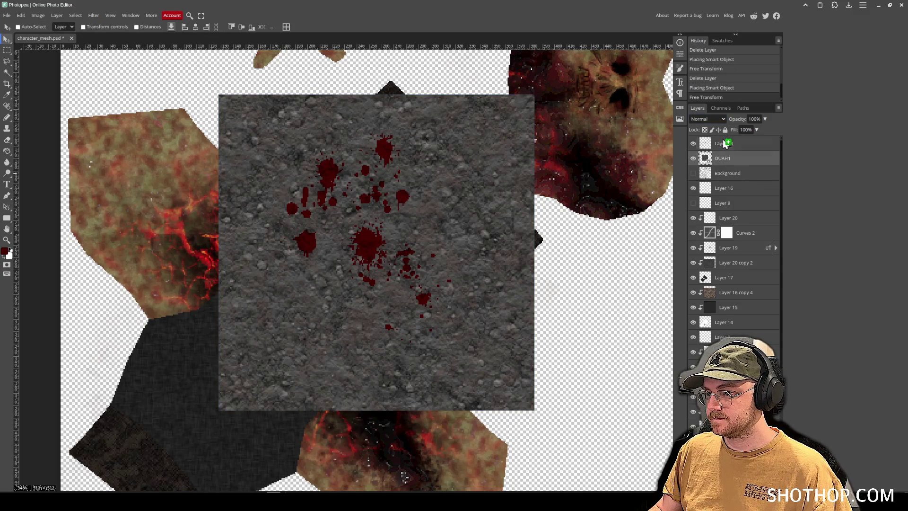
# - Move OUAH1 below Layer 18 and test Darken, Screen and Color Dodge blending
pyautogui.moveTo(731, 161); pyautogui.dragTo(721, 143)
pyautogui.moveTo(393, 236)
pyautogui.mouseDown()
pyautogui.moveTo(279, 304)
pyautogui.moveTo(397, 274)
pyautogui.moveTo(411, 218)
pyautogui.mouseUp()
pyautogui.moveTo(734, 145); pyautogui.dragTo(735, 163)
pyautogui.click(705, 118)
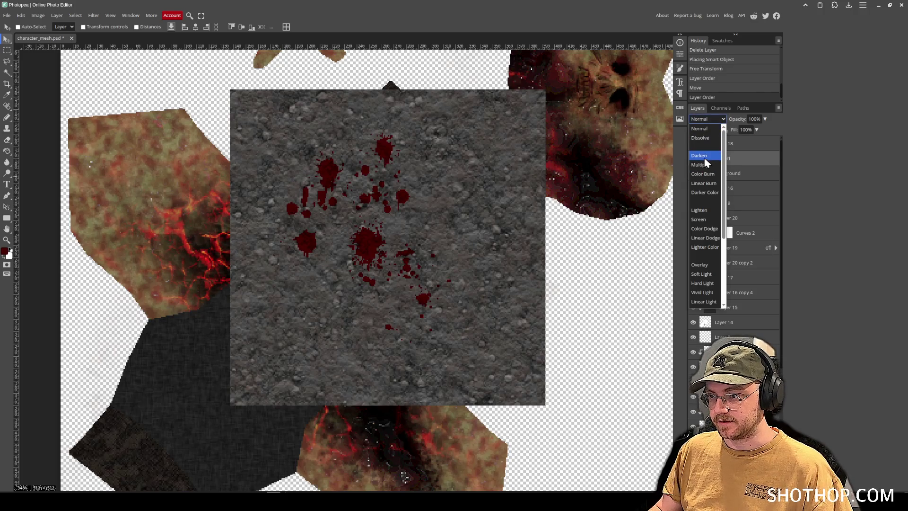
pyautogui.click(705, 158)
pyautogui.press('Down')
pyautogui.press('Down')
pyautogui.press('Down')
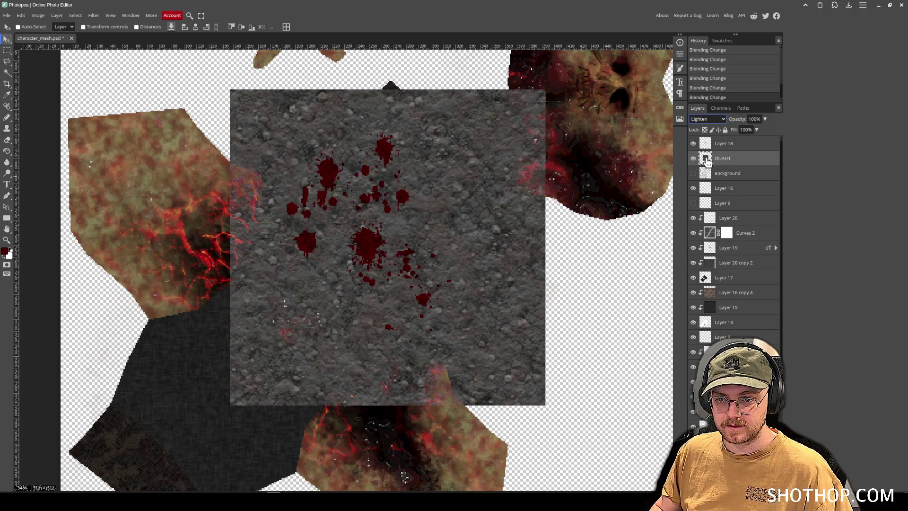
pyautogui.press('Down')
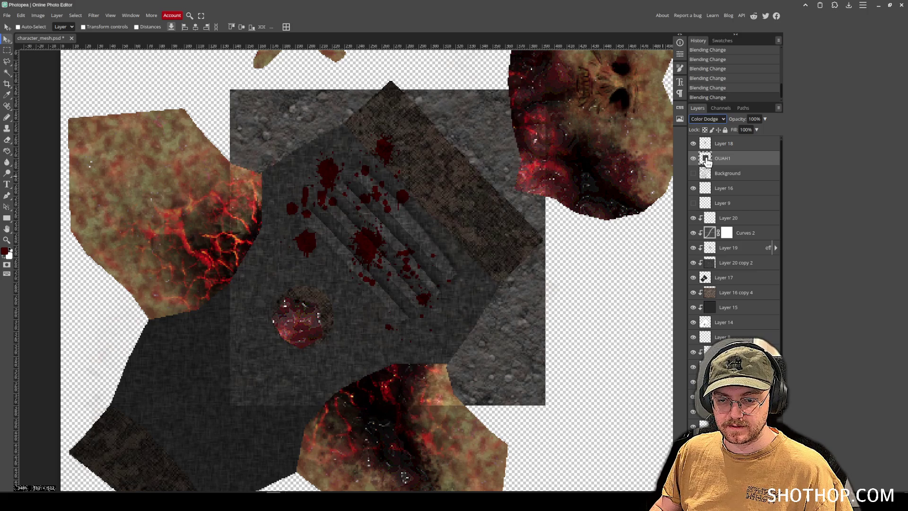
pyautogui.moveTo(440, 253)
pyautogui.mouseDown()
pyautogui.moveTo(312, 344)
pyautogui.moveTo(416, 243)
pyautogui.mouseUp()
# - Try Overlay, Soft Light and Lighter Color on the rock texture, then return it to Normal
pyautogui.click(706, 119)
pyautogui.click(708, 247)
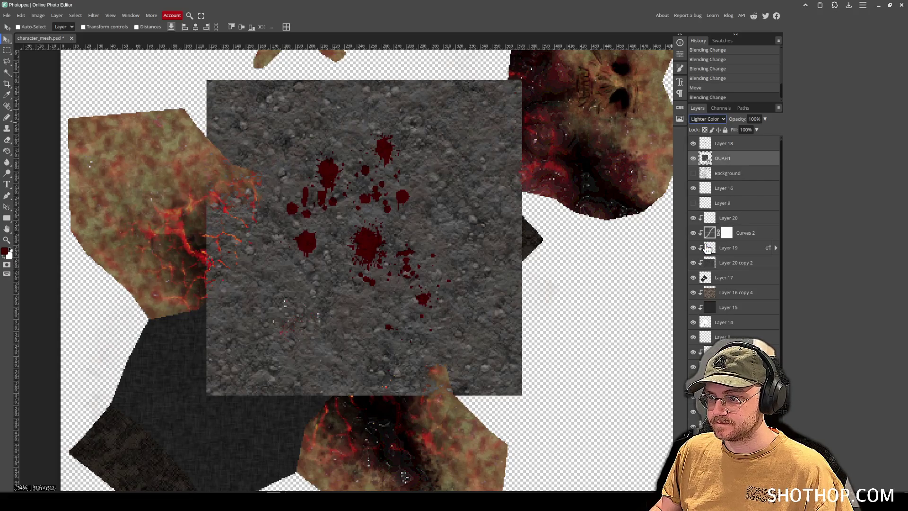
pyautogui.press('Down')
pyautogui.press('Down')
pyautogui.press('Up')
pyautogui.press('Down')
pyautogui.hotkey('alt', 'Down')
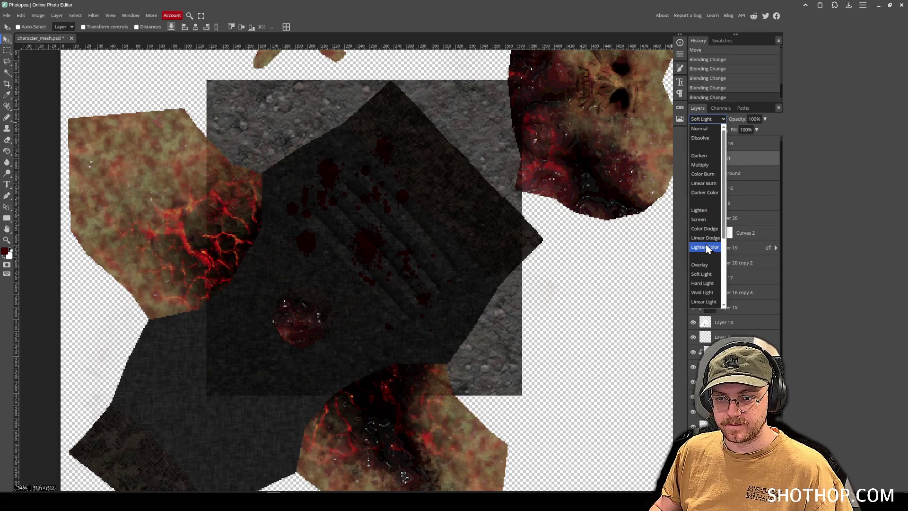
pyautogui.press('Return')
pyautogui.hotkey('alt', 'Down')
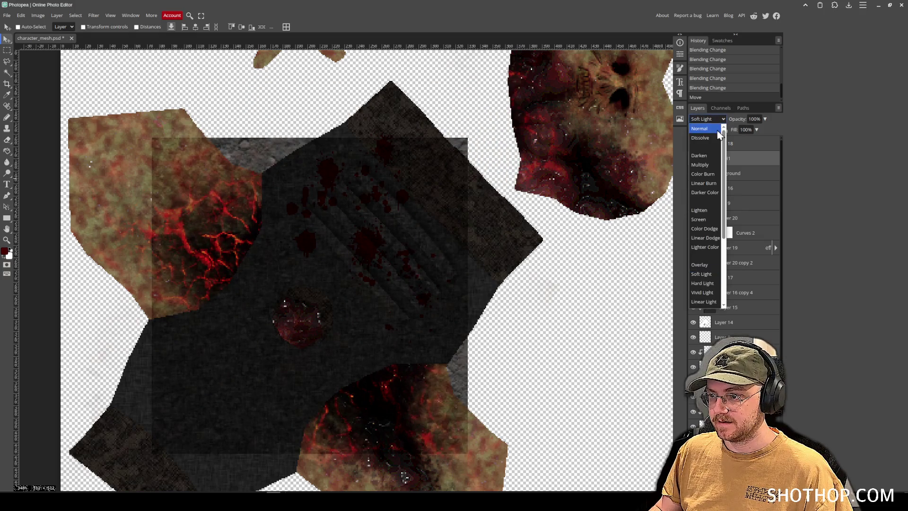
pyautogui.press('Home')
pyautogui.press('Return')
# - Erase colour-selected patches from the rock texture with the Magic Wand and reposition it
pyautogui.press('w')
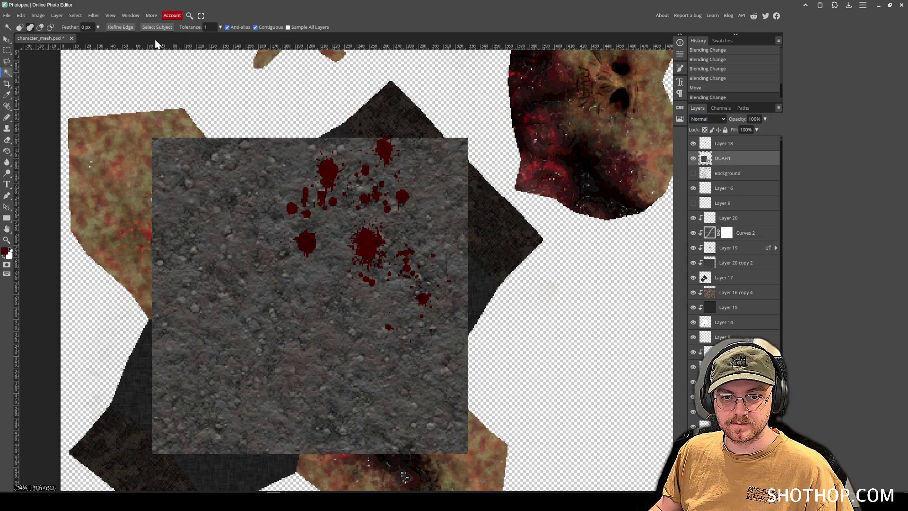
pyautogui.click(270, 315)
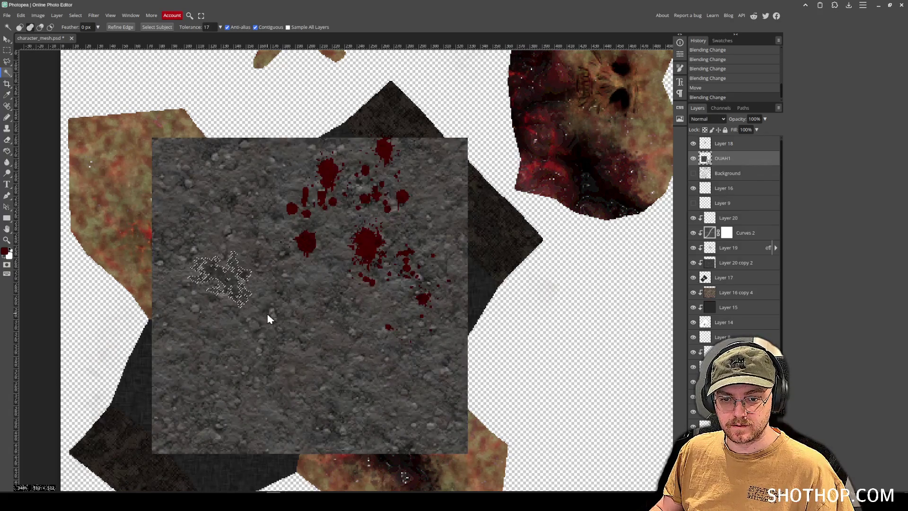
pyautogui.press('Delete')
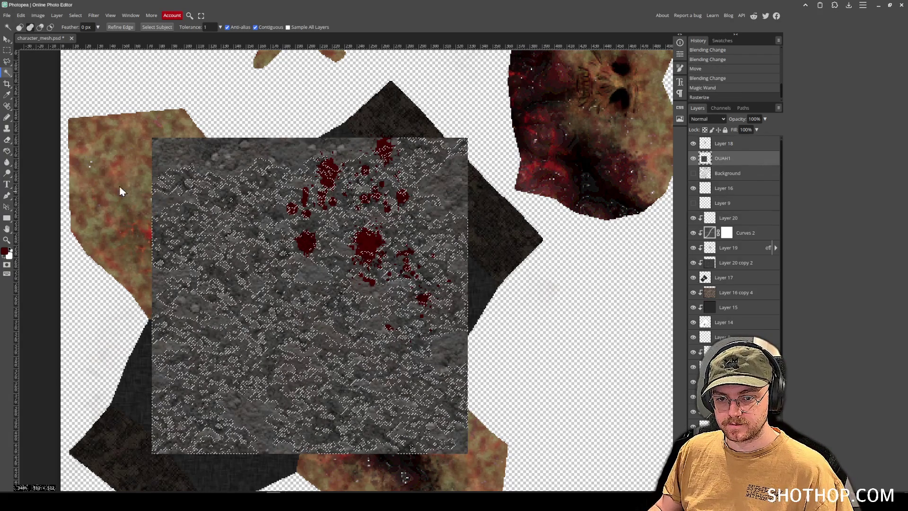
pyautogui.click(6, 39)
pyautogui.press('Delete')
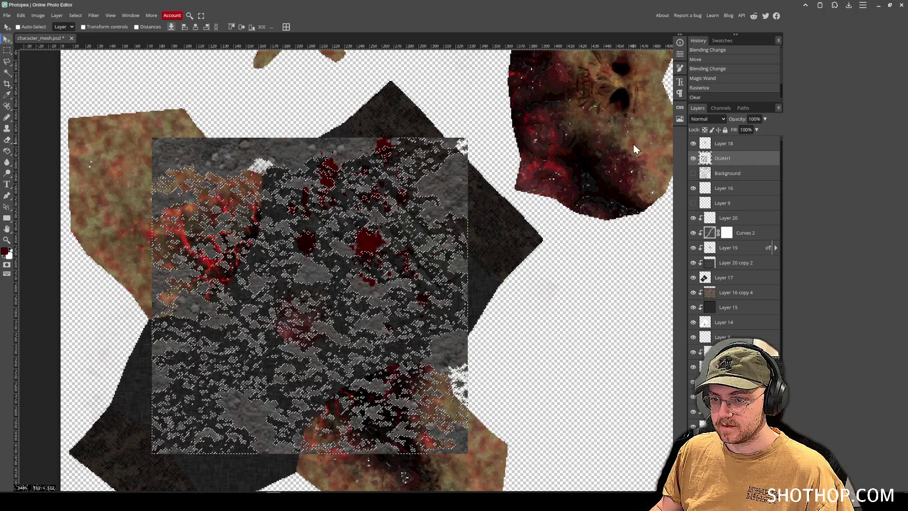
pyautogui.hotkey('ctrl', 'd')
pyautogui.moveTo(418, 285); pyautogui.dragTo(410, 311)
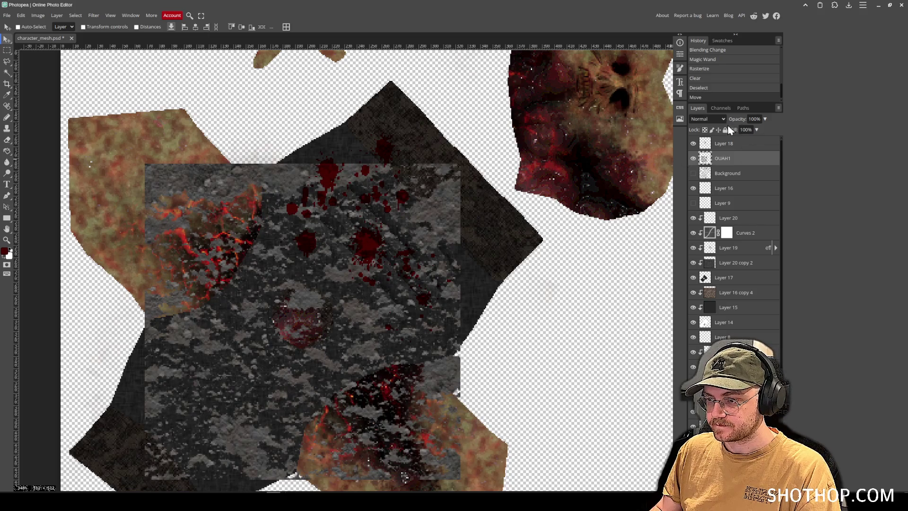
pyautogui.moveTo(387, 246)
pyautogui.mouseDown()
pyautogui.moveTo(365, 236)
pyautogui.moveTo(327, 191)
pyautogui.moveTo(217, 203)
pyautogui.moveTo(541, 223)
pyautogui.mouseUp()
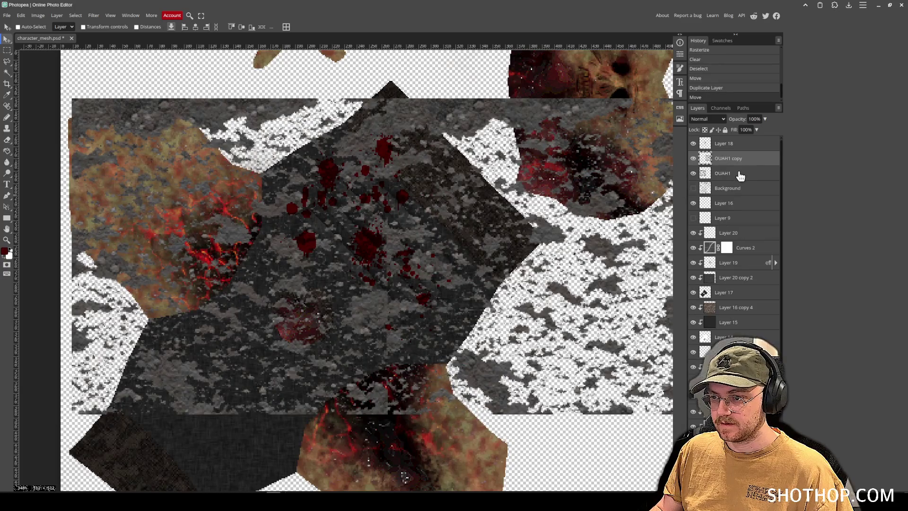
# - Merge the texture copies into OUAH1 copy 2, move it below Layer 9 and clip it
pyautogui.rightClick(739, 174)
pyautogui.click(742, 339)
pyautogui.moveTo(502, 169); pyautogui.dragTo(501, 465)
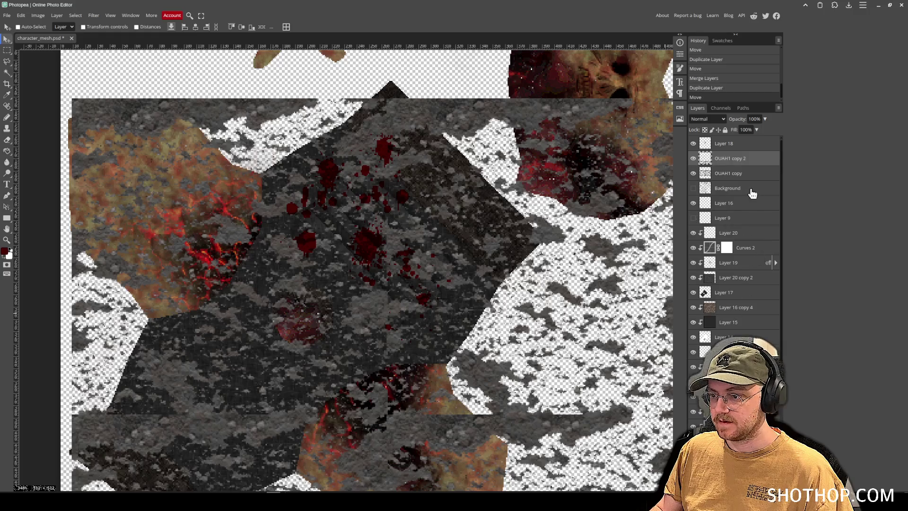
pyautogui.rightClick(727, 174)
pyautogui.click(718, 268)
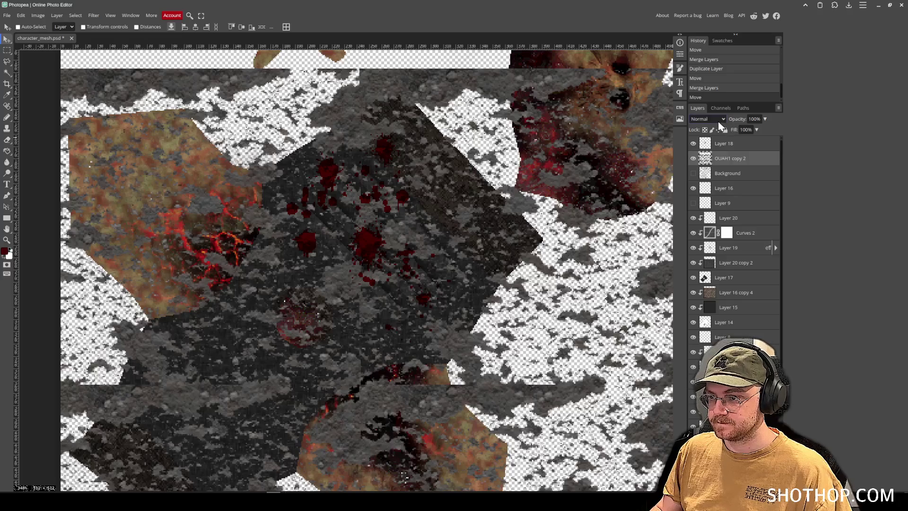
pyautogui.moveTo(748, 202); pyautogui.dragTo(744, 205)
pyautogui.rightClick(717, 204)
pyautogui.click(747, 277)
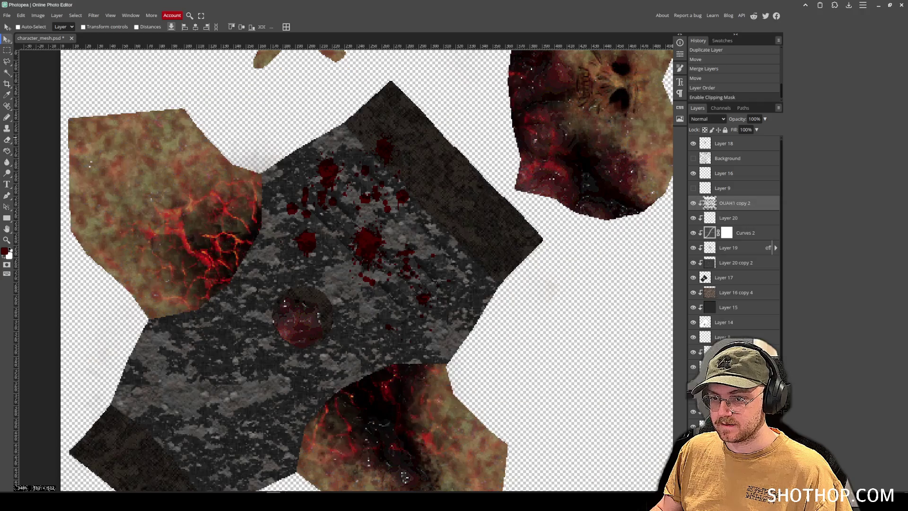
# - Give OUAH1 copy 2 a drop shadow with an adjusted angle and lower its fill to 3%
pyautogui.rightClick(725, 204)
pyautogui.click(728, 208)
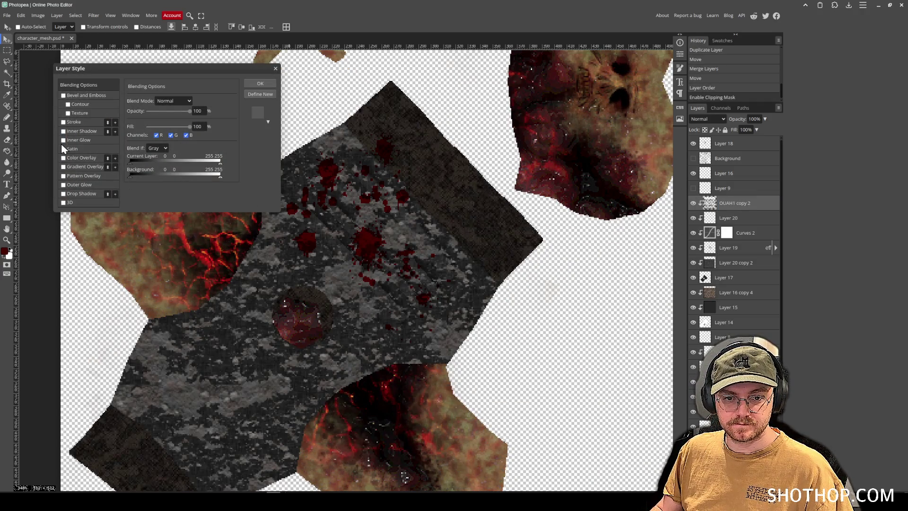
pyautogui.click(79, 193)
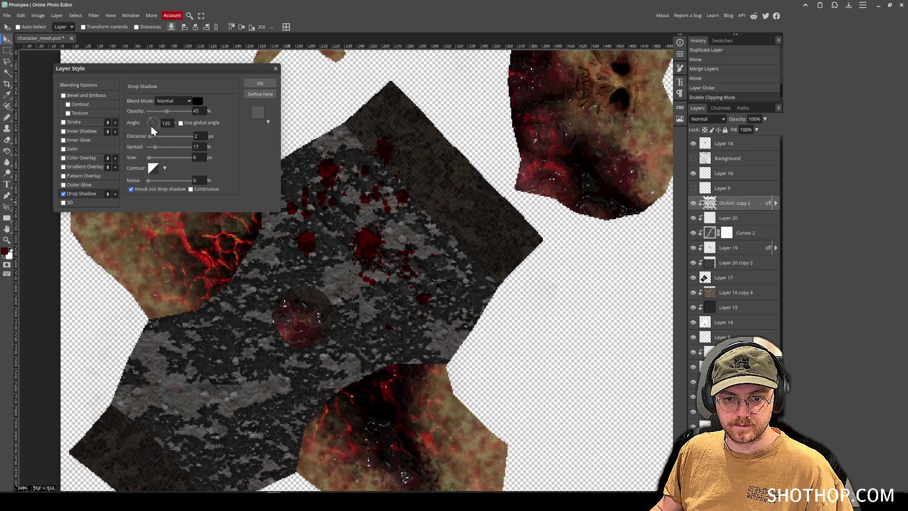
pyautogui.moveTo(156, 123); pyautogui.dragTo(153, 111)
pyautogui.click(260, 84)
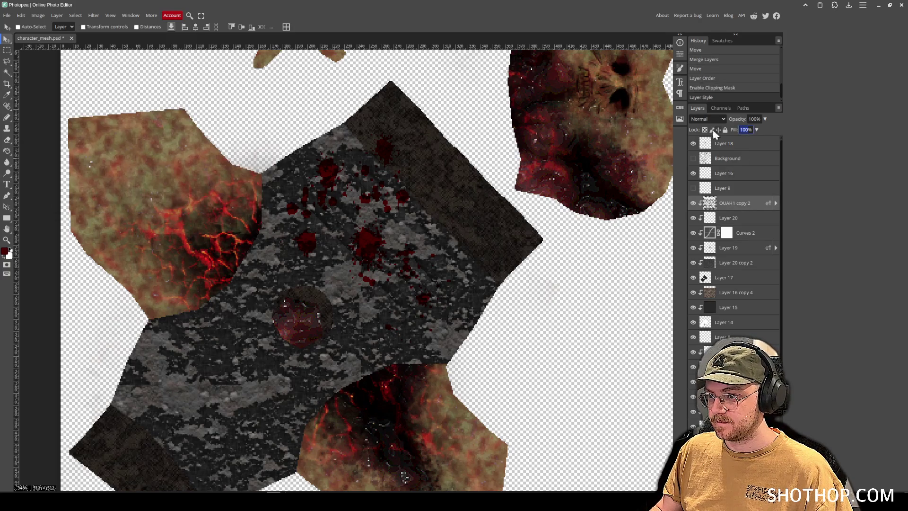
pyautogui.write('25')
pyautogui.write('3')
pyautogui.press('Return')
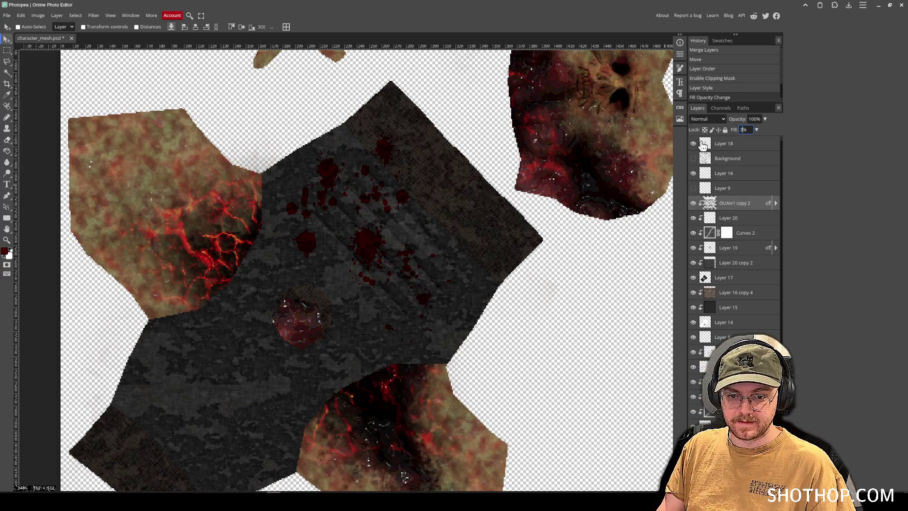
pyautogui.moveTo(447, 228); pyautogui.dragTo(437, 231)
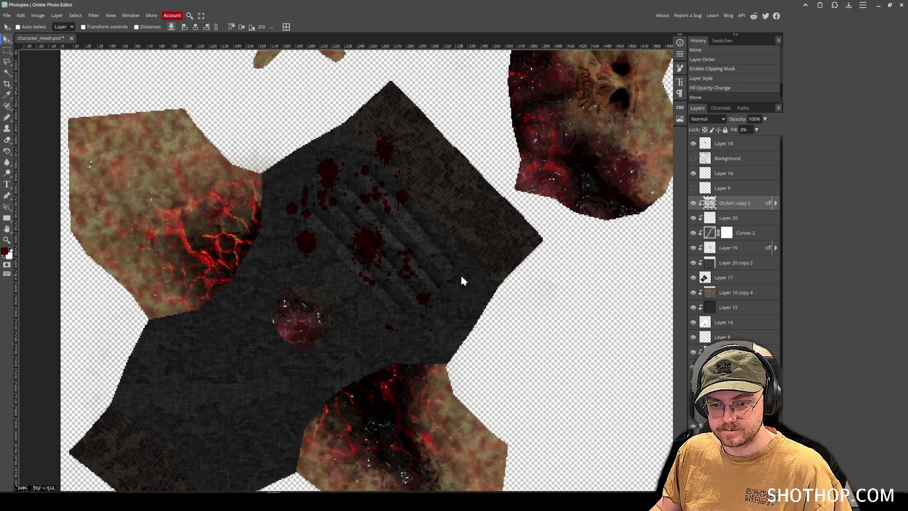
pyautogui.scroll(-5, 463, 281)
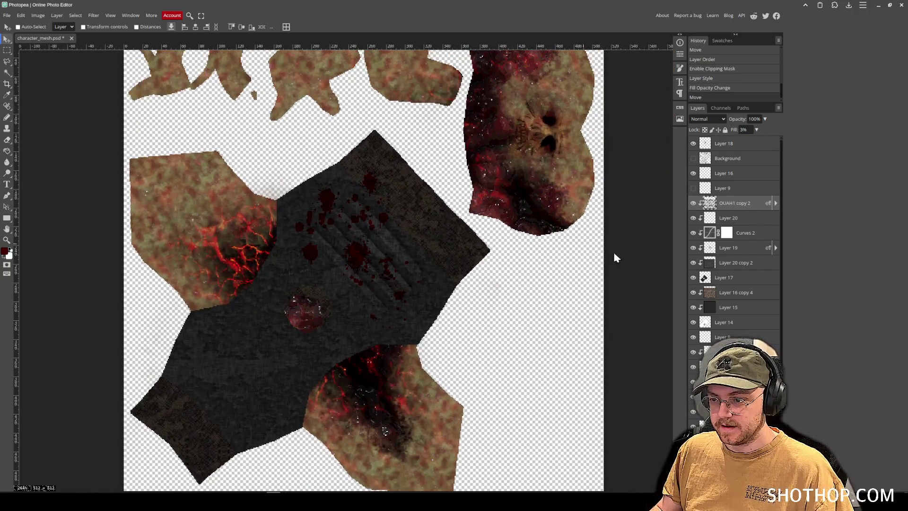
# - Select Layer 16 copy 4, swap to a dark colour and try, then undo, a stroke across the cap
pyautogui.click(737, 290)
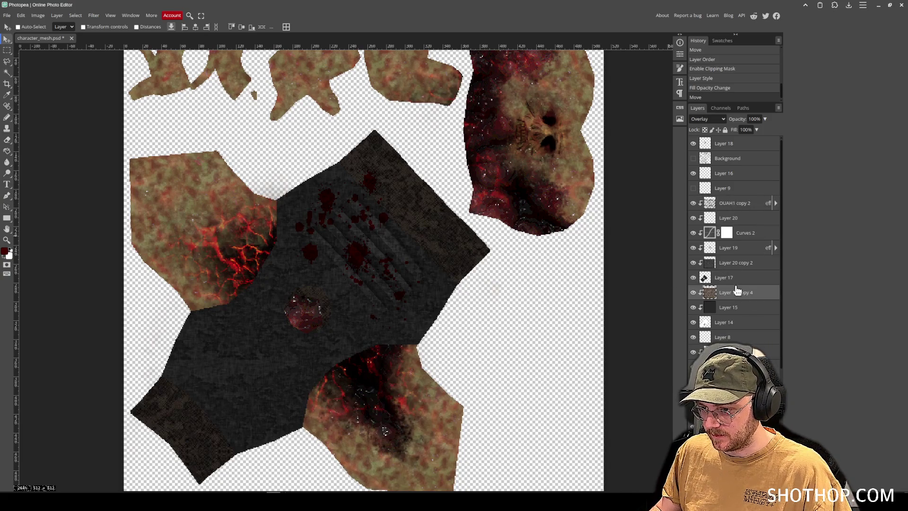
pyautogui.scroll(10, 364, 233)
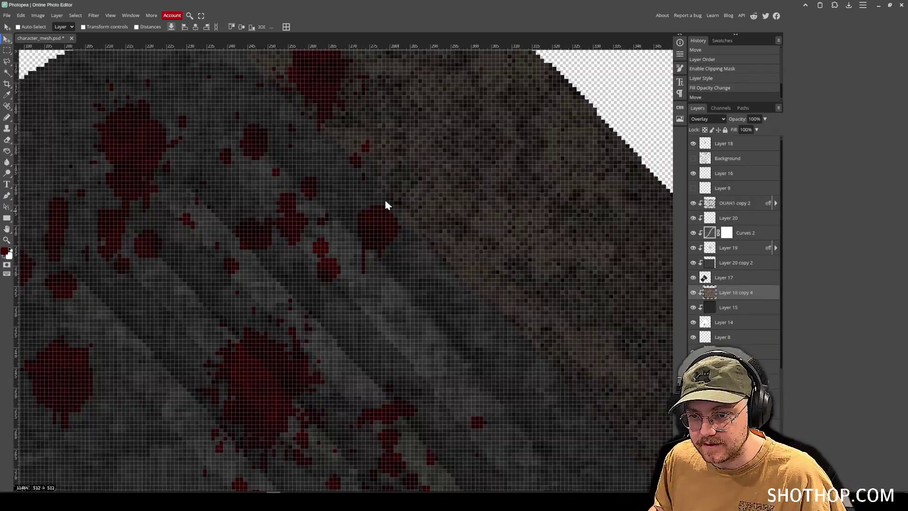
pyautogui.scroll(-4, 395, 232)
pyautogui.press('b')
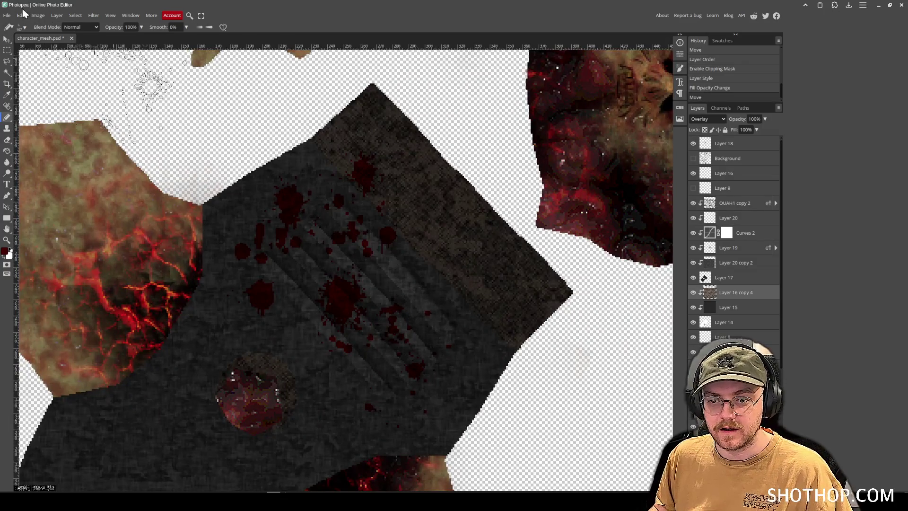
pyautogui.click(25, 28)
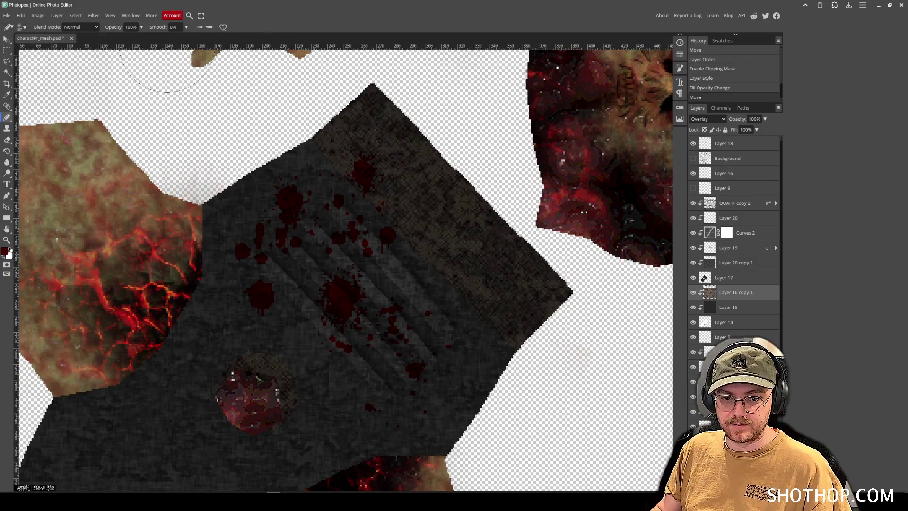
pyautogui.press('x')
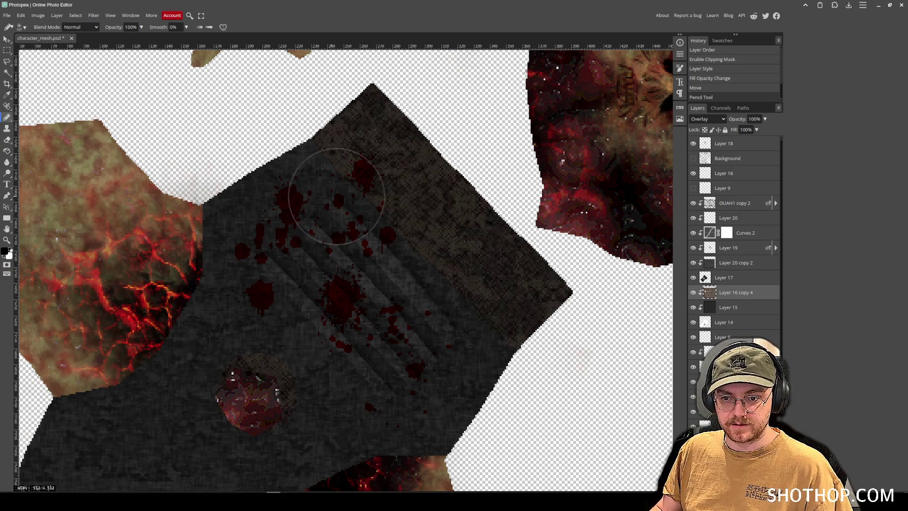
pyautogui.moveTo(334, 193); pyautogui.dragTo(487, 331)
pyautogui.hotkey('ctrl', 'z')
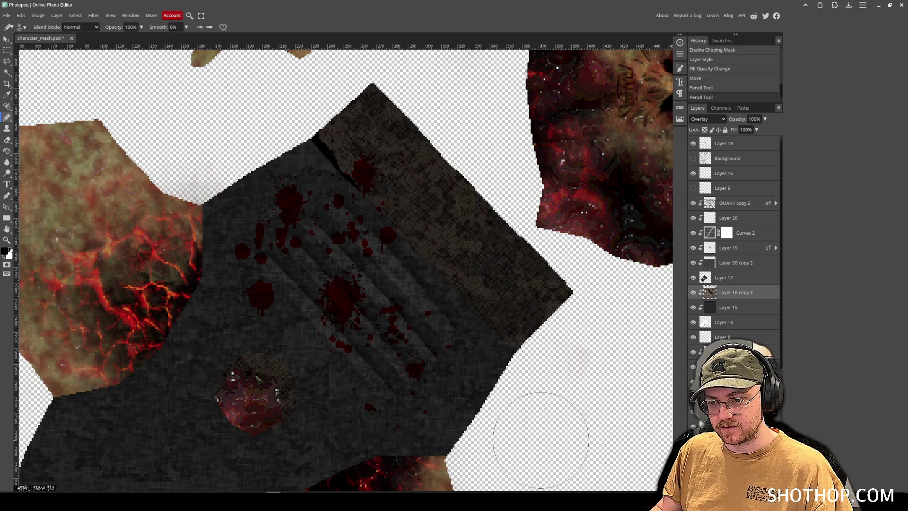
# - Draw straight pencil lines along the fold and panel edge, then undo them
pyautogui.click(293, 175)
pyautogui.keyDown('shift'); pyautogui.click(517, 375); pyautogui.keyUp('shift')
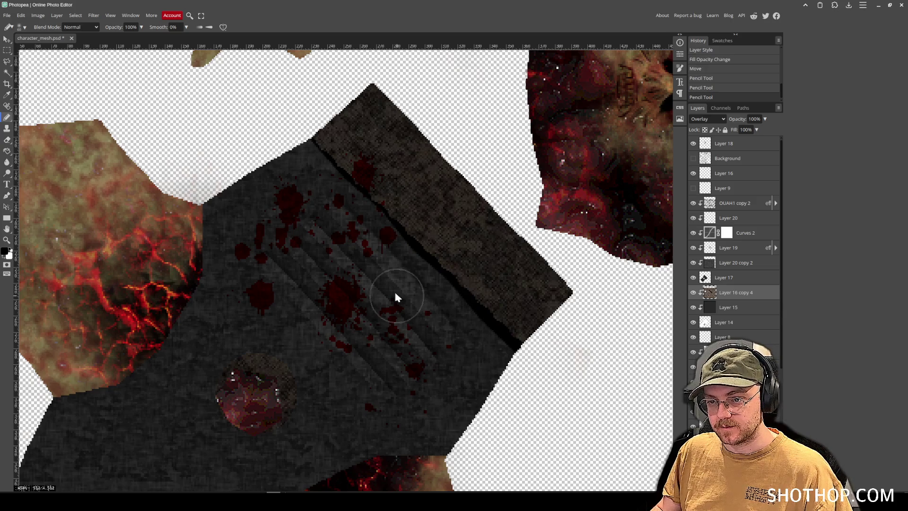
pyautogui.hotkey('ctrl', 'z')
pyautogui.click(327, 158)
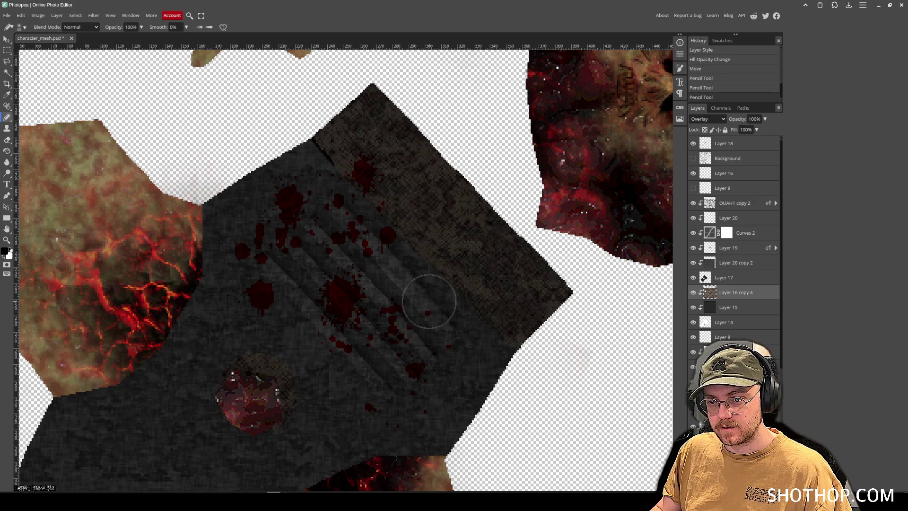
pyautogui.keyDown('shift'); pyautogui.click(416, 249); pyautogui.keyUp('shift')
pyautogui.click(416, 250)
pyautogui.keyDown('shift'); pyautogui.click(515, 350); pyautogui.keyUp('shift')
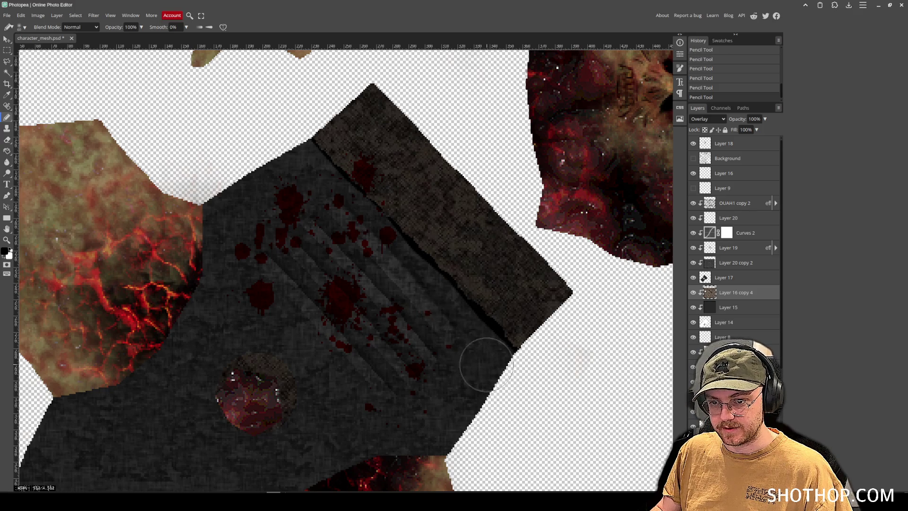
pyautogui.hotkey('ctrl', 'z')
pyautogui.hotkey('ctrl', 'z')
pyautogui.hotkey('ctrl', 'z')
pyautogui.hotkey('ctrl', 'z')
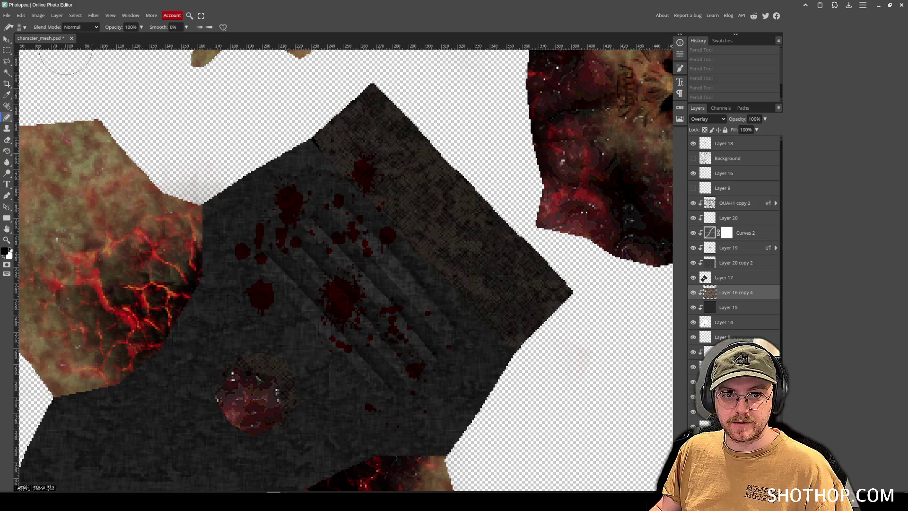
# - Switch to a soft brush and shade dark straight strokes along the fold and sleeve seam
pyautogui.click(76, 28)
pyautogui.click(68, 24)
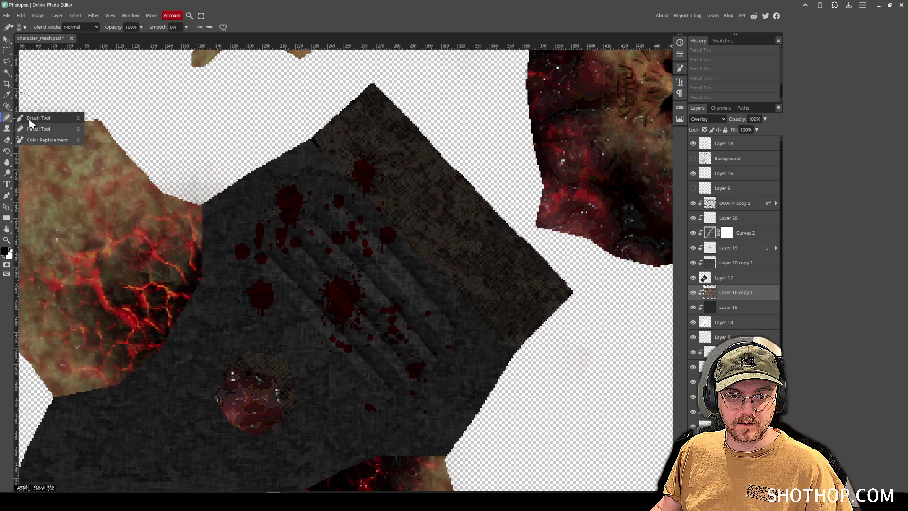
pyautogui.click(38, 117)
pyautogui.click(21, 27)
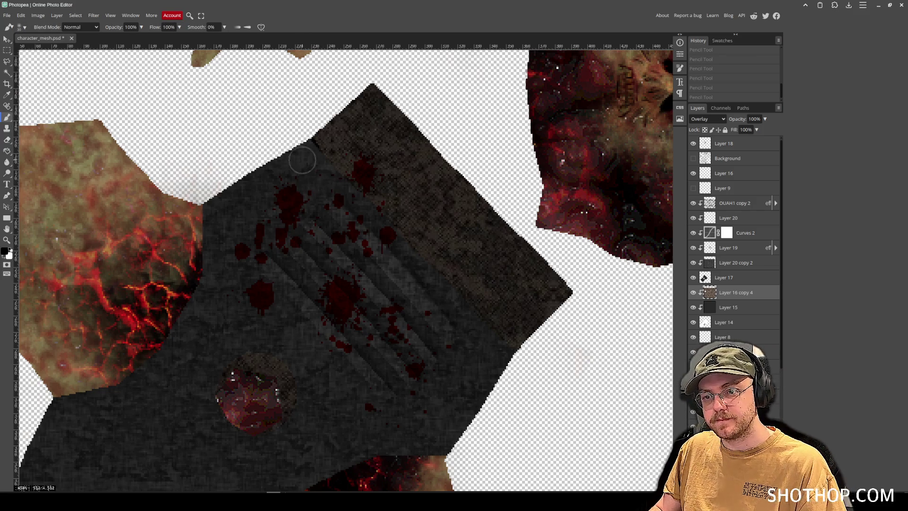
pyautogui.click(300, 140)
pyautogui.keyDown('shift'); pyautogui.click(418, 270); pyautogui.keyUp('shift')
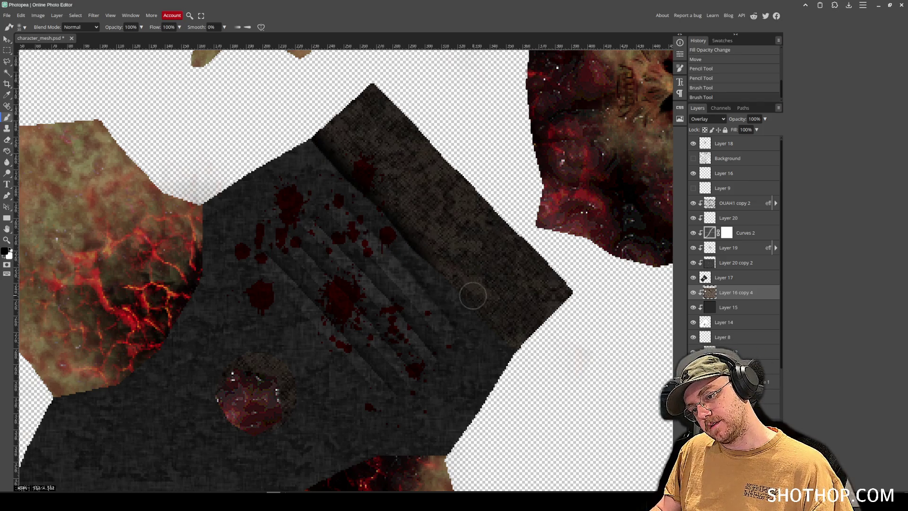
pyautogui.keyDown('shift'); pyautogui.click(509, 348); pyautogui.keyUp('shift')
pyautogui.scroll(-5, 431, 318)
pyautogui.hscroll(-4, 432, 318)
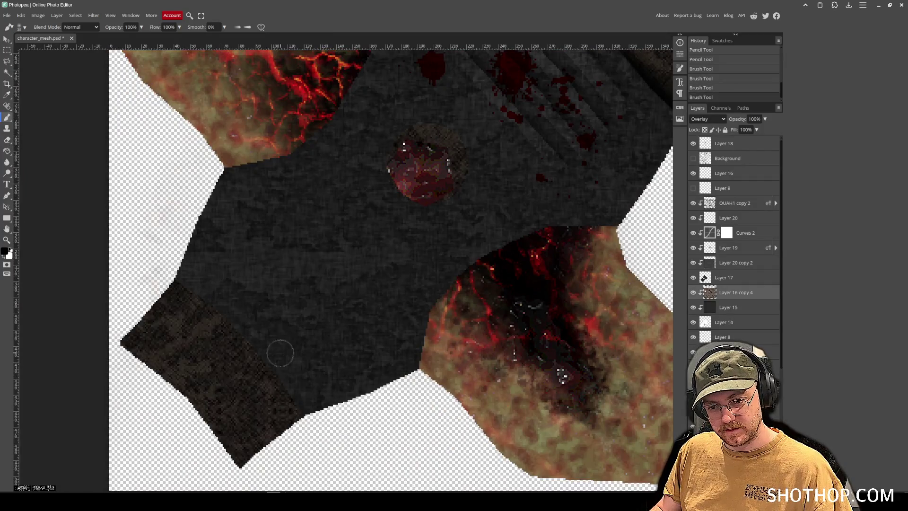
pyautogui.keyDown('shift'); pyautogui.click(310, 409); pyautogui.keyUp('shift')
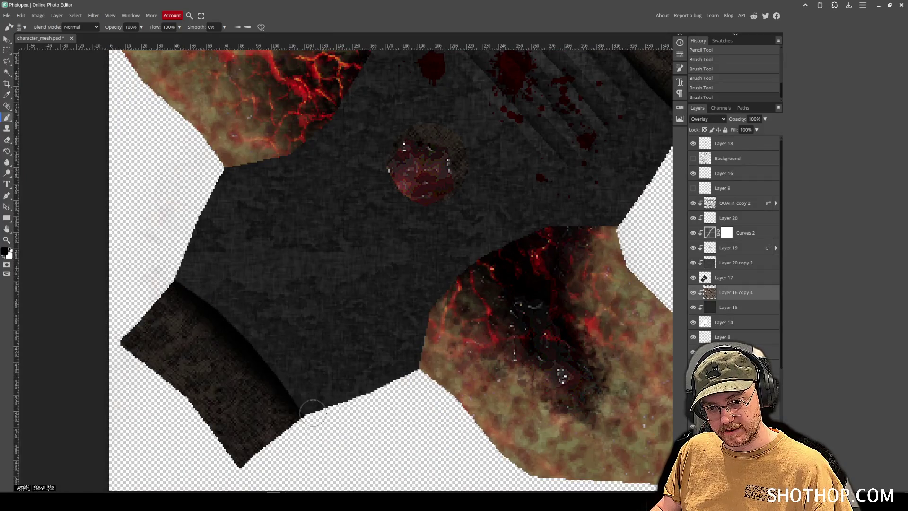
pyautogui.hotkey('ctrl', 'z')
pyautogui.keyDown('shift'); pyautogui.click(247, 322); pyautogui.keyUp('shift')
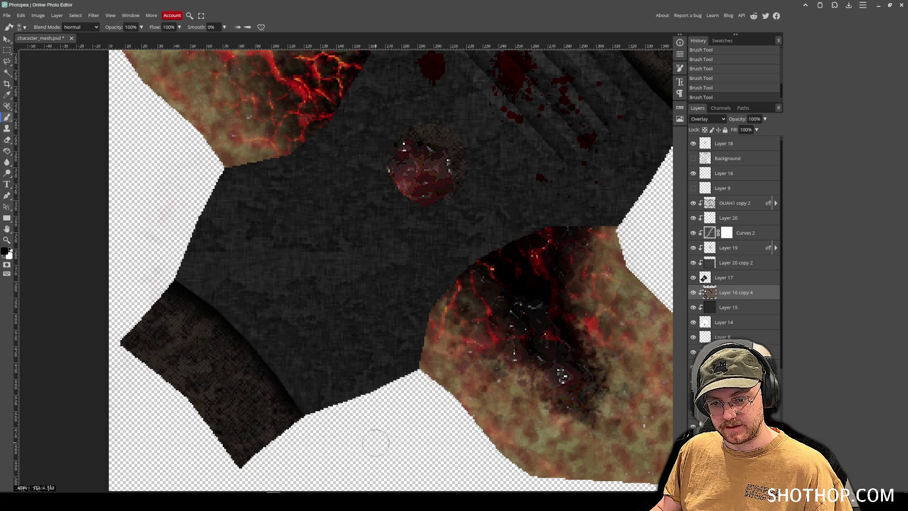
# - Undo the recent shading strokes and add a new empty Layer 21 above Layer 16 copy 4
pyautogui.scroll(3, 325, 330)
pyautogui.scroll(2, 279, 156)
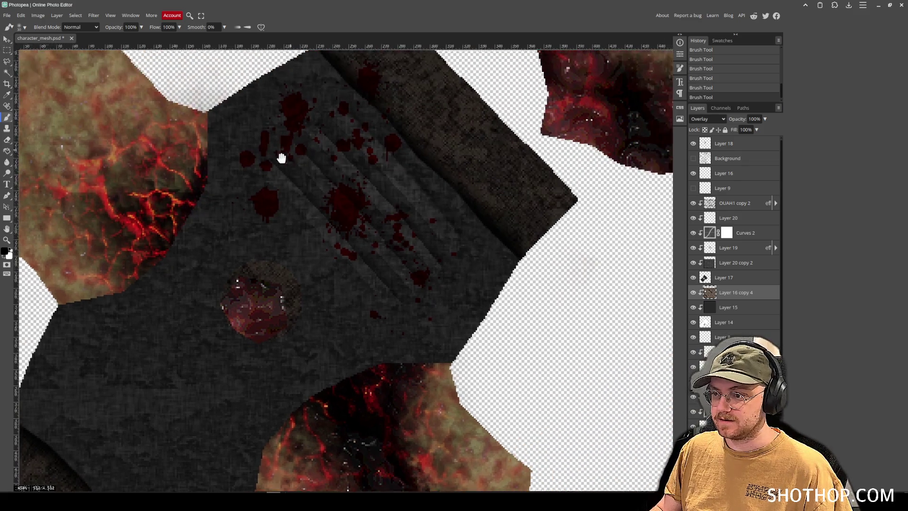
pyautogui.hotkey('ctrl', 'z')
pyautogui.hotkey('ctrl', 'z')
pyautogui.hotkey('ctrl', 'z')
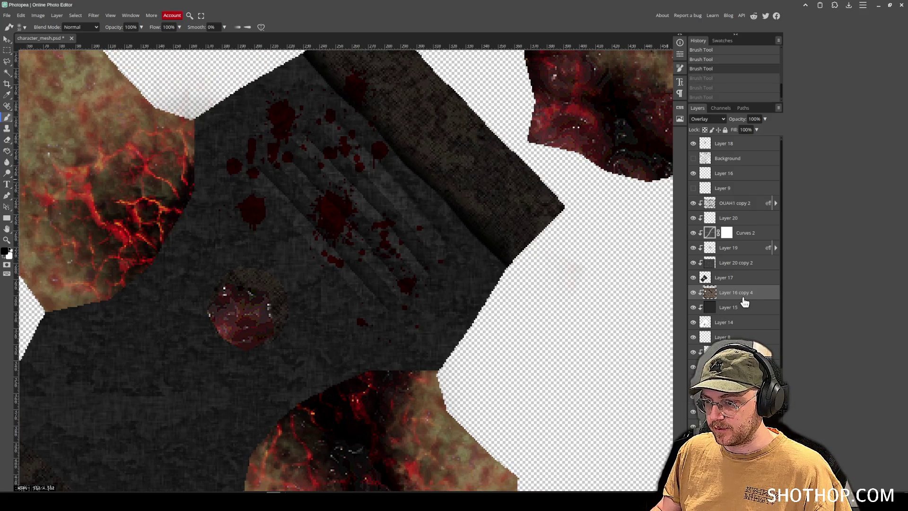
pyautogui.hotkey('ctrl', 'z')
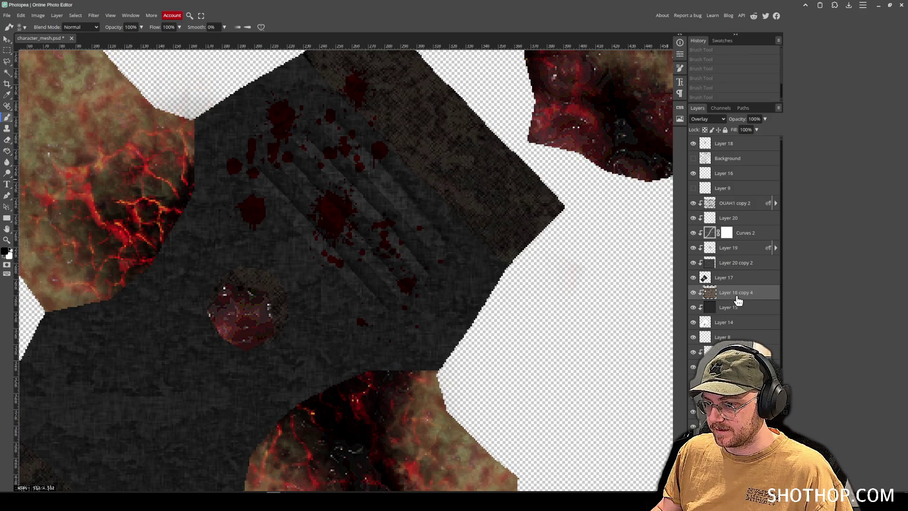
pyautogui.hotkey('ctrl', 'shift', 'n')
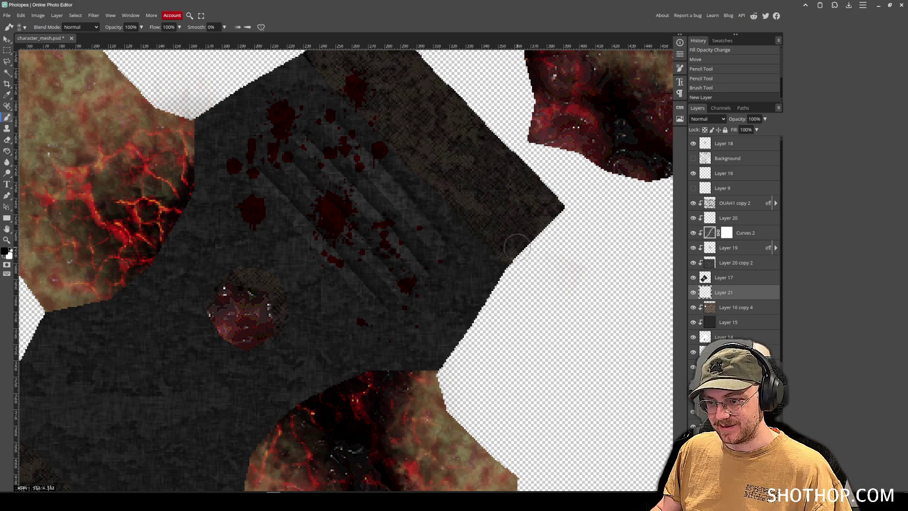
# - Undo a trial stroke and clip Layer 21 to the layer below
pyautogui.scroll(1, 517, 245)
pyautogui.moveTo(274, 86); pyautogui.dragTo(287, 82)
pyautogui.hotkey('ctrl', 'z')
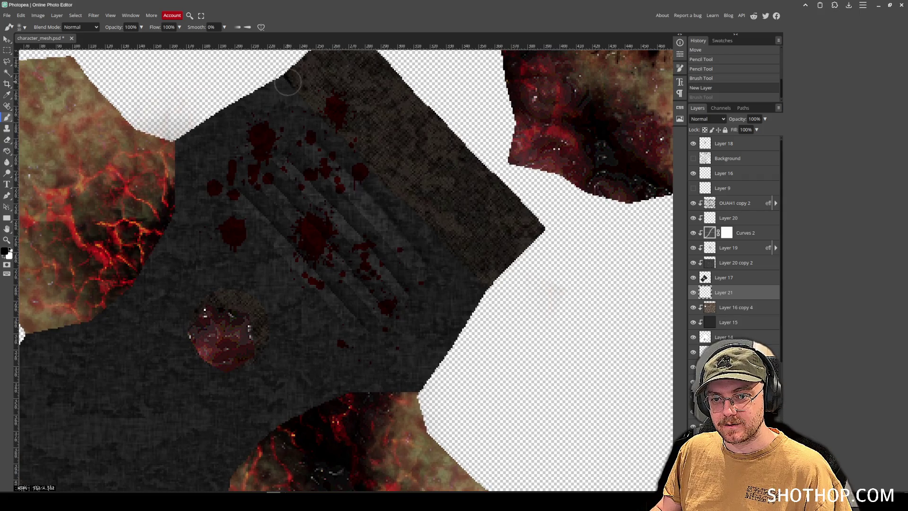
pyautogui.rightClick(743, 299)
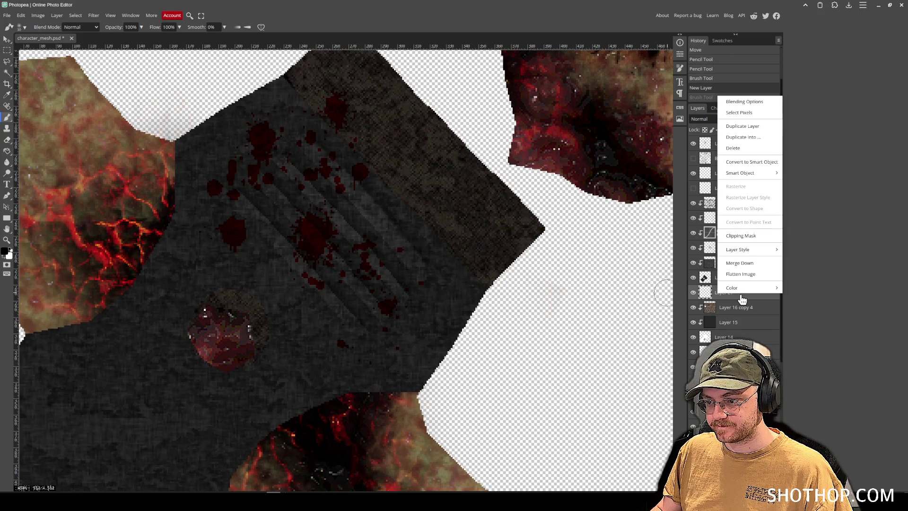
pyautogui.click(740, 235)
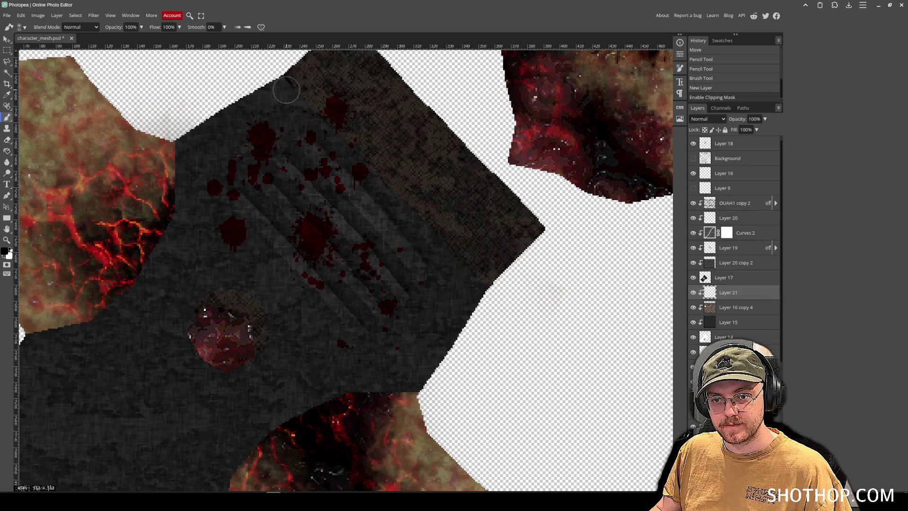
# - Paint shading strokes over the dark patch on Layer 21, undoing one bad stroke
pyautogui.keyDown('shift'); pyautogui.click(493, 307); pyautogui.keyUp('shift')
pyautogui.hotkey('ctrl', 'z')
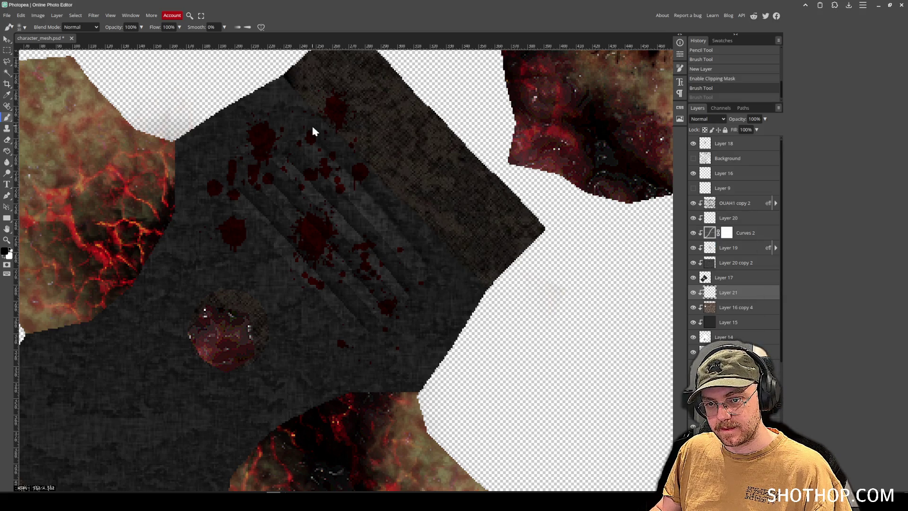
pyautogui.moveTo(412, 229); pyautogui.dragTo(474, 290)
pyautogui.hscroll(-5, 370, 290)
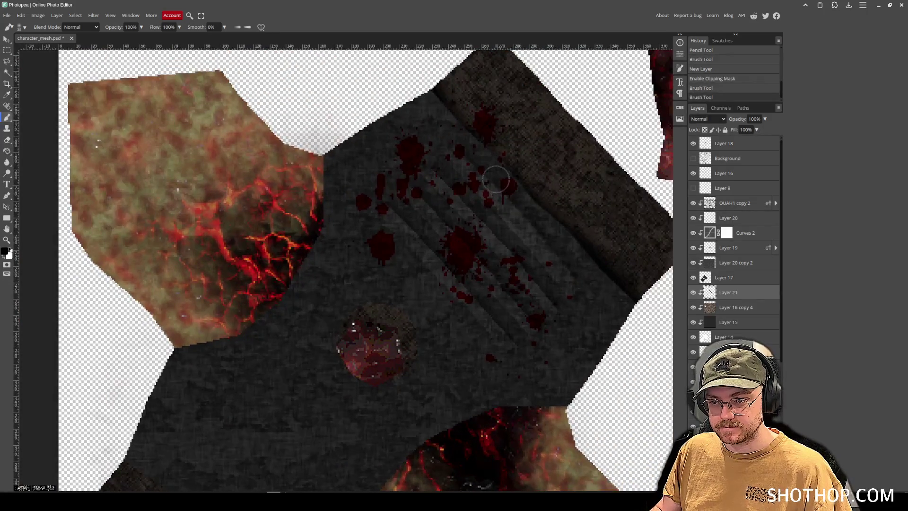
pyautogui.click(308, 359)
pyautogui.scroll(-4, 387, 208)
pyautogui.hscroll(-3, 388, 208)
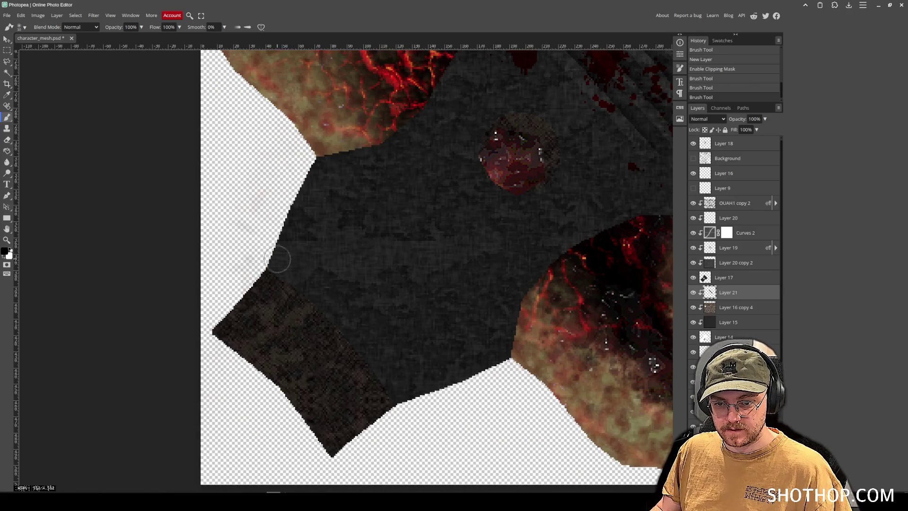
pyautogui.hscroll(4, 616, 287)
pyautogui.scroll(2, 616, 287)
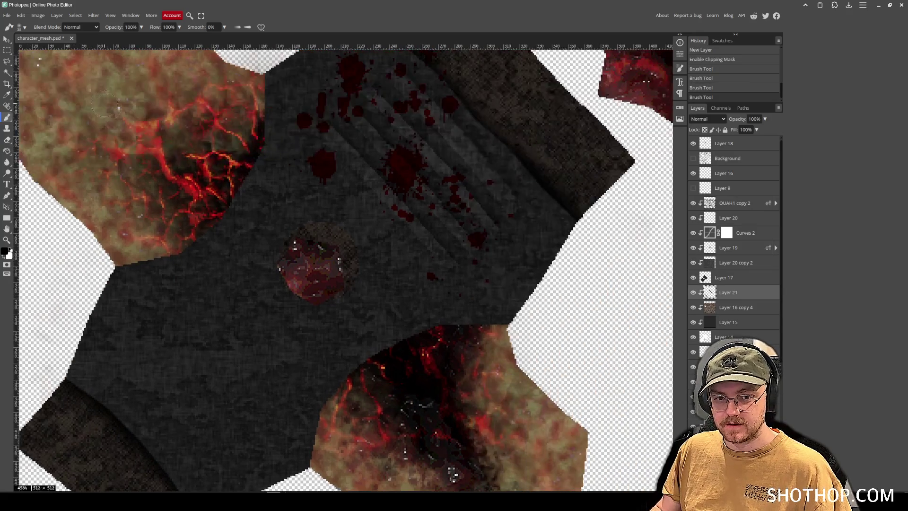
pyautogui.click(12, 42)
pyautogui.scroll(-5, 276, 240)
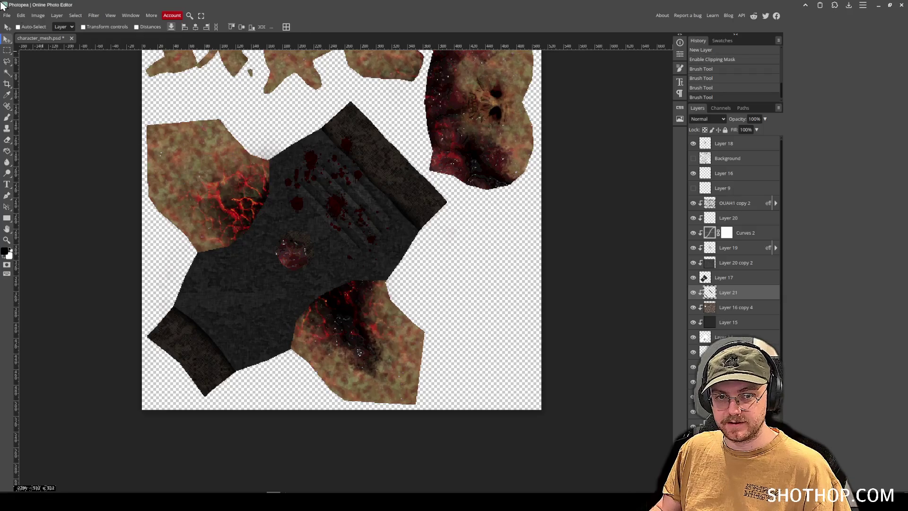
# - Export the image as PNG, replacing flesh_texture.png in the zombie_shooter folder
pyautogui.click(7, 15)
pyautogui.moveTo(38, 124)
pyautogui.click(94, 124)
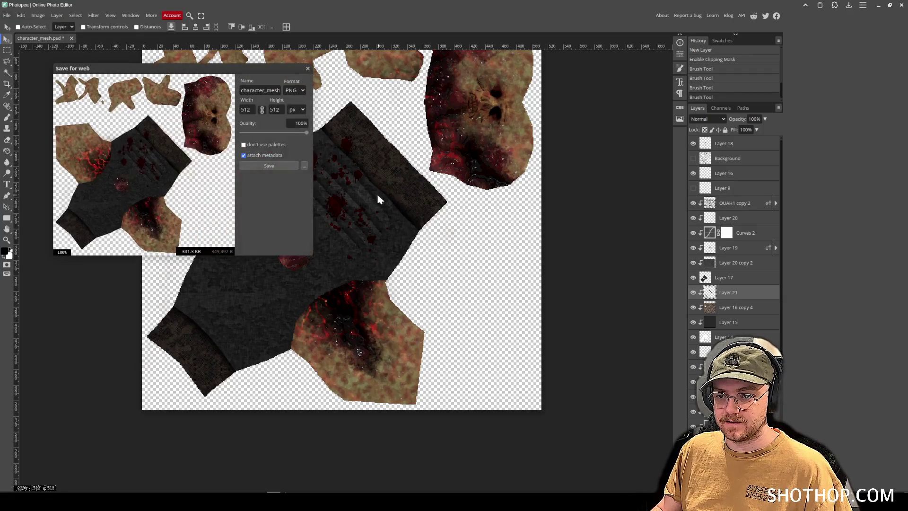
pyautogui.click(275, 165)
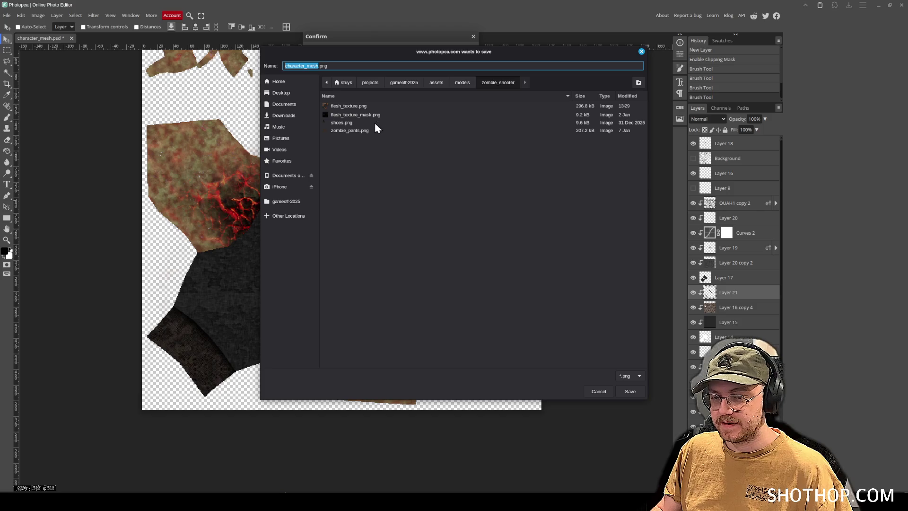
pyautogui.click(358, 107)
pyautogui.press('Return')
pyautogui.click(481, 258)
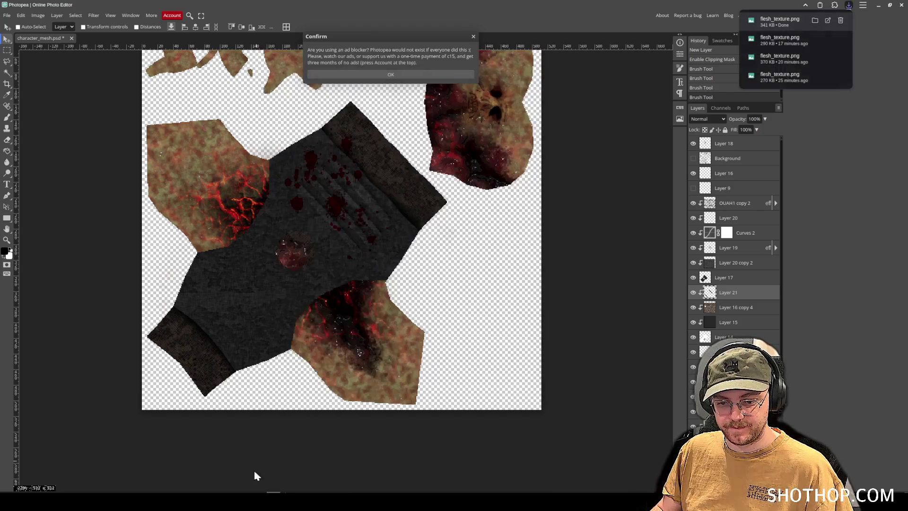
# - Switch to Blender and orbit around the character to check the updated texture
pyautogui.hotkey('alt', 'Tab')
pyautogui.scroll(-3, 465, 169)
pyautogui.moveTo(466, 170)
pyautogui.mouseDown()
pyautogui.moveTo(709, 188)
pyautogui.moveTo(591, 188)
pyautogui.moveTo(615, 188)
pyautogui.mouseUp()
pyautogui.scroll(3, 574, 186)
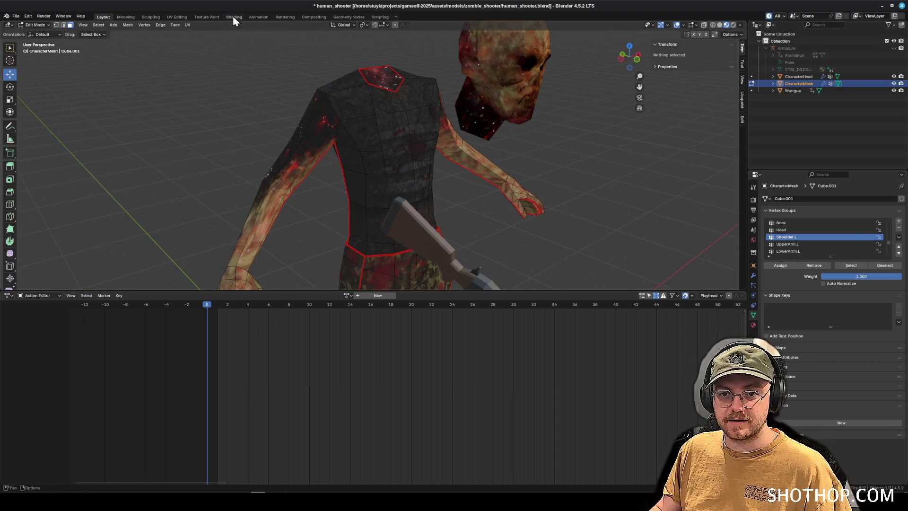
# - View the textured zombie with rendered shading in the Shading workspace and save human_shooter.blend
pyautogui.click(234, 17)
pyautogui.scroll(-4, 412, 109)
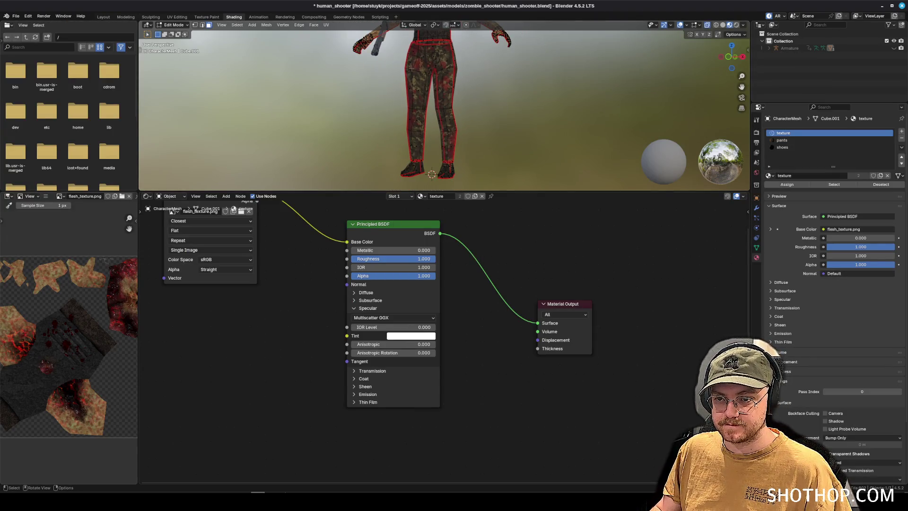
pyautogui.click(736, 25)
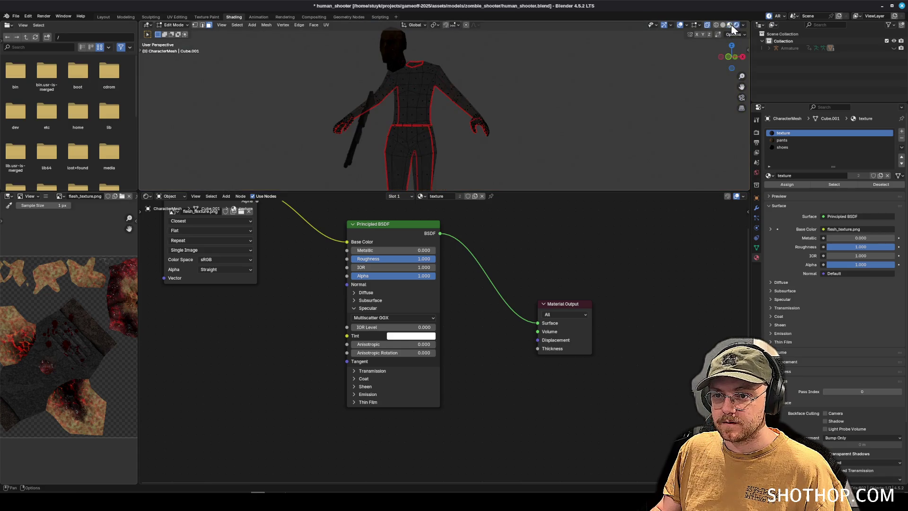
pyautogui.scroll(3, 473, 94)
pyautogui.hotkey('ctrl', 's')
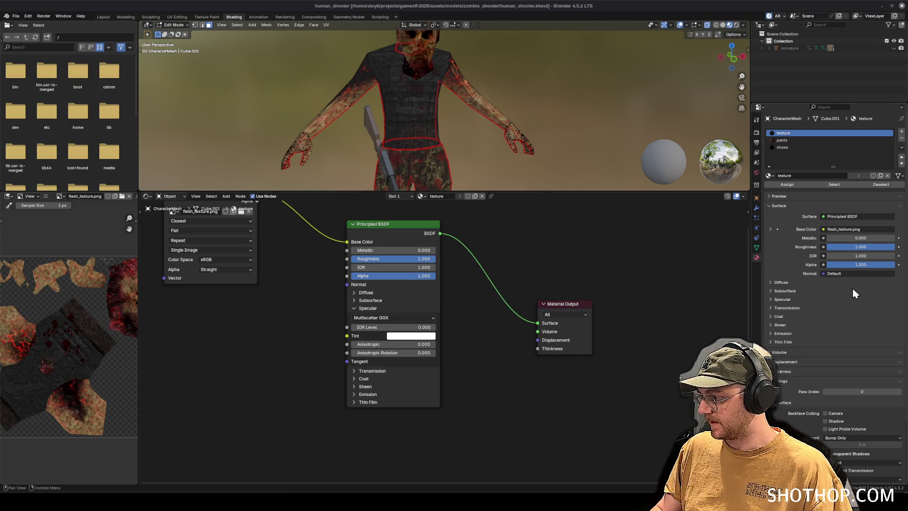
# - In Godot, reload the externally changed files from disk and run the dev_test_enemy_map scene
pyautogui.click(195, 491)
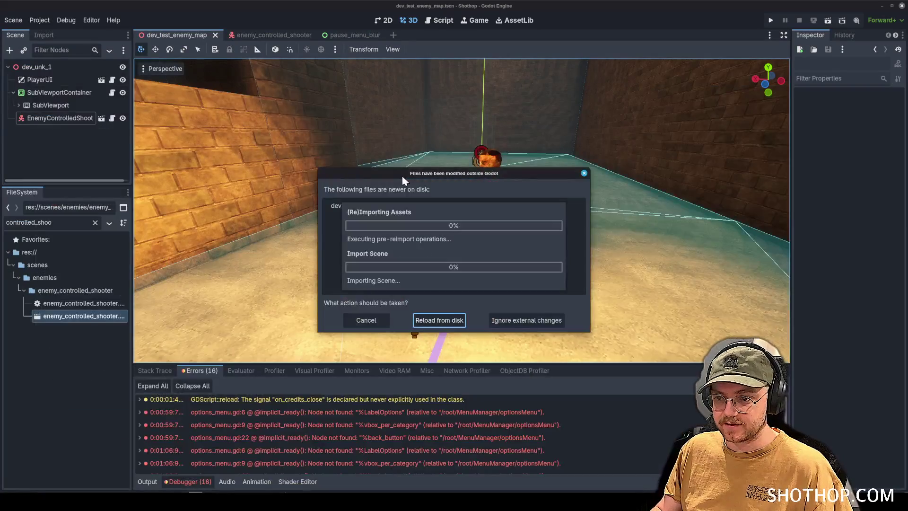
pyautogui.click(439, 320)
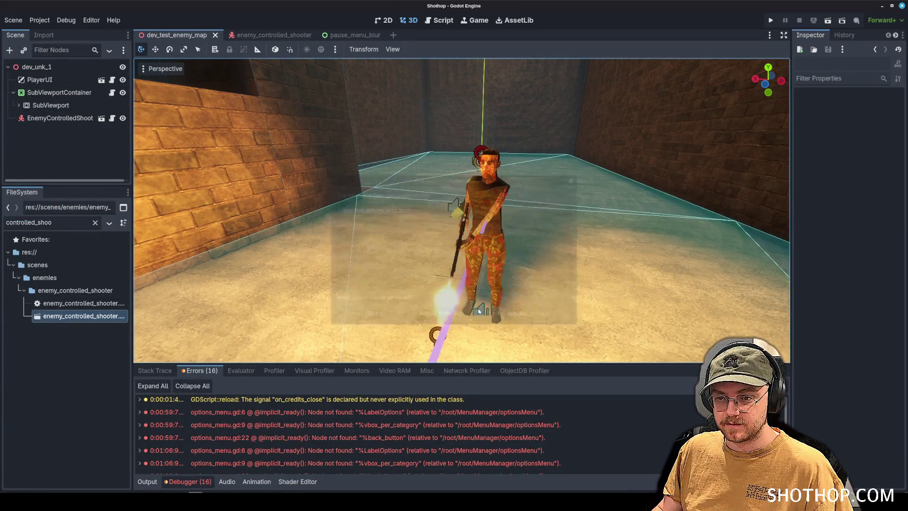
pyautogui.moveTo(502, 226)
pyautogui.mouseDown()
pyautogui.moveTo(421, 177)
pyautogui.moveTo(627, 162)
pyautogui.mouseUp()
pyautogui.scroll(2, 421, 178)
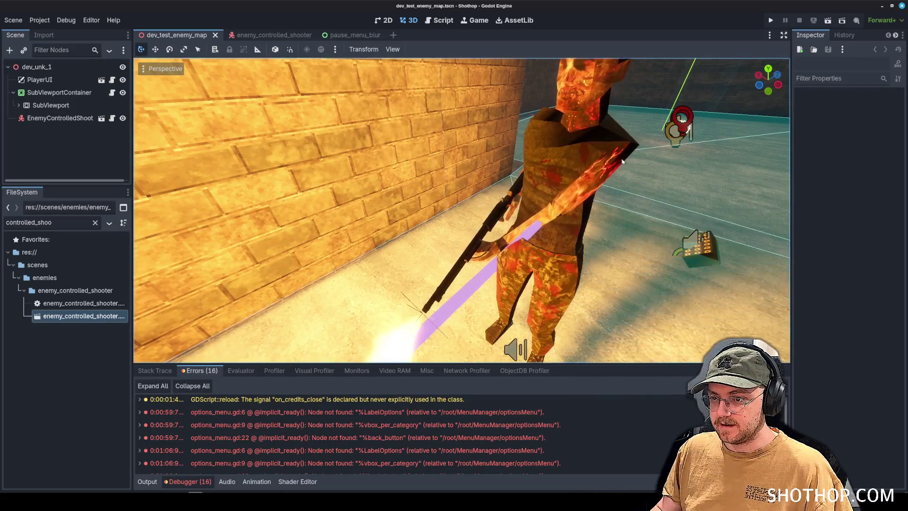
pyautogui.click(818, 22)
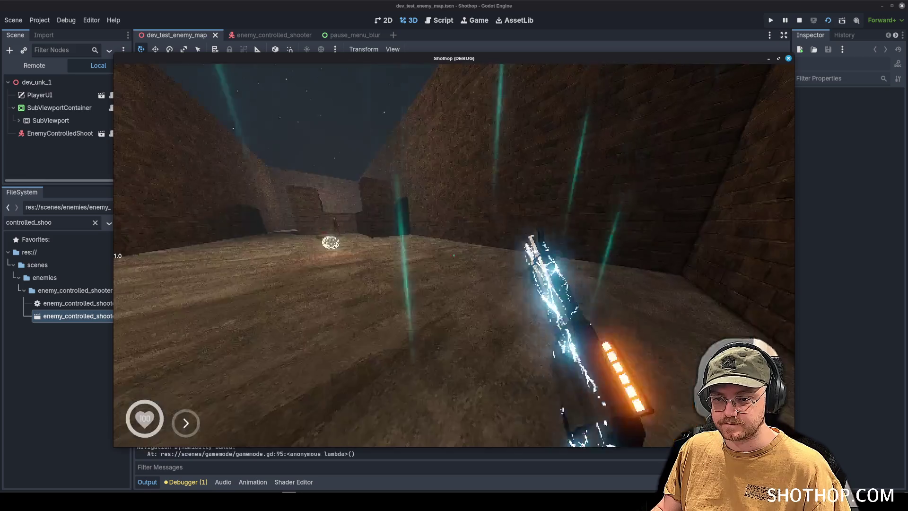
# - Walk toward the retextured enemy and shoot it several times, pausing briefly mid-fight
pyautogui.press('w')
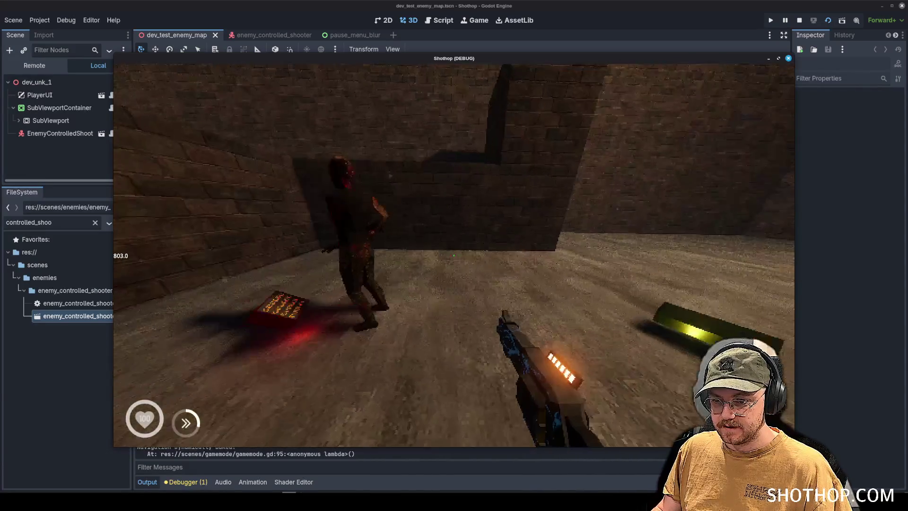
pyautogui.click(454, 255)
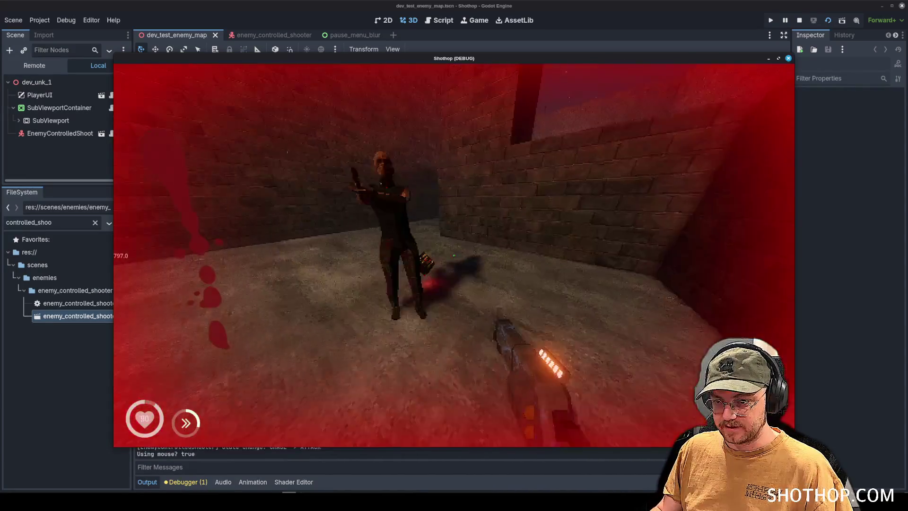
pyautogui.click(454, 255)
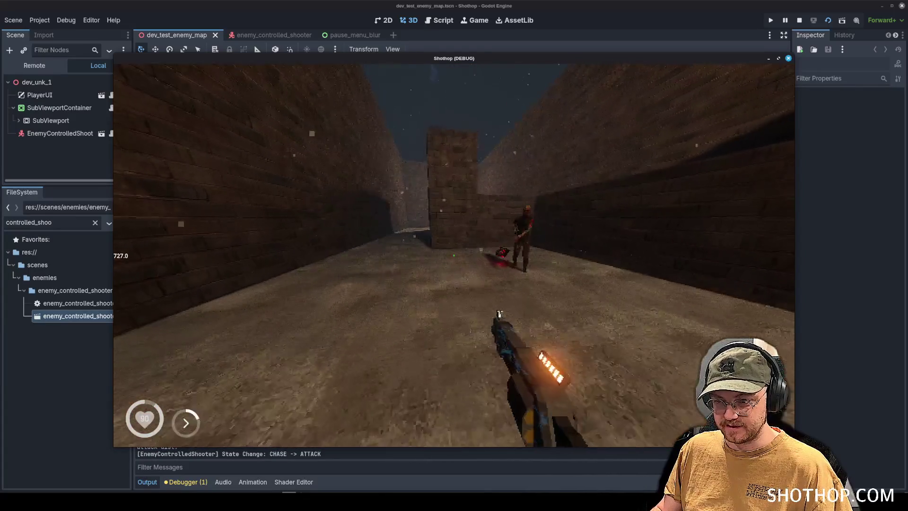
pyautogui.press('Escape')
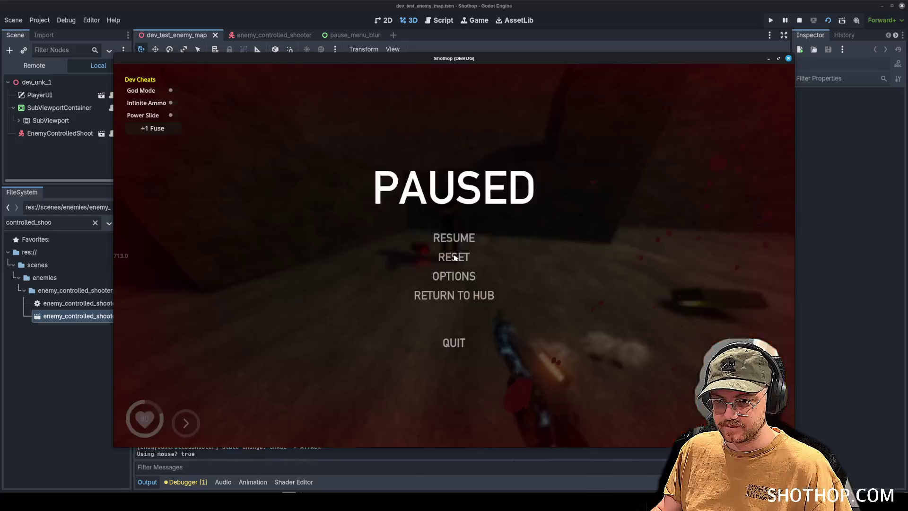
pyautogui.press('Escape')
pyautogui.click(454, 255)
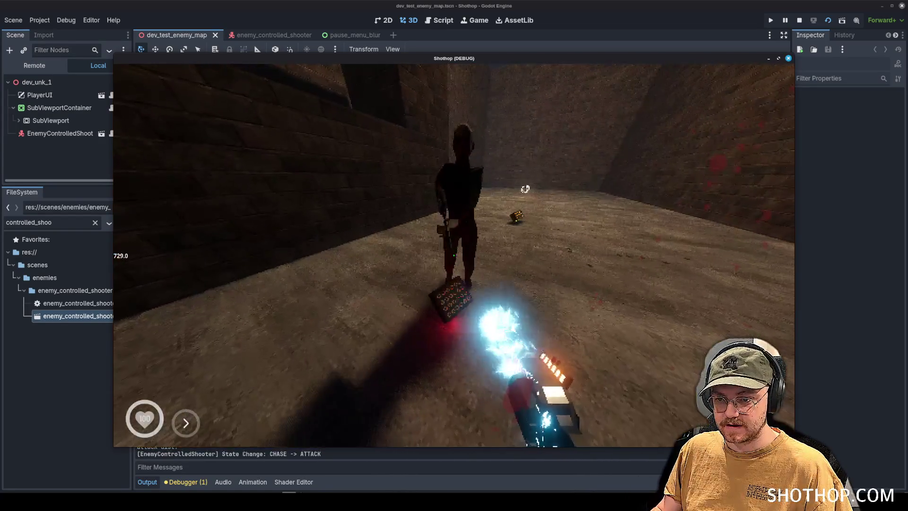
pyautogui.click(453, 255)
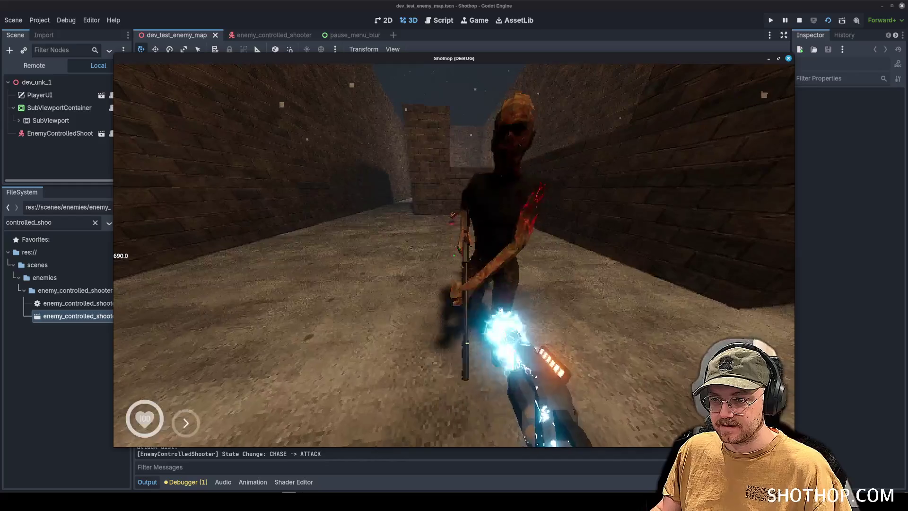
# - Pause the game and bring TrenchBroom to the front
pyautogui.press('Escape')
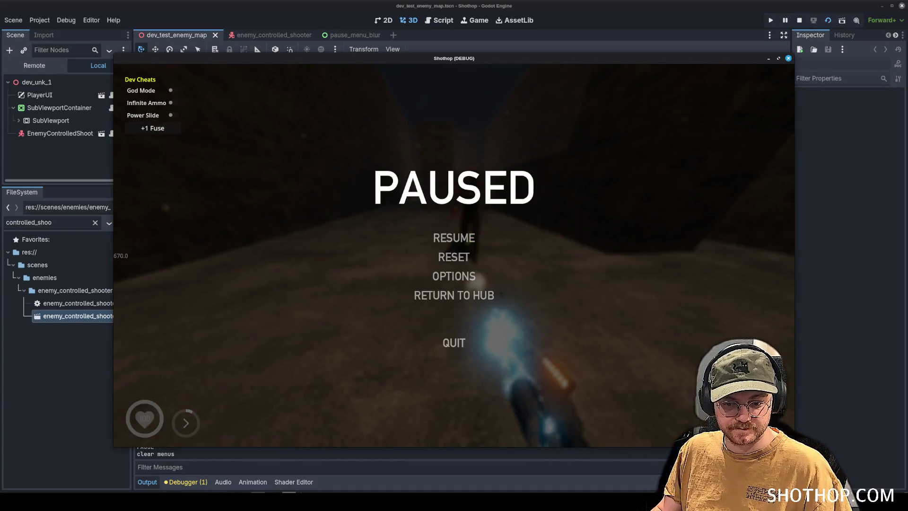
pyautogui.hotkey('alt', 'Tab')
pyautogui.scroll(5, 370, 166)
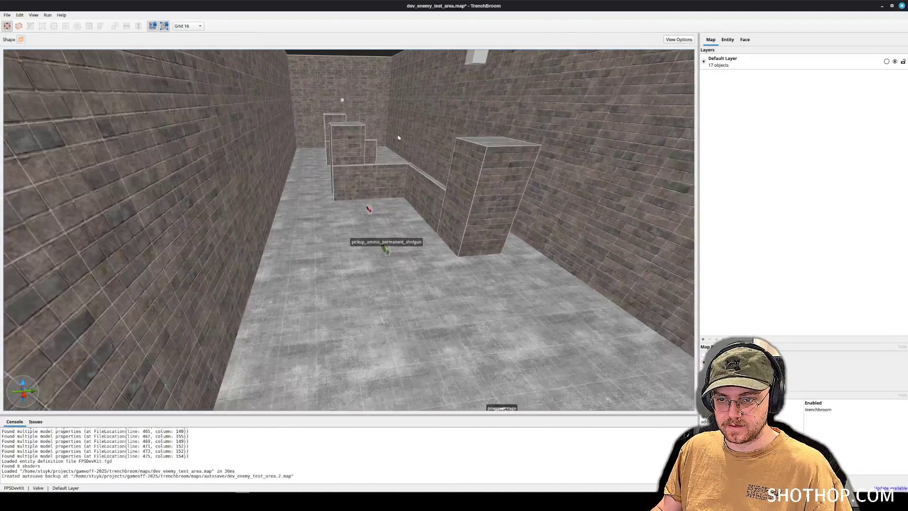
# - Select the light_xlarge entity and change its classname to light_large
pyautogui.scroll(-3, 398, 137)
pyautogui.click(418, 135)
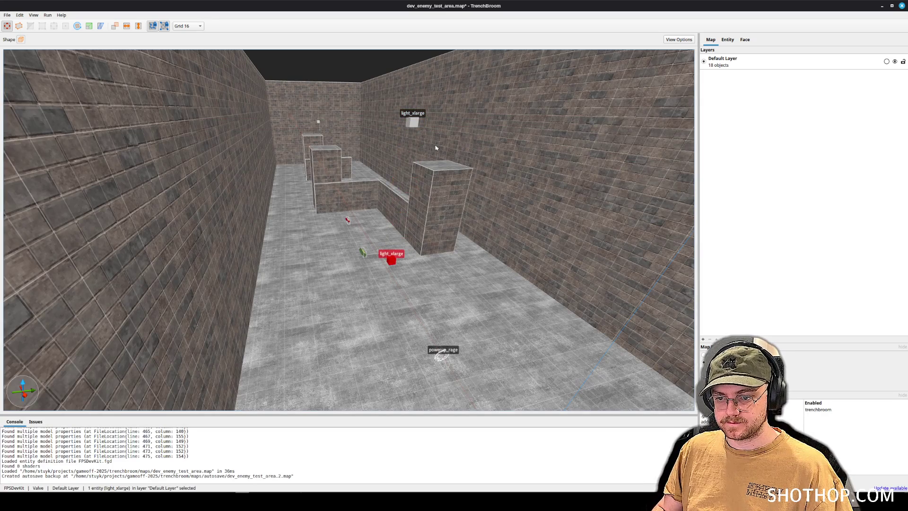
pyautogui.click(728, 40)
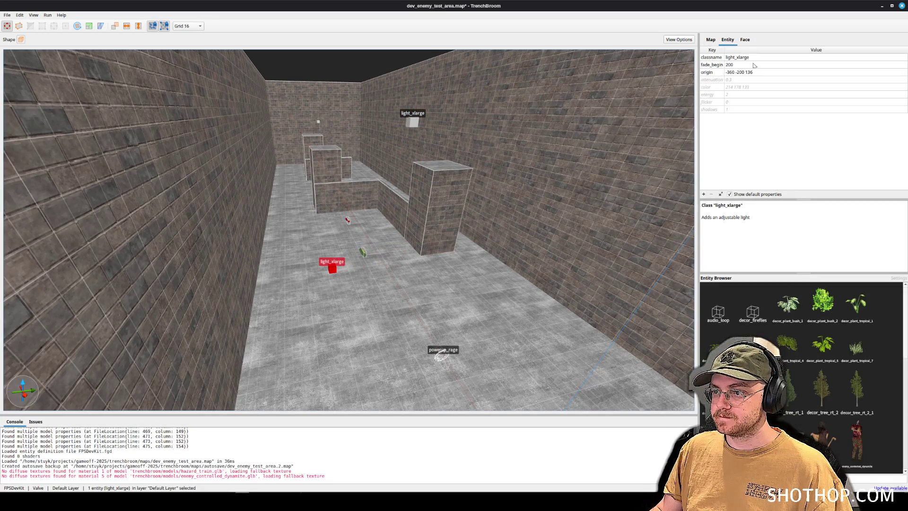
pyautogui.write('light_large')
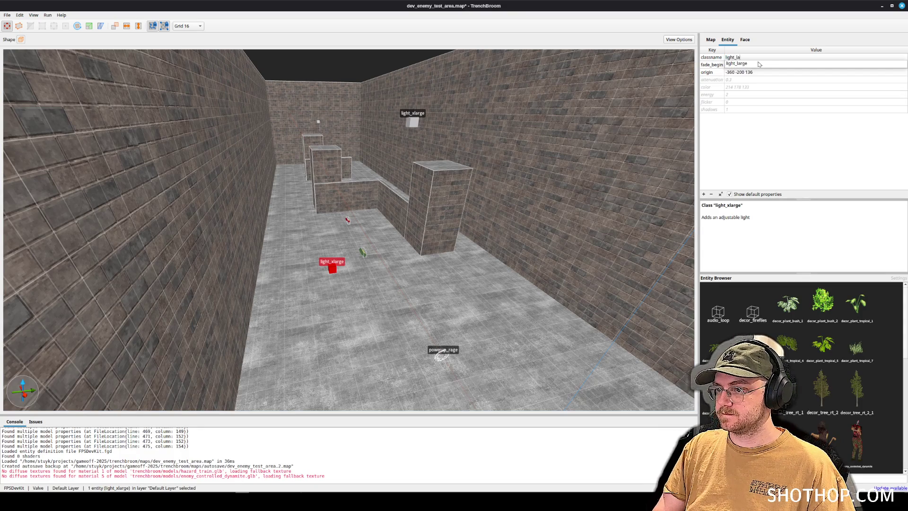
pyautogui.press('Tab')
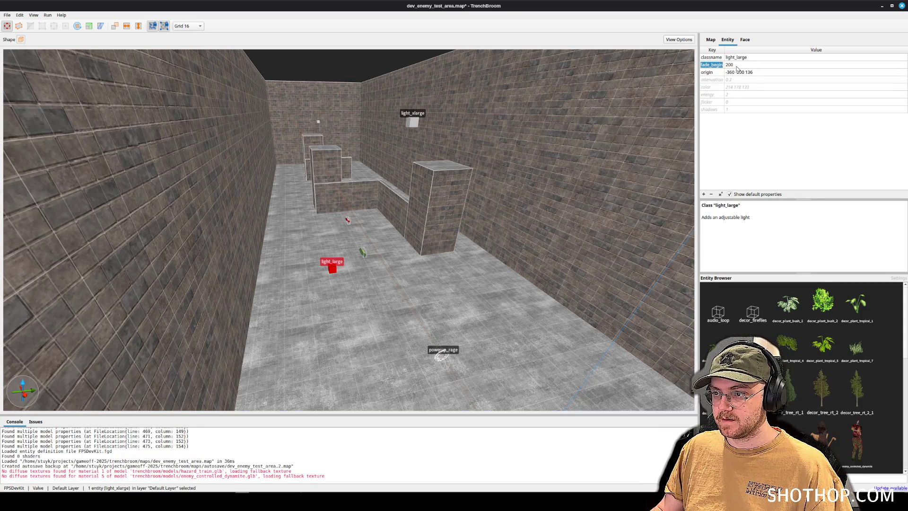
# - Set the light's fade_begin to 100 and its color to 255 255 255
pyautogui.press('Return')
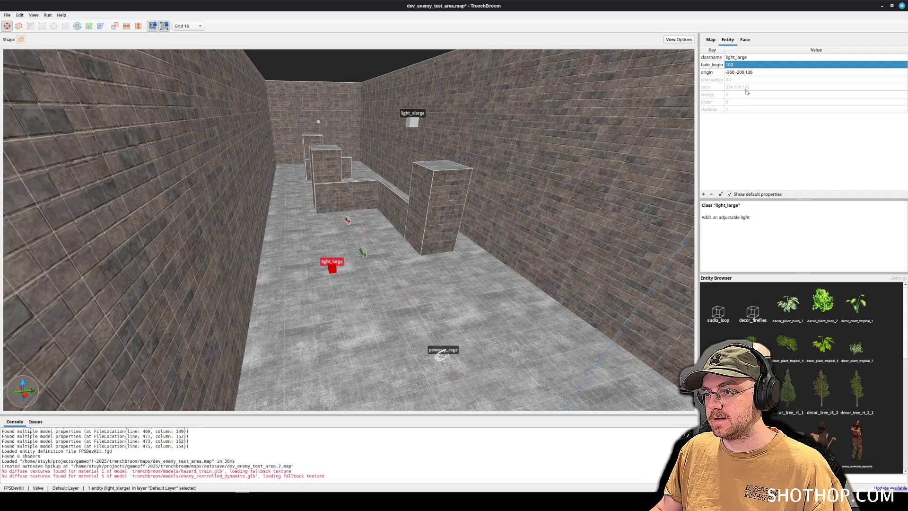
pyautogui.click(746, 88)
pyautogui.doubleClick(759, 86)
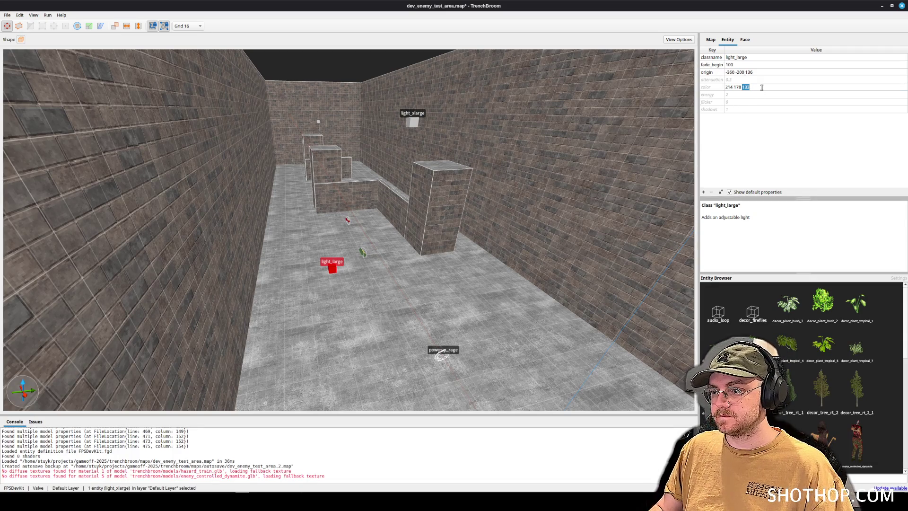
pyautogui.write('255 255')
pyautogui.press('Return')
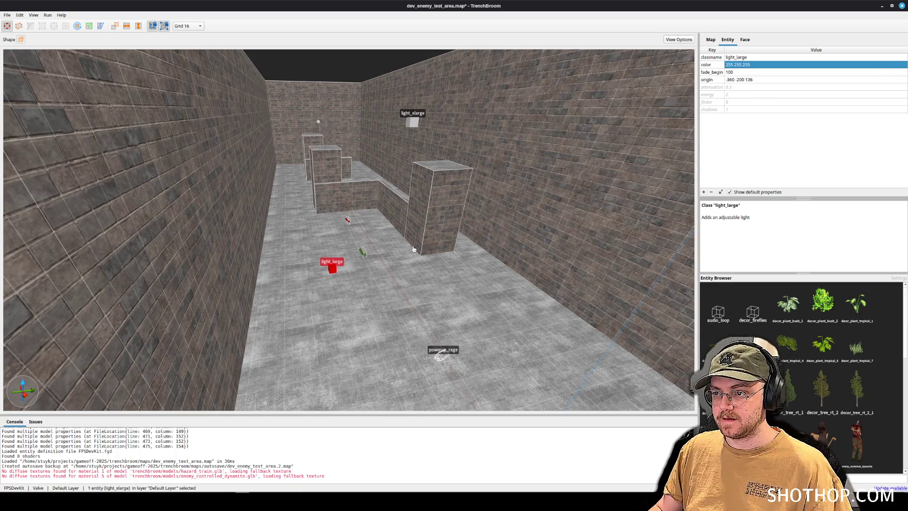
# - Nudge the light toward the wall to origin -360 -328 88, save the map, and minimize TrenchBroom
pyautogui.press('w')
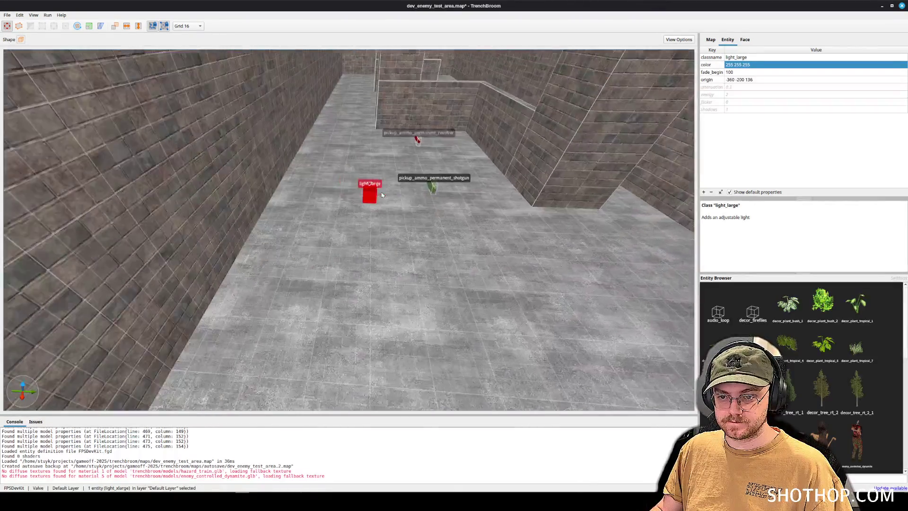
pyautogui.press('Left')
pyautogui.press('Left')
pyautogui.press('Left')
pyautogui.press('pagedown')
pyautogui.press('pagedown')
pyautogui.press('pagedown')
pyautogui.press('Left')
pyautogui.press('Left')
pyautogui.press('Left')
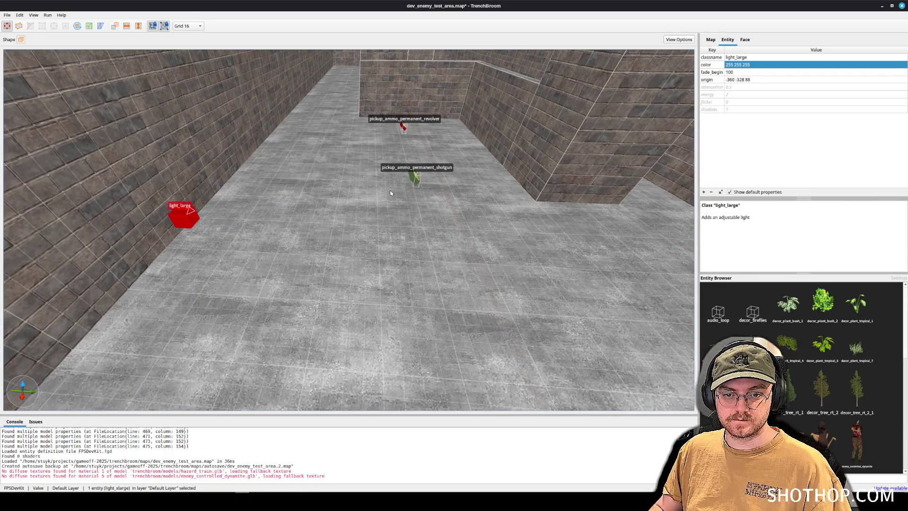
pyautogui.hotkey('ctrl', 's')
pyautogui.click(882, 6)
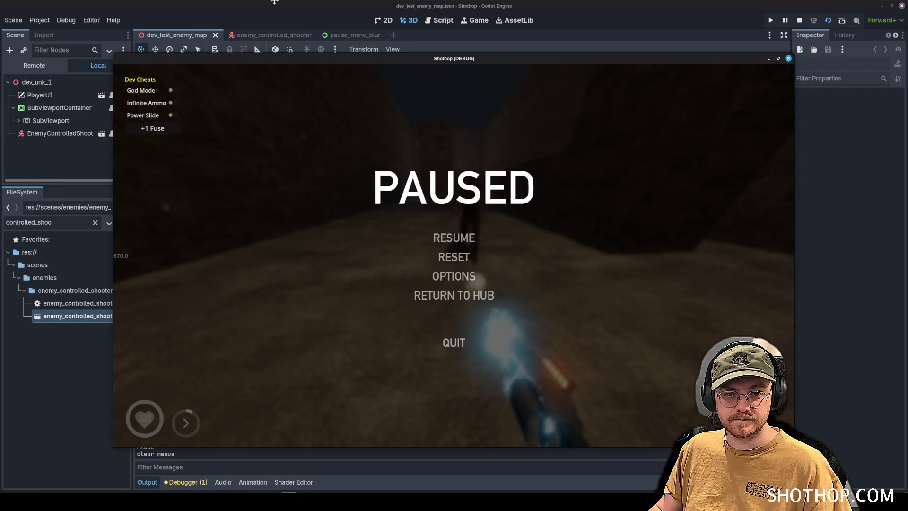
# - Move EnemyControlledShooter into SubViewport after WorldNodes and save the scene
pyautogui.click(275, 5)
pyautogui.click(60, 133)
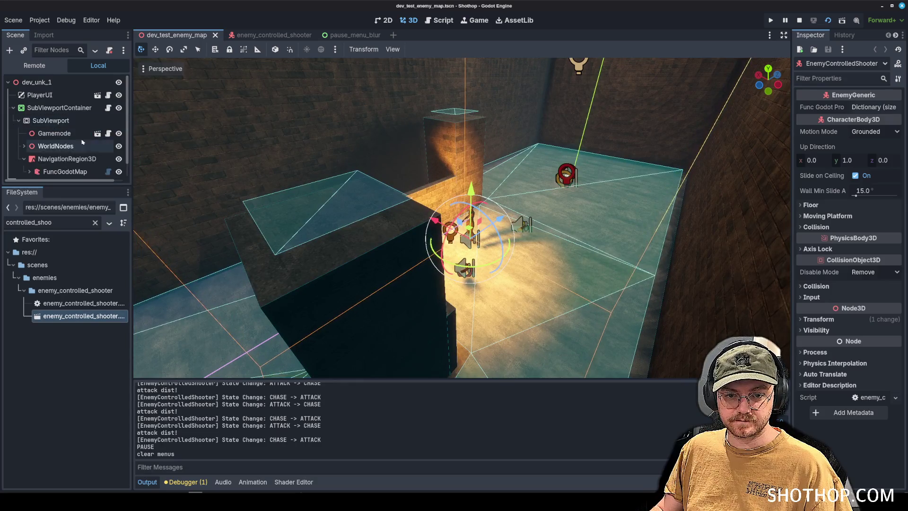
pyautogui.scroll(-1, 82, 141)
pyautogui.moveTo(57, 169)
pyautogui.mouseDown()
pyautogui.moveTo(61, 141)
pyautogui.moveTo(66, 150)
pyautogui.mouseUp()
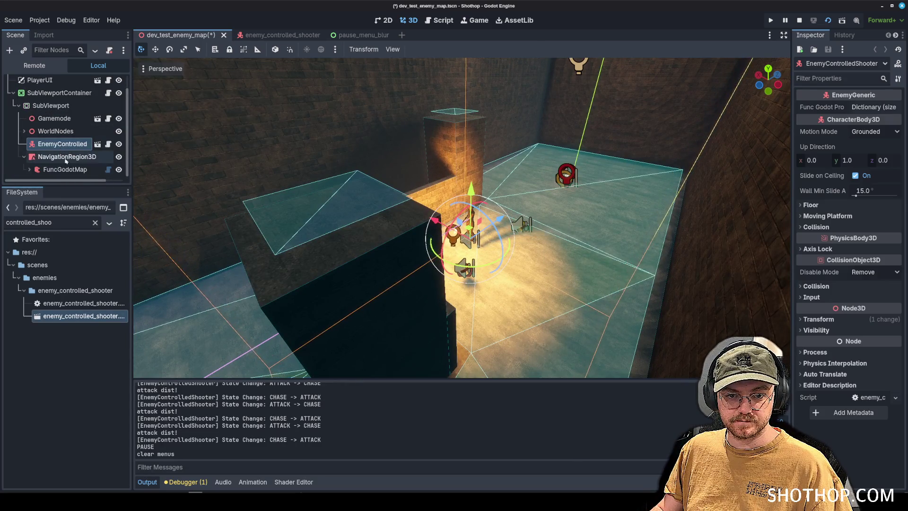
pyautogui.click(65, 169)
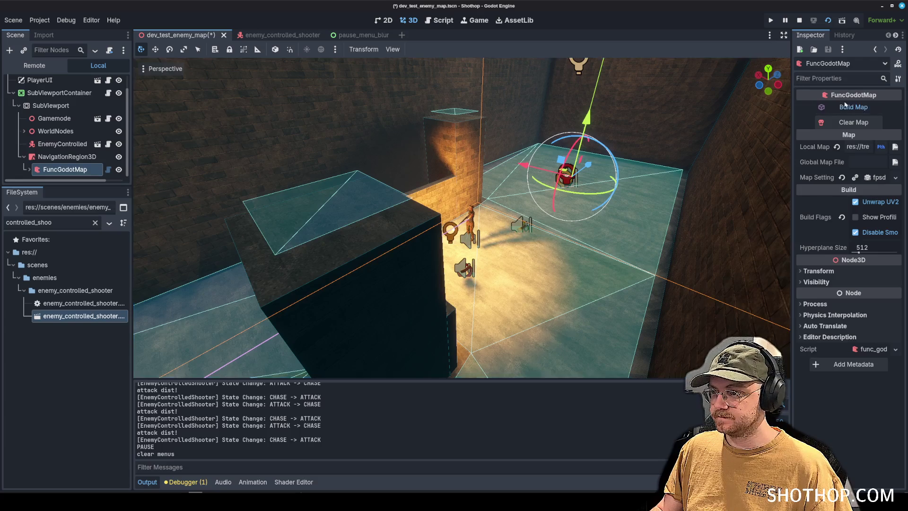
pyautogui.hotkey('ctrl', 's')
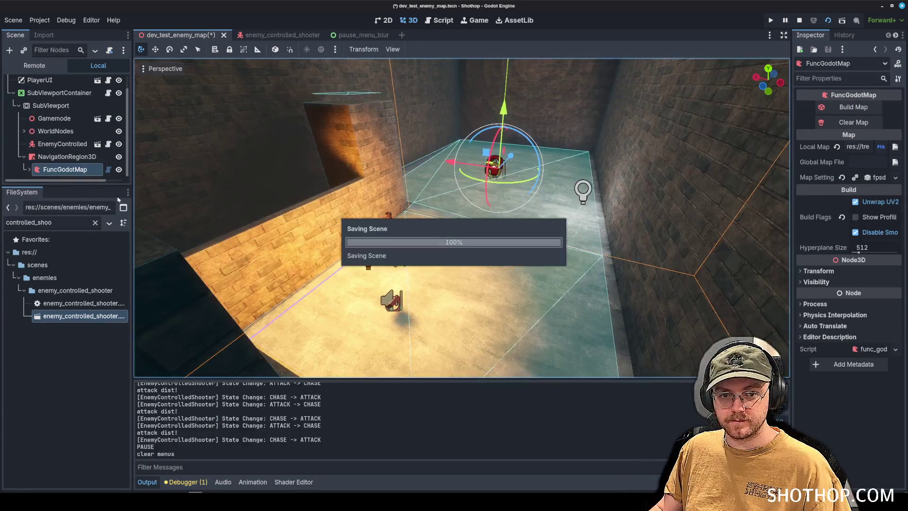
# - Select the enemy in the 3D view and orbit around it from low, front and behind
pyautogui.click(474, 201)
pyautogui.moveTo(474, 201); pyautogui.dragTo(521, 233)
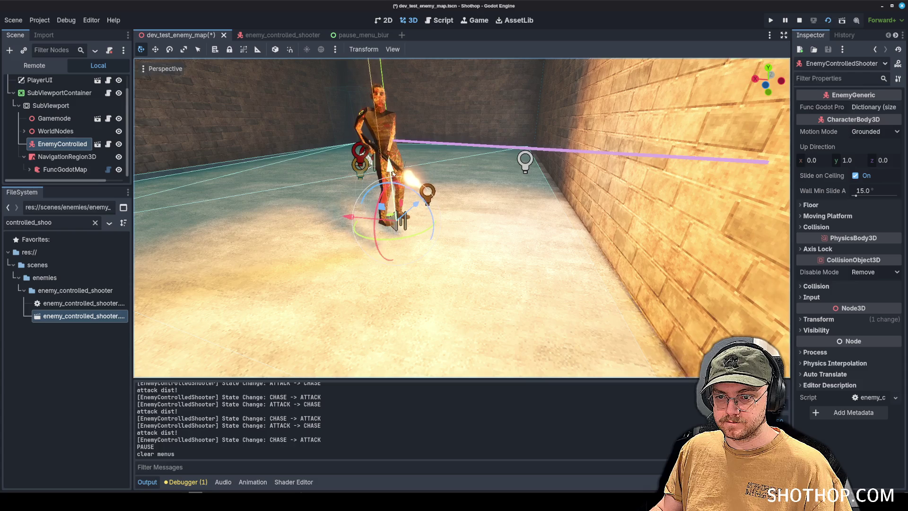
pyautogui.moveTo(393, 175); pyautogui.dragTo(364, 177)
pyautogui.moveTo(462, 218); pyautogui.dragTo(431, 221)
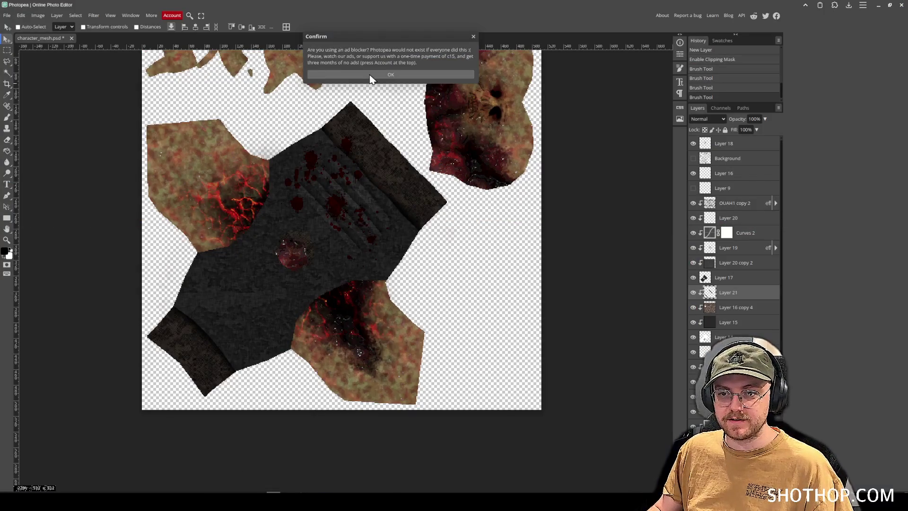
# - Dismiss the ad-blocker notice, add a new layer above Layer 18, and duplicate then close the image
pyautogui.click(371, 75)
pyautogui.click(741, 149)
pyautogui.hotkey('ctrl', 'shift', 'n')
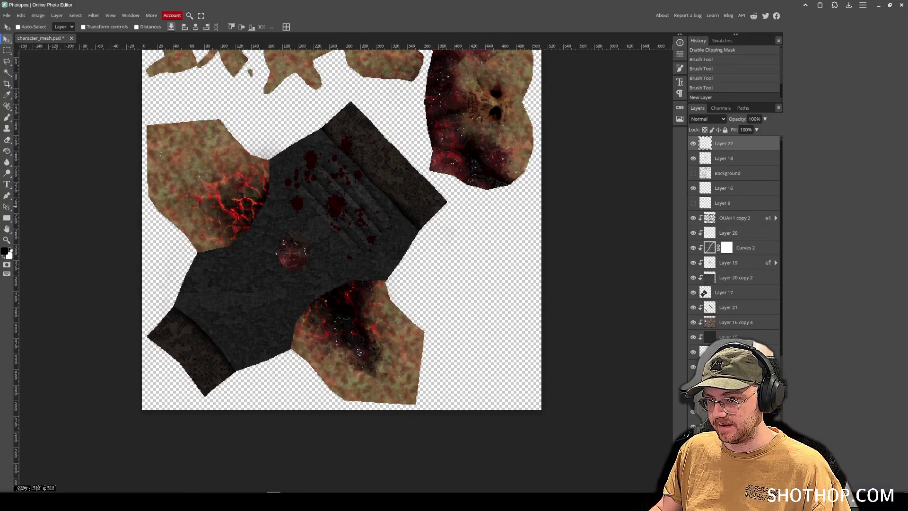
pyautogui.click(38, 15)
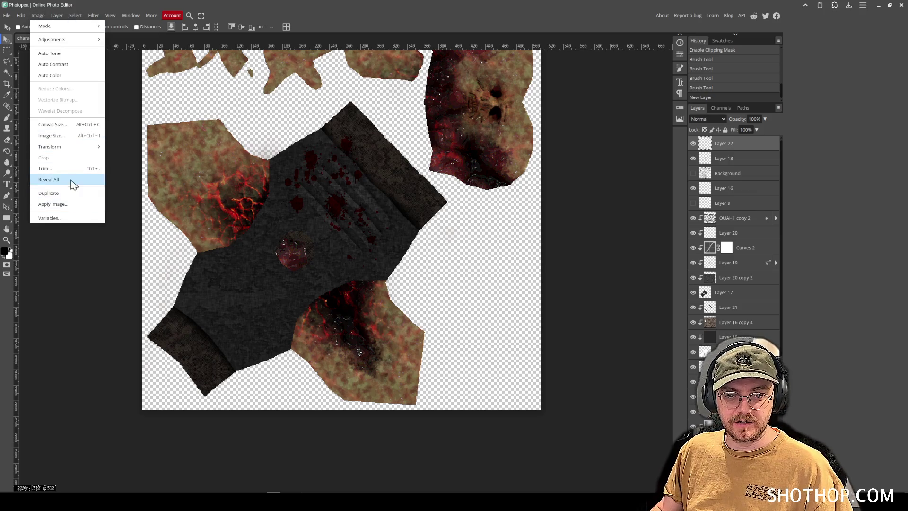
pyautogui.click(49, 193)
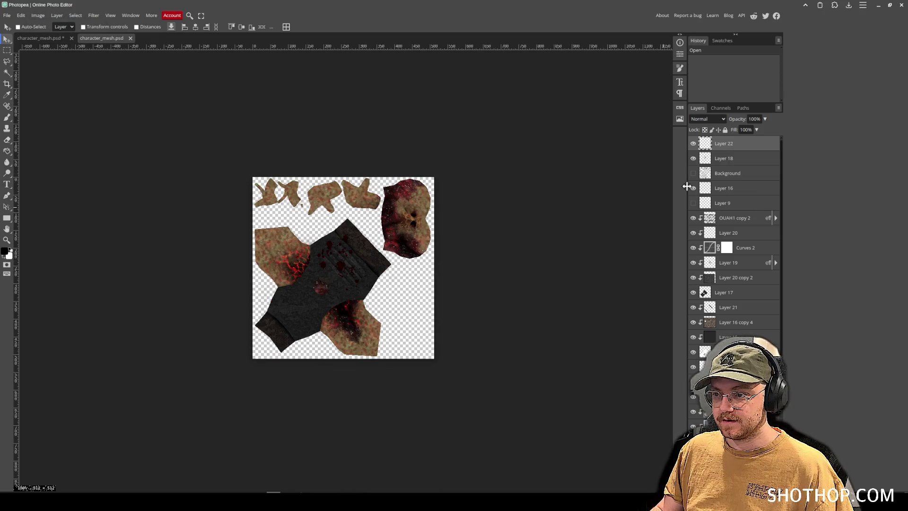
pyautogui.click(130, 39)
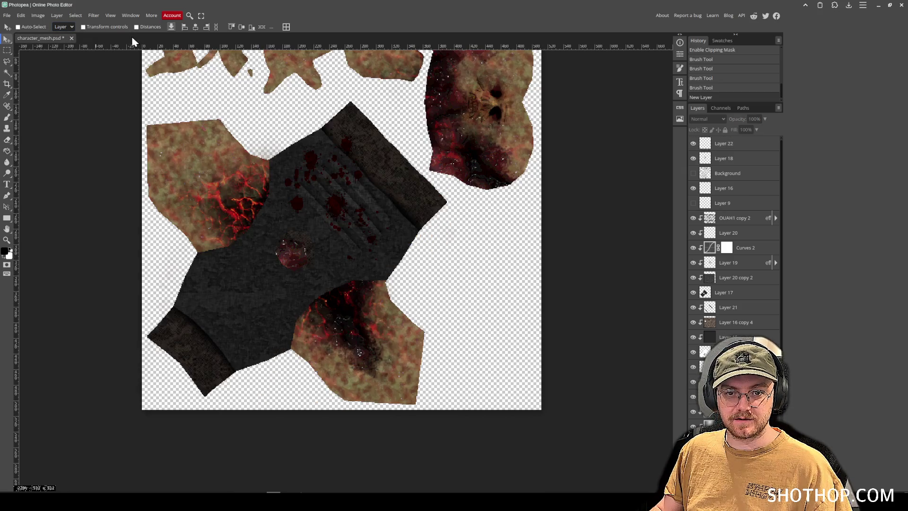
# - Save the document over character_mesh.psd
pyautogui.scroll(2, 259, 142)
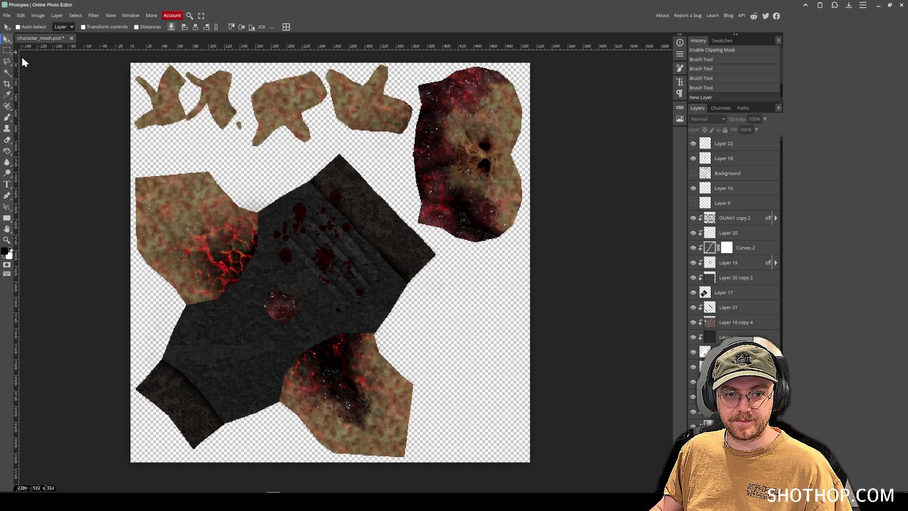
pyautogui.click(6, 15)
pyautogui.click(20, 105)
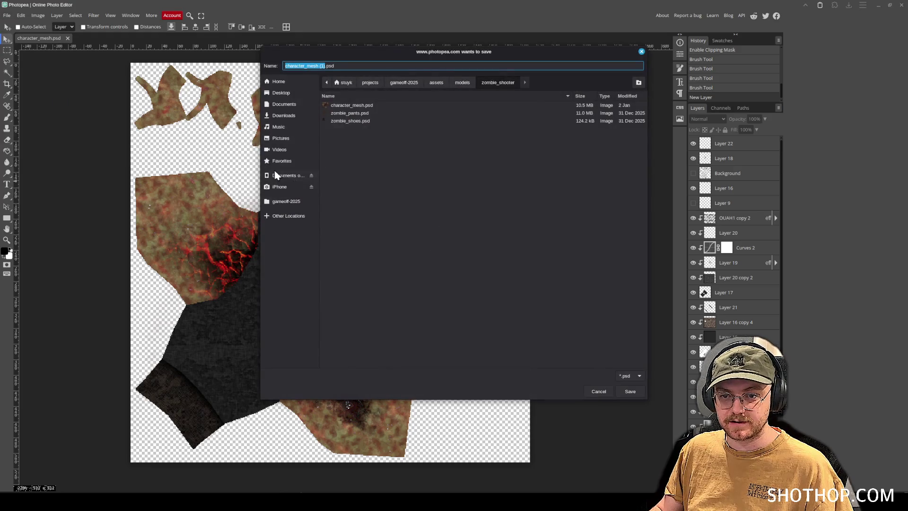
pyautogui.doubleClick(359, 106)
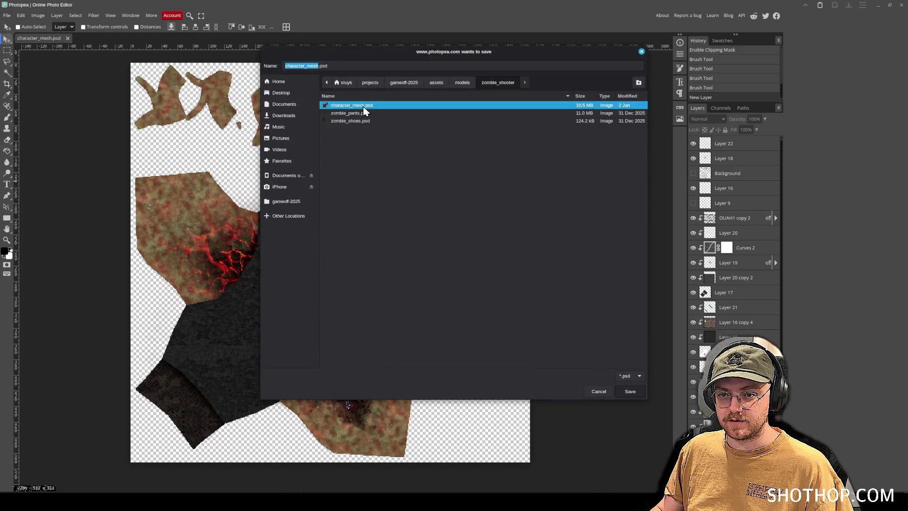
pyautogui.click(503, 261)
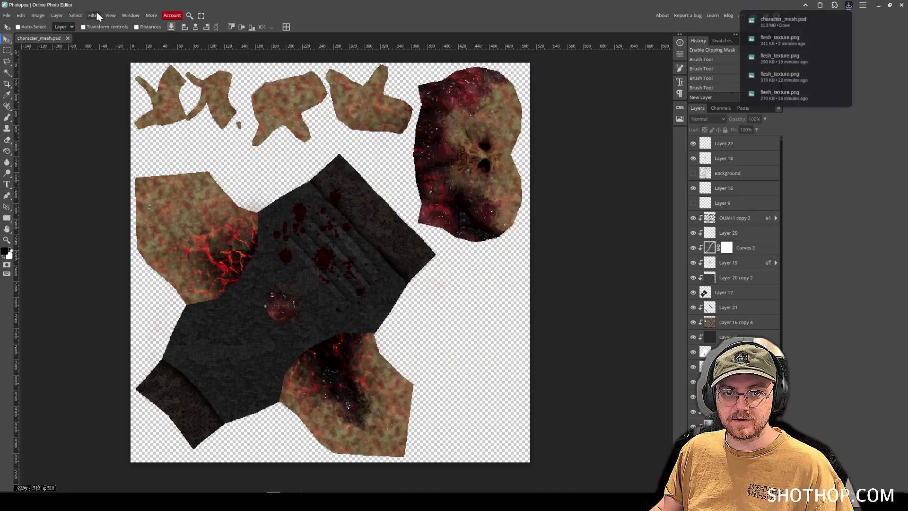
# - Apply the merged image onto Layer 22 and sharpen it
pyautogui.click(741, 149)
pyautogui.click(37, 15)
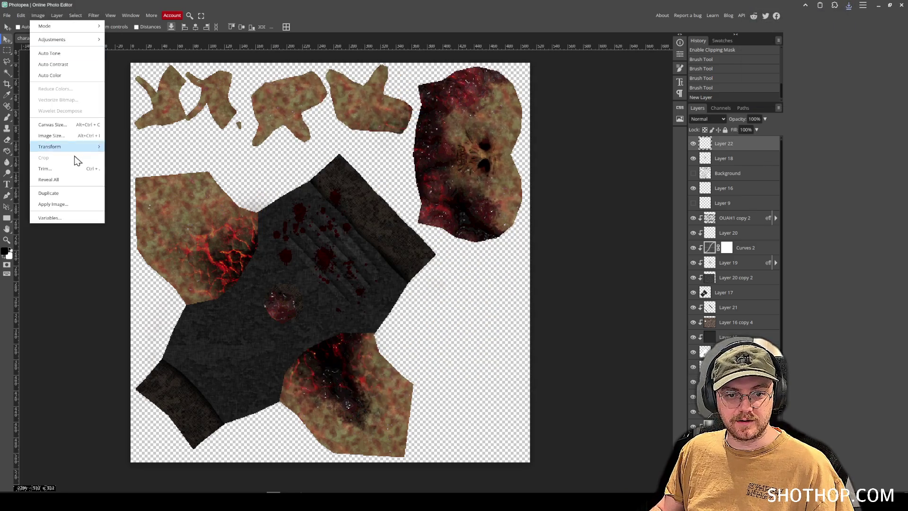
pyautogui.click(67, 206)
pyautogui.click(194, 84)
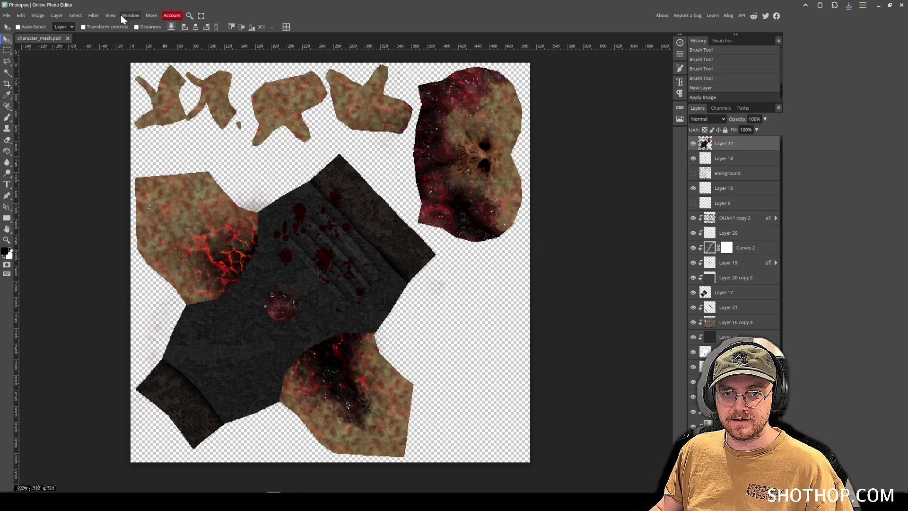
pyautogui.click(94, 15)
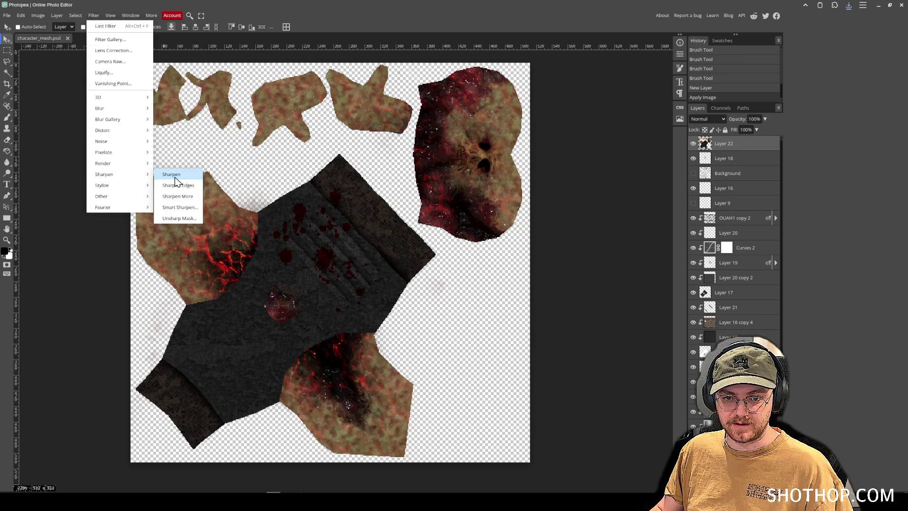
pyautogui.click(178, 175)
# - Export the texture as PNG over flesh_texture.png and minimize Photopea
pyautogui.click(7, 15)
pyautogui.moveTo(33, 127)
pyautogui.click(81, 128)
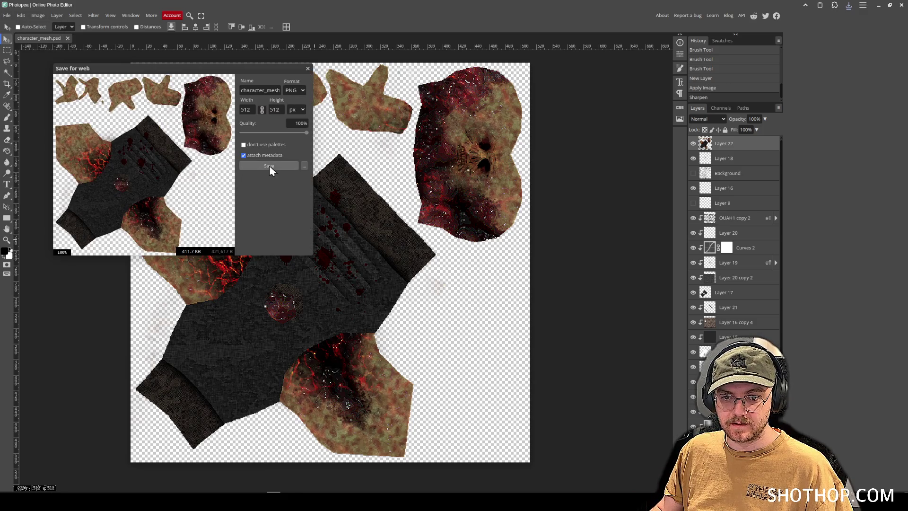
pyautogui.click(269, 166)
pyautogui.click(352, 106)
pyautogui.click(629, 391)
pyautogui.click(523, 258)
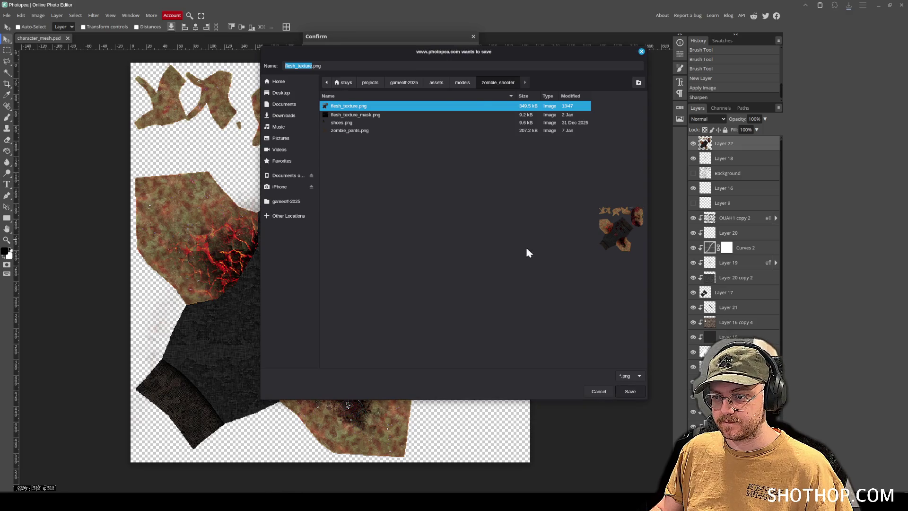
pyautogui.click(877, 5)
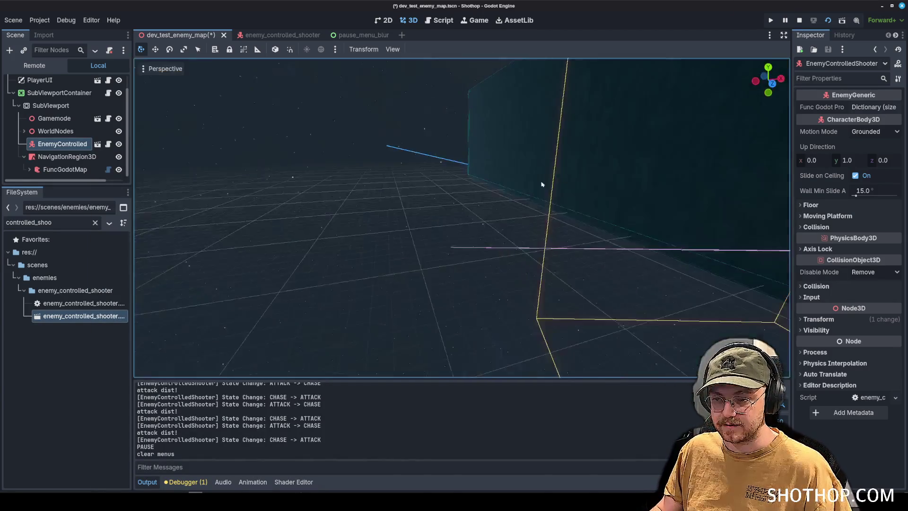
# - Look over the sharpened enemy in the running game, then stop it
pyautogui.moveTo(542, 184); pyautogui.dragTo(516, 364)
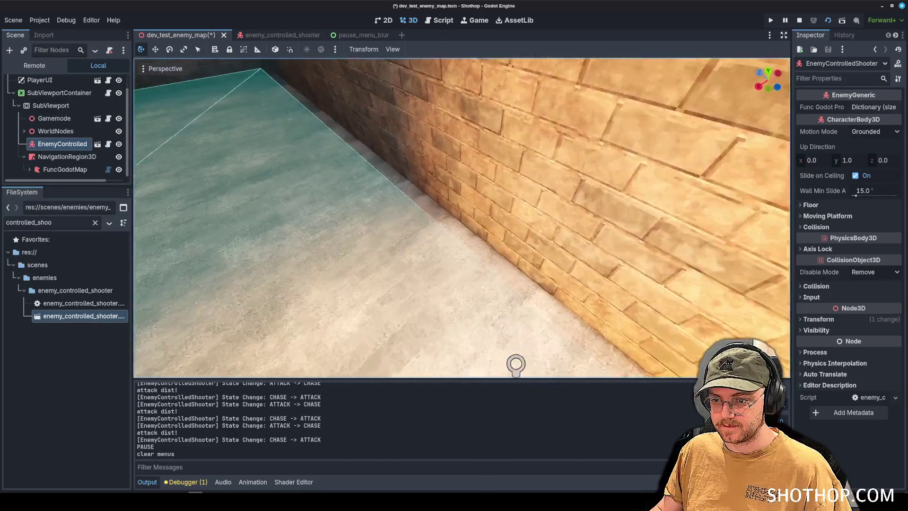
pyautogui.press('w')
pyautogui.press('s')
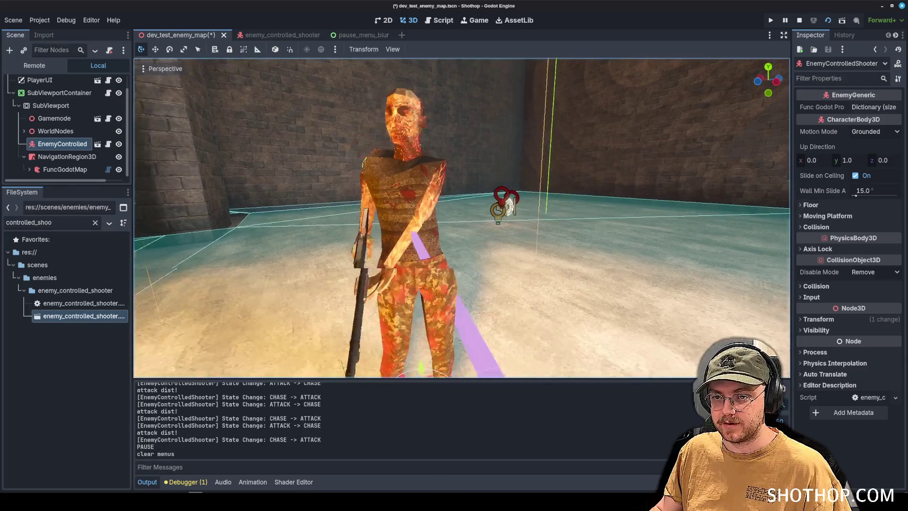
pyautogui.press('s')
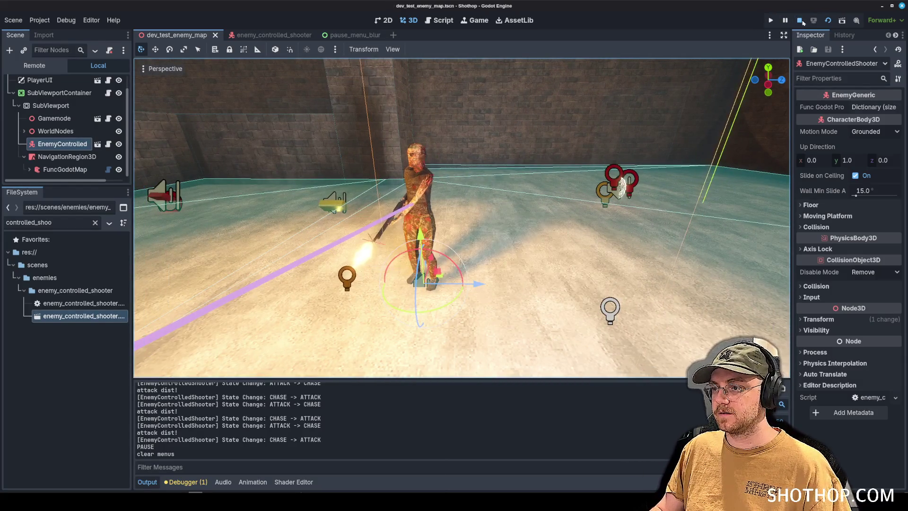
pyautogui.click(799, 20)
# - Rerun the scene, approach the enemy, pause and back away, then stop and switch to Blender
pyautogui.click(826, 20)
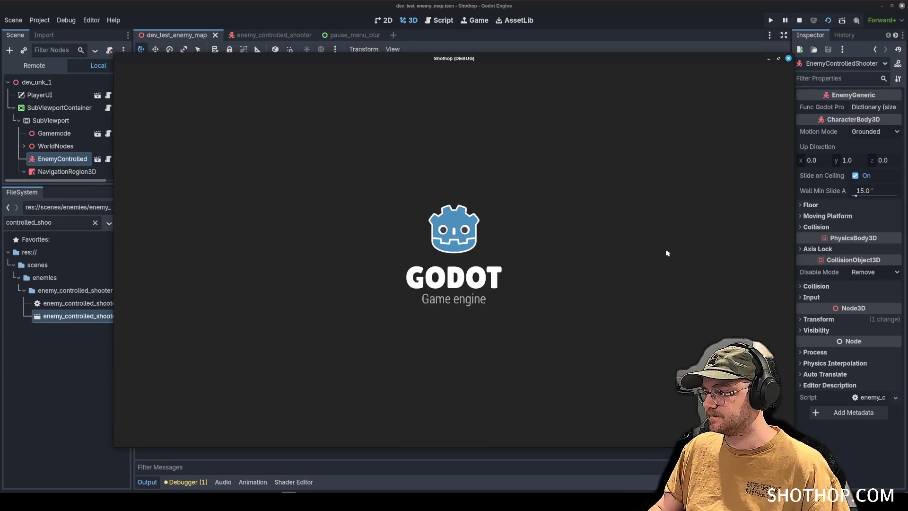
pyautogui.press('w')
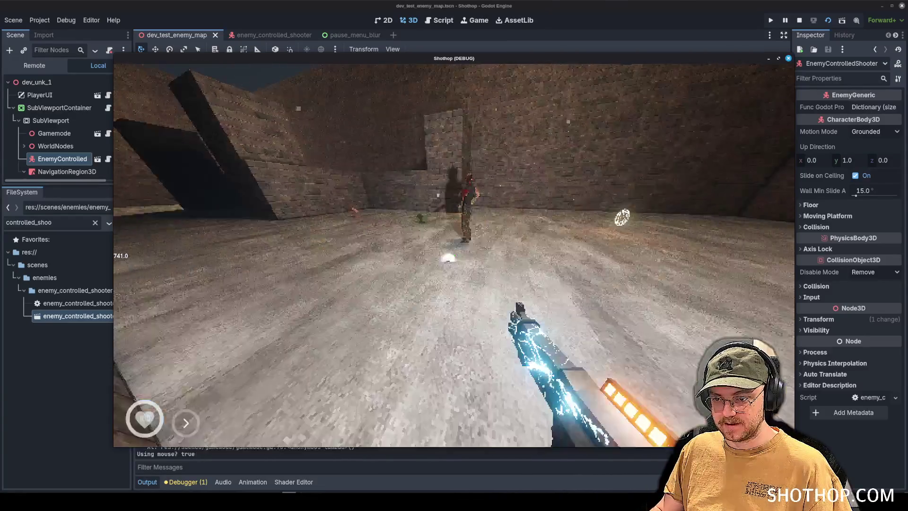
pyautogui.press('Escape')
pyautogui.press('Escape')
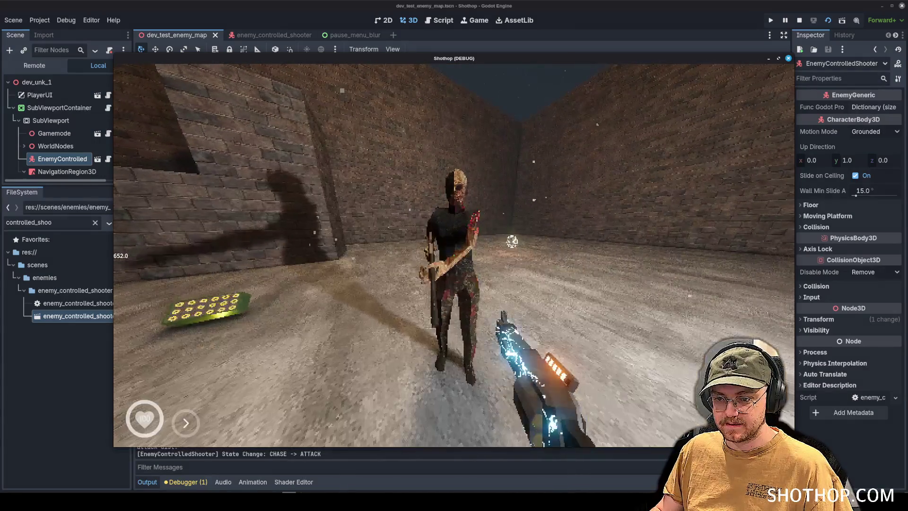
pyautogui.press('s')
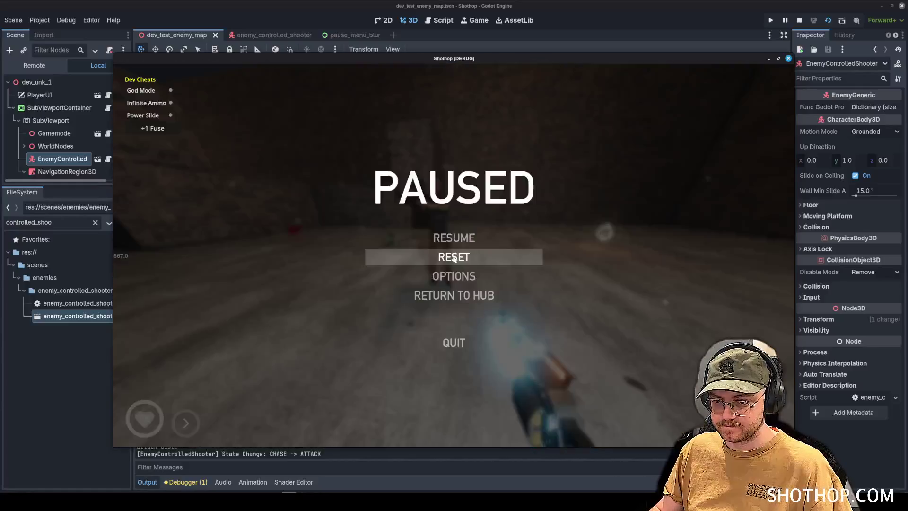
pyautogui.click(454, 257)
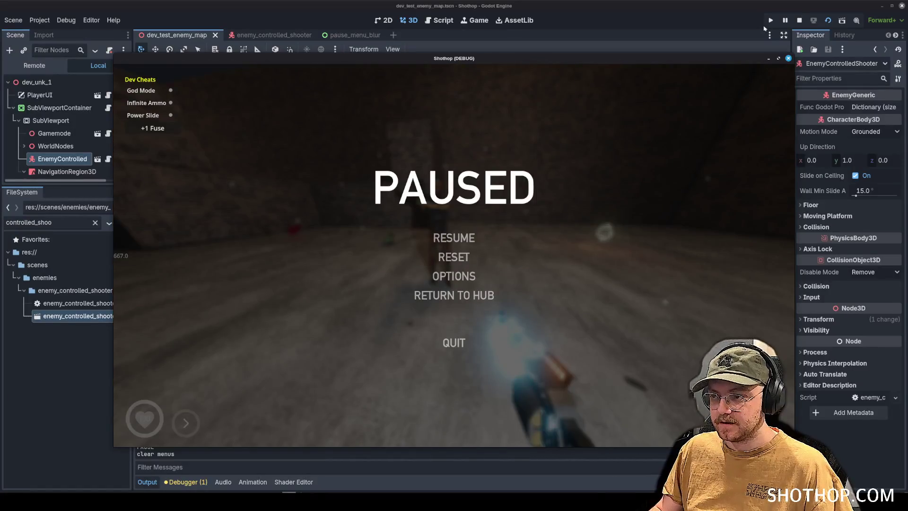
pyautogui.click(799, 21)
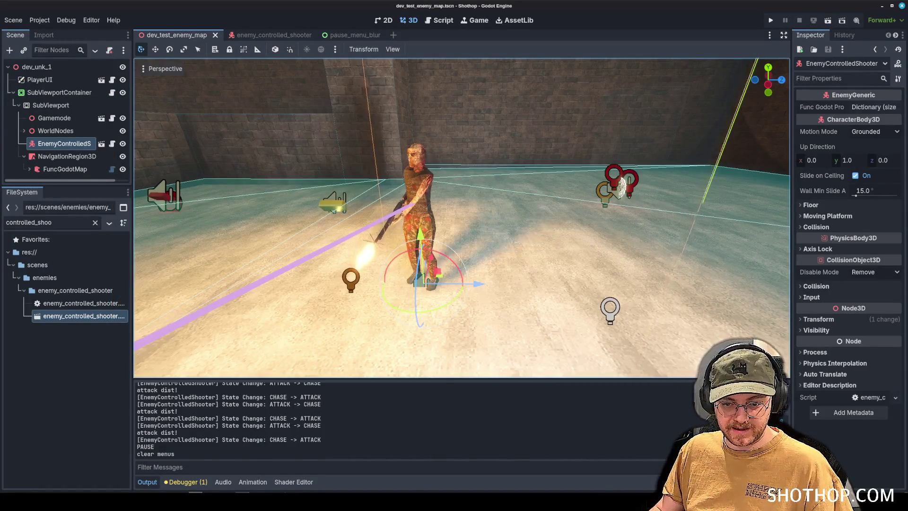
pyautogui.click(258, 494)
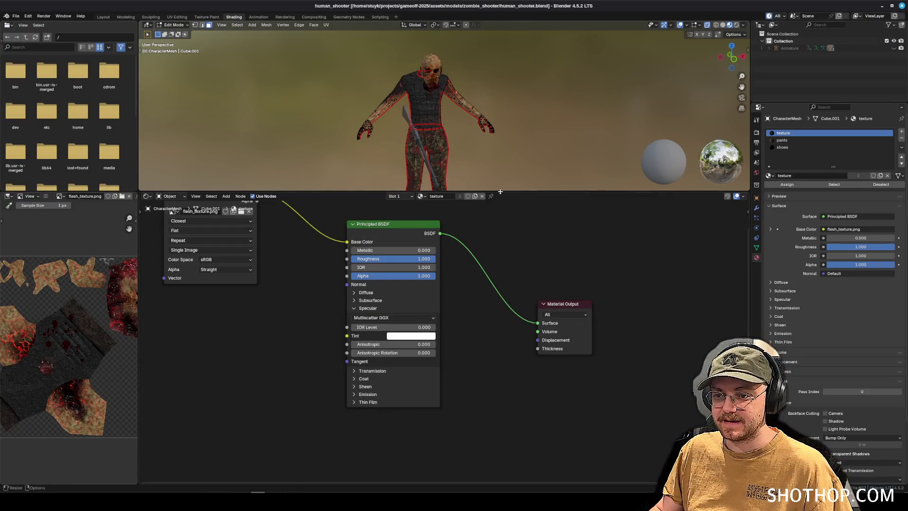
# - Enlarge the 3D view, switch to the Layout workspace, unhide the Armature and select CharacterHead
pyautogui.moveTo(500, 192); pyautogui.dragTo(500, 333)
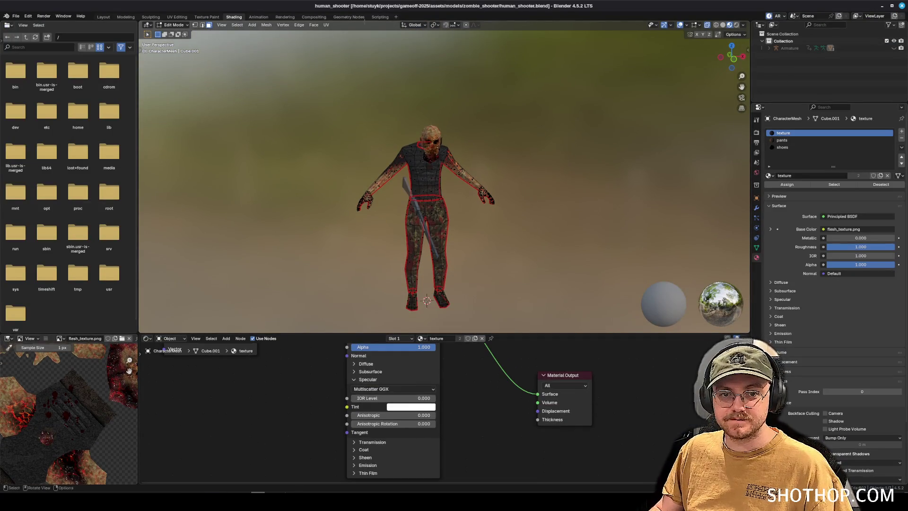
pyautogui.click(103, 17)
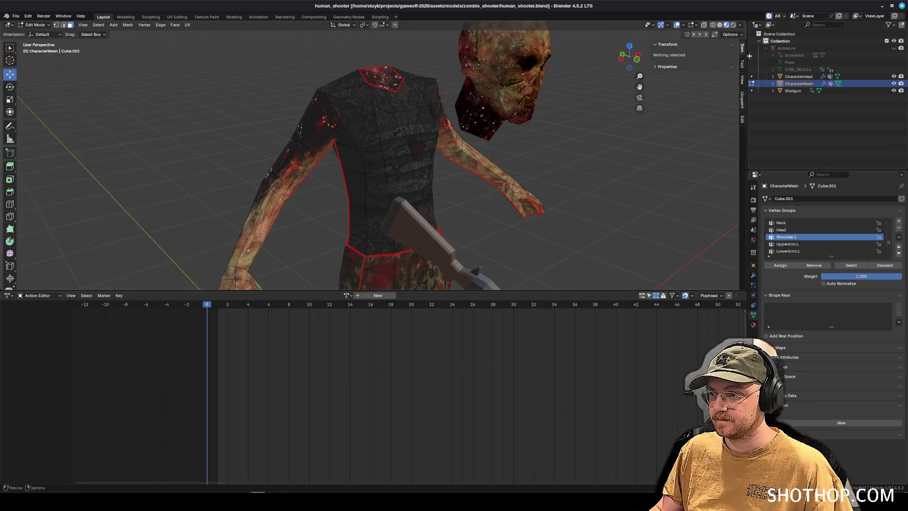
pyautogui.click(893, 48)
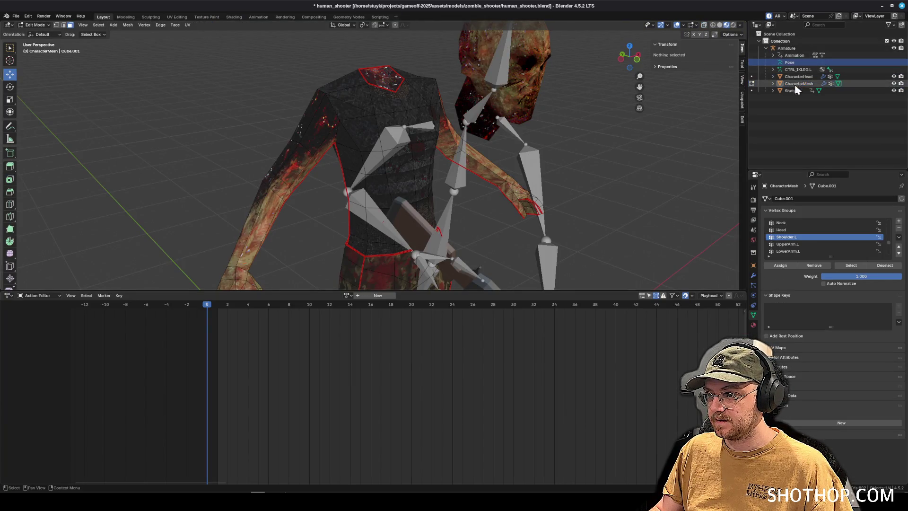
pyautogui.click(792, 90)
pyautogui.click(786, 48)
pyautogui.click(798, 76)
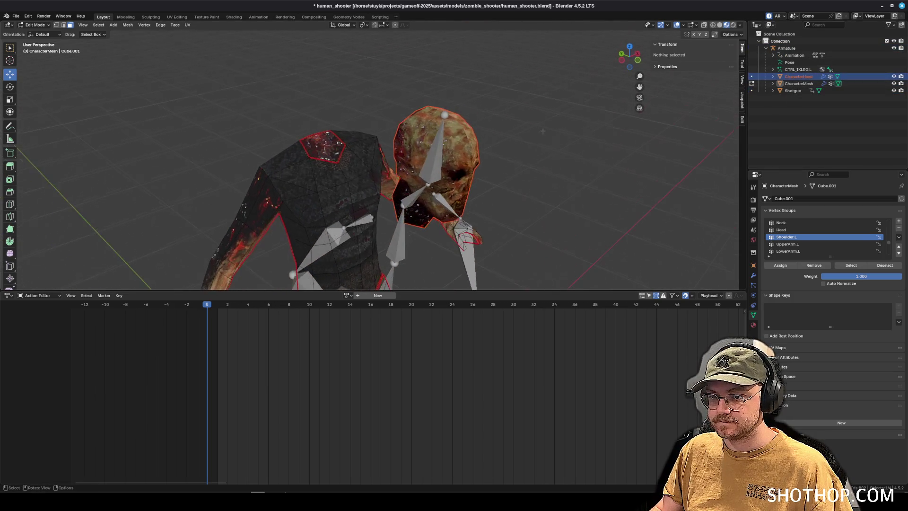
# - Put CharacterHead into Edit Mode and select a loop of faces across the forehead
pyautogui.click(37, 24)
pyautogui.click(41, 34)
pyautogui.click(38, 24)
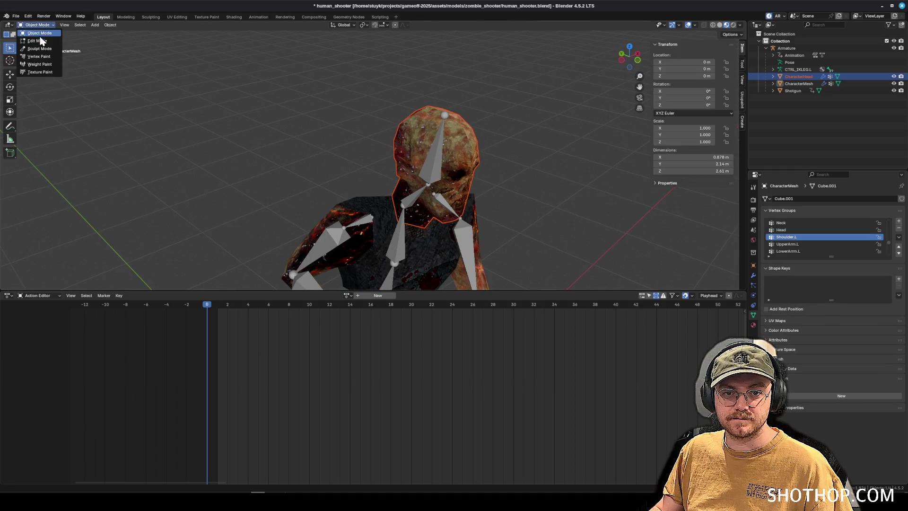
pyautogui.click(41, 43)
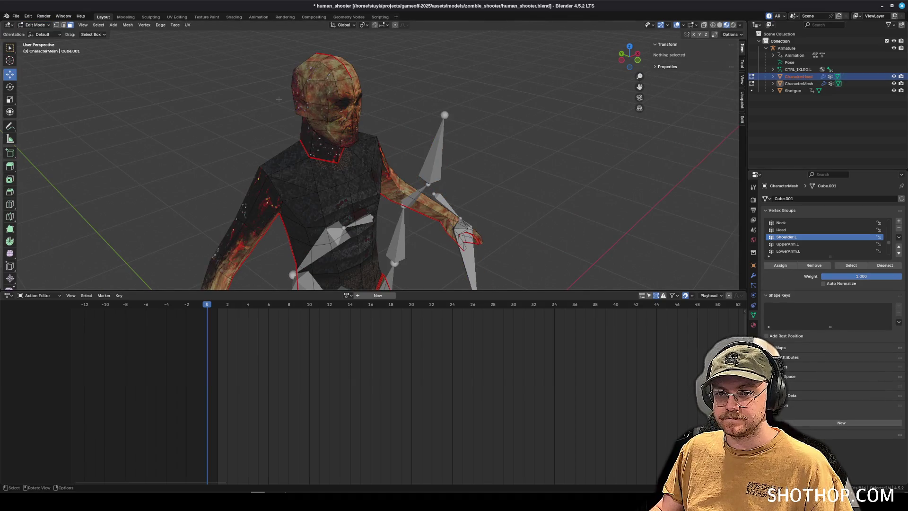
pyautogui.scroll(4, 350, 141)
pyautogui.moveTo(378, 166); pyautogui.dragTo(331, 165)
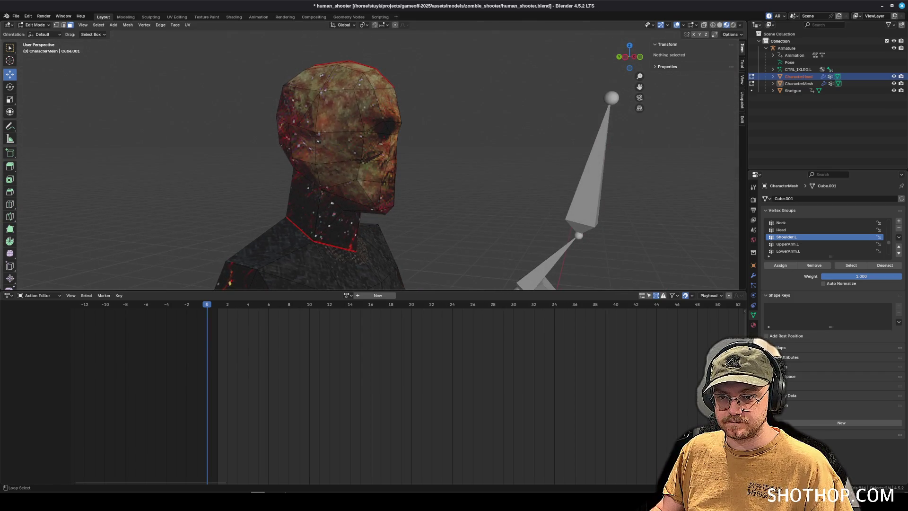
pyautogui.keyDown('alt'); pyautogui.click(350, 111); pyautogui.keyUp('alt')
pyautogui.hotkey('ctrl', 'r')
pyautogui.click(358, 109)
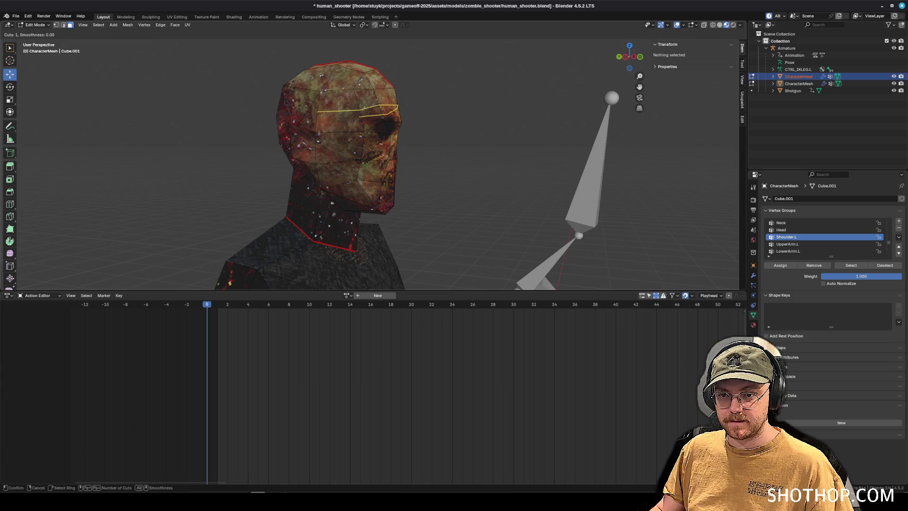
pyautogui.click(303, 109)
pyautogui.hotkey('alt', 'a')
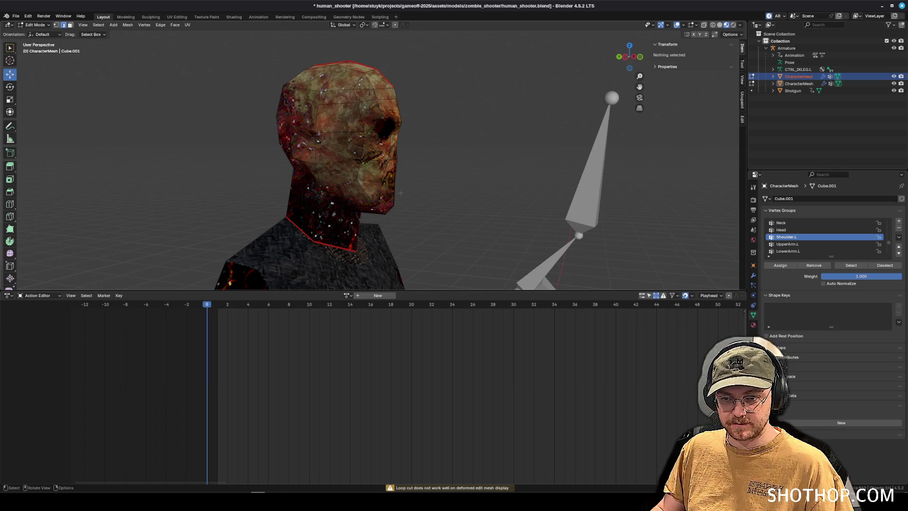
pyautogui.press('k')
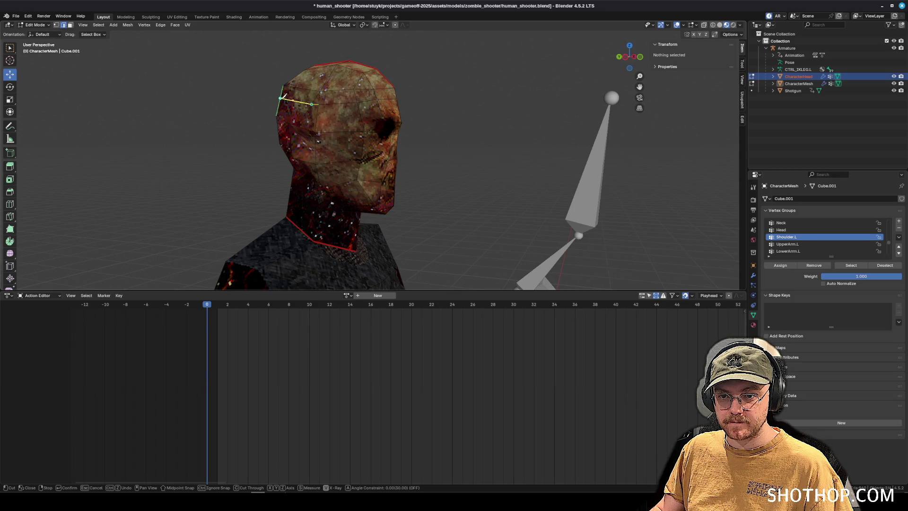
pyautogui.moveTo(218, 90)
pyautogui.mouseDown()
pyautogui.moveTo(344, 123)
pyautogui.moveTo(420, 112)
pyautogui.mouseUp()
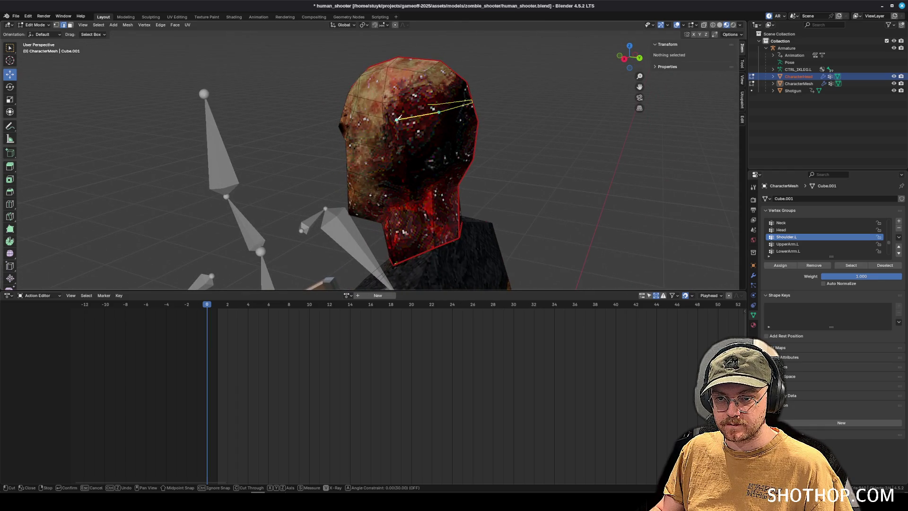
pyautogui.press('Return')
pyautogui.moveTo(256, 107)
pyautogui.mouseDown()
pyautogui.moveTo(331, 141)
pyautogui.moveTo(388, 142)
pyautogui.mouseUp()
pyautogui.click(56, 25)
pyautogui.press('g')
pyautogui.press('z')
pyautogui.click(521, 84)
pyautogui.moveTo(521, 84); pyautogui.dragTo(547, 93)
pyautogui.press('g')
pyautogui.press('z')
pyautogui.click(551, 93)
pyautogui.press('g')
pyautogui.press('y')
pyautogui.click(558, 90)
pyautogui.click(70, 25)
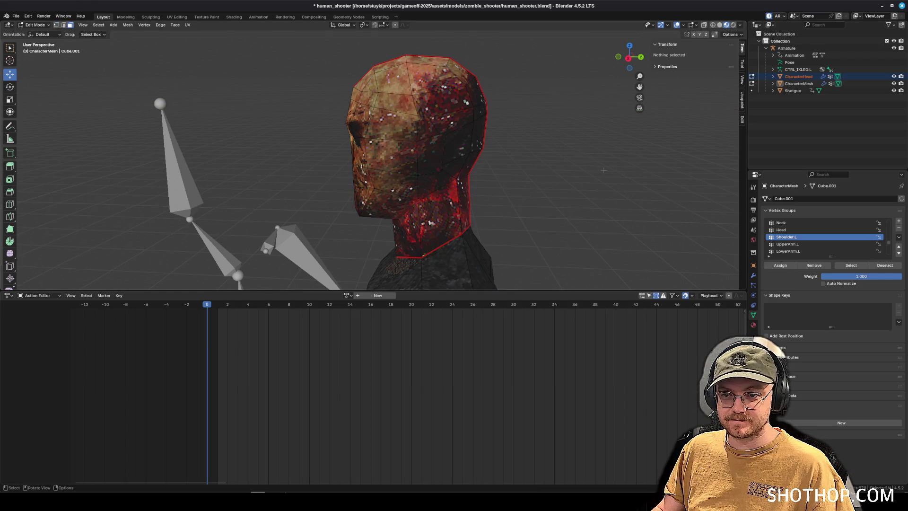
pyautogui.click(415, 102)
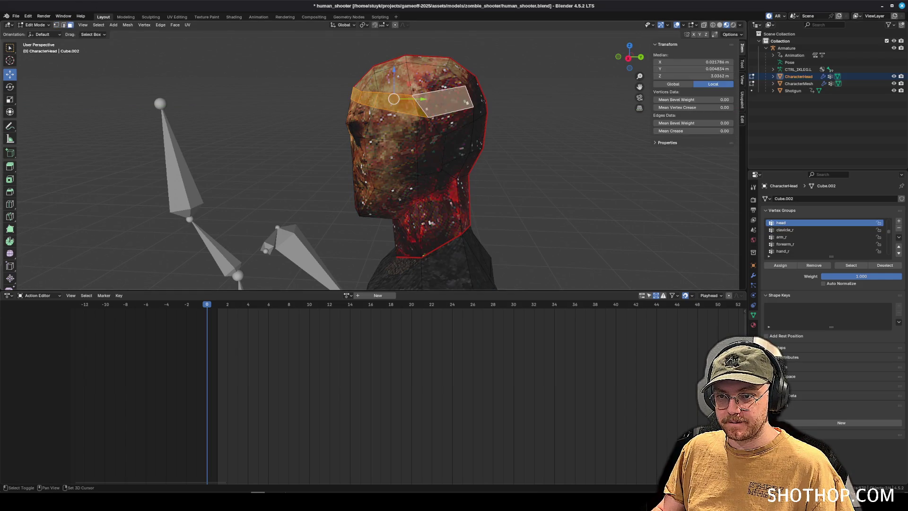
pyautogui.keyDown('alt'); pyautogui.keyDown('shift'); pyautogui.click(416, 102); pyautogui.keyUp('shift'); pyautogui.keyUp('alt')
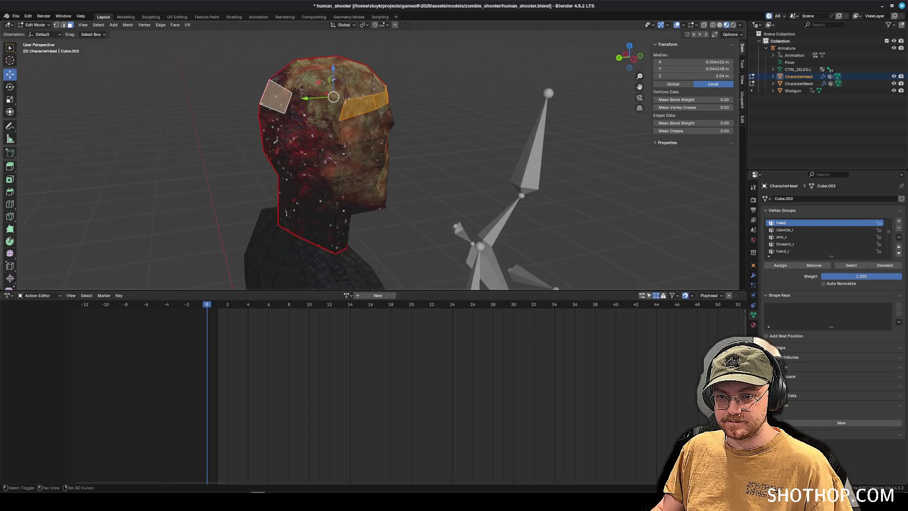
pyautogui.keyDown('alt'); pyautogui.keyDown('shift'); pyautogui.click(275, 96); pyautogui.keyUp('shift'); pyautogui.keyUp('alt')
pyautogui.keyDown('shift'); pyautogui.click(318, 65); pyautogui.keyUp('shift')
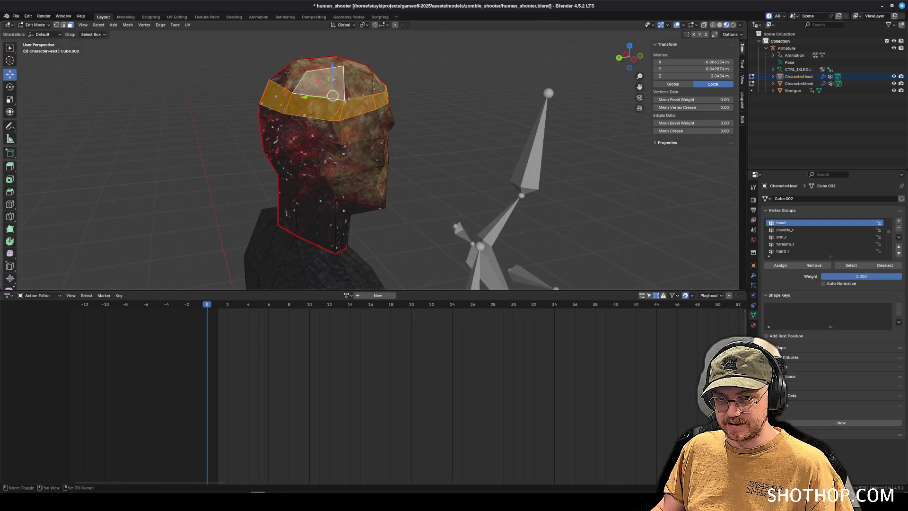
pyautogui.keyDown('shift'); pyautogui.click(303, 75); pyautogui.keyUp('shift')
pyautogui.keyDown('shift'); pyautogui.click(357, 83); pyautogui.keyUp('shift')
pyautogui.keyDown('shift'); pyautogui.click(327, 90); pyautogui.keyUp('shift')
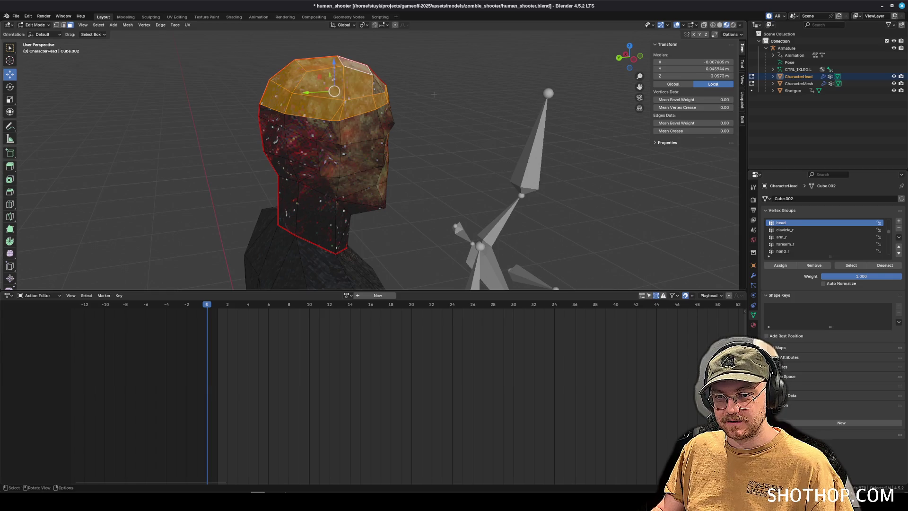
pyautogui.keyDown('shift'); pyautogui.click(372, 81); pyautogui.keyUp('shift')
pyautogui.keyDown('shift'); pyautogui.click(385, 82); pyautogui.keyUp('shift')
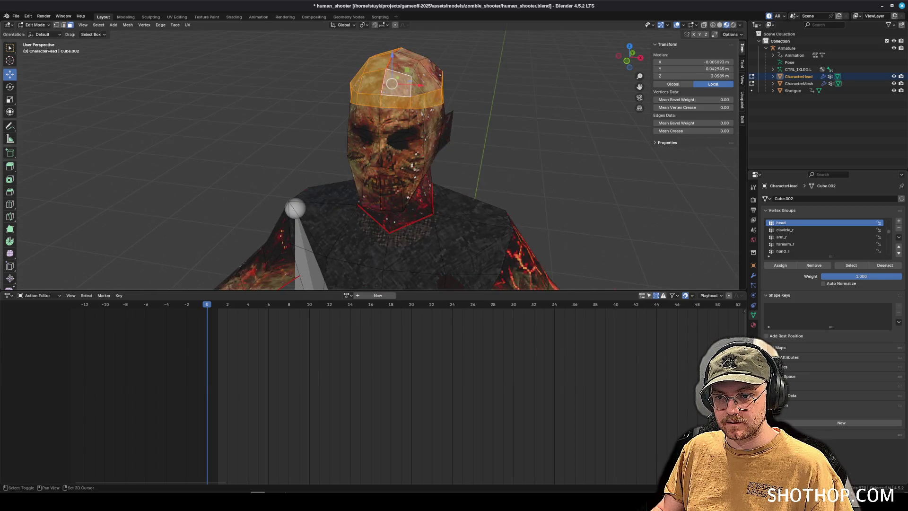
pyautogui.keyDown('shift'); pyautogui.click(385, 88); pyautogui.keyUp('shift')
pyautogui.keyDown('shift'); pyautogui.click(416, 75); pyautogui.keyUp('shift')
pyautogui.keyDown('shift'); pyautogui.click(450, 87); pyautogui.keyUp('shift')
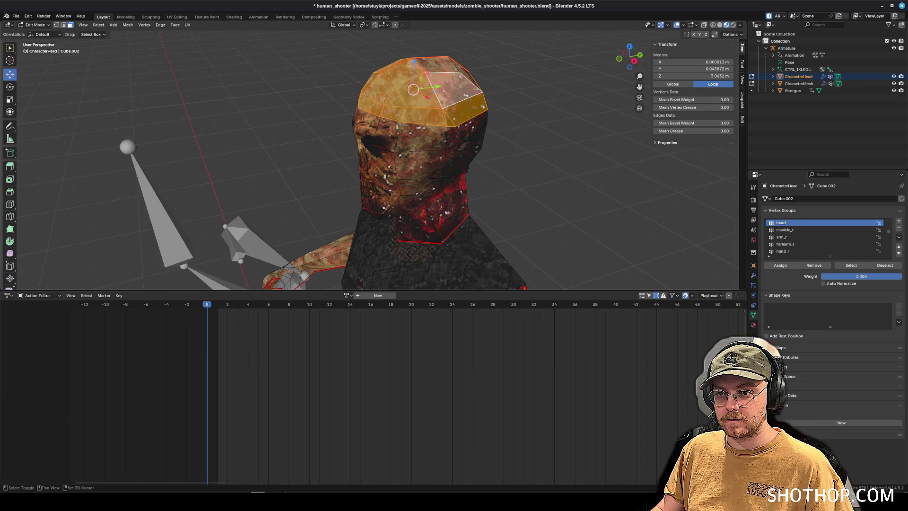
pyautogui.moveTo(501, 95)
pyautogui.mouseDown()
pyautogui.moveTo(453, 96)
pyautogui.moveTo(149, 25)
pyautogui.mouseUp()
pyautogui.click(175, 26)
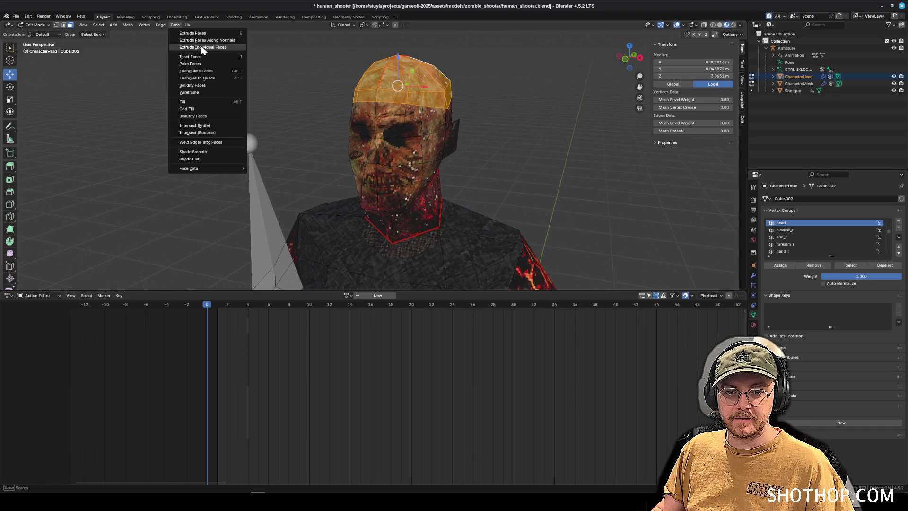
pyautogui.click(199, 42)
pyautogui.click(201, 45)
pyautogui.moveTo(203, 47); pyautogui.dragTo(368, 47)
pyautogui.hotkey('ctrl', 'z')
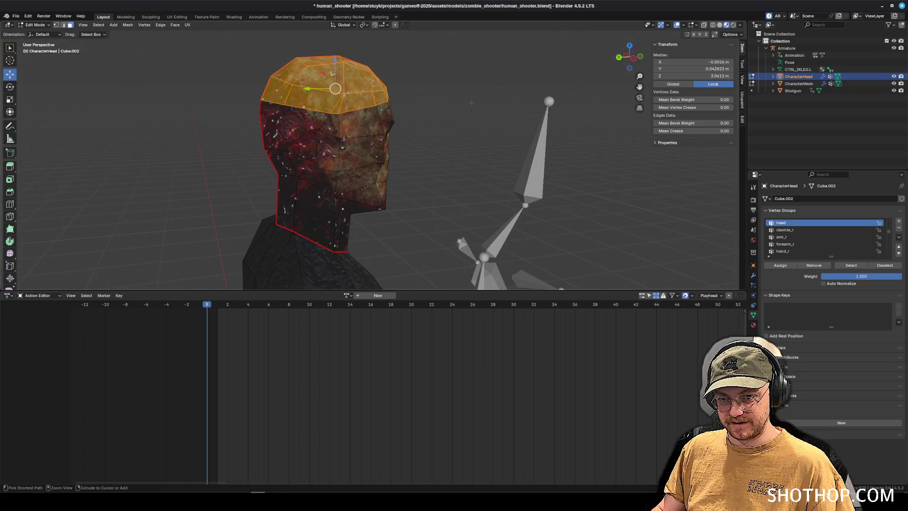
pyautogui.keyDown('shift'); pyautogui.click(345, 113); pyautogui.keyUp('shift')
pyautogui.keyDown('shift'); pyautogui.click(303, 129); pyautogui.keyUp('shift')
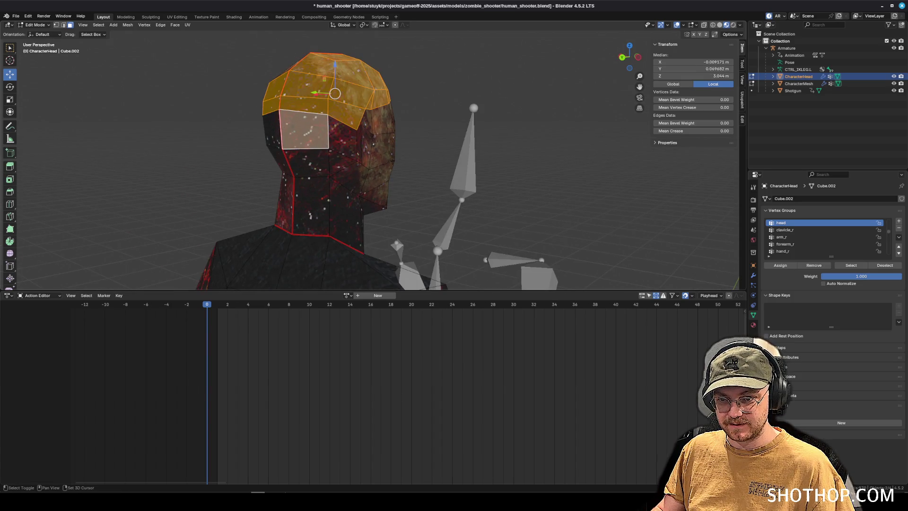
pyautogui.keyDown('shift'); pyautogui.click(342, 137); pyautogui.keyUp('shift')
pyautogui.hotkey('ctrl', 'z')
pyautogui.hotkey('ctrl', 'z')
pyautogui.hotkey('ctrl', 'z')
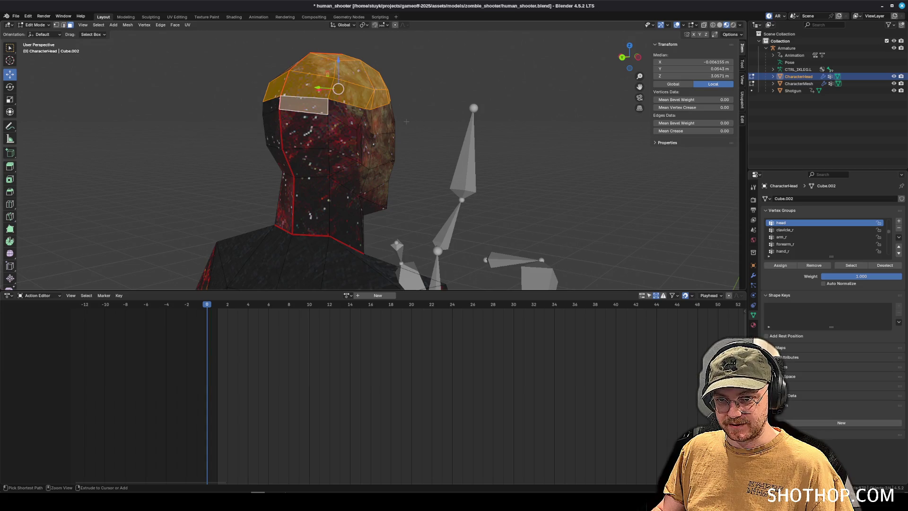
pyautogui.hotkey('ctrl', 'z')
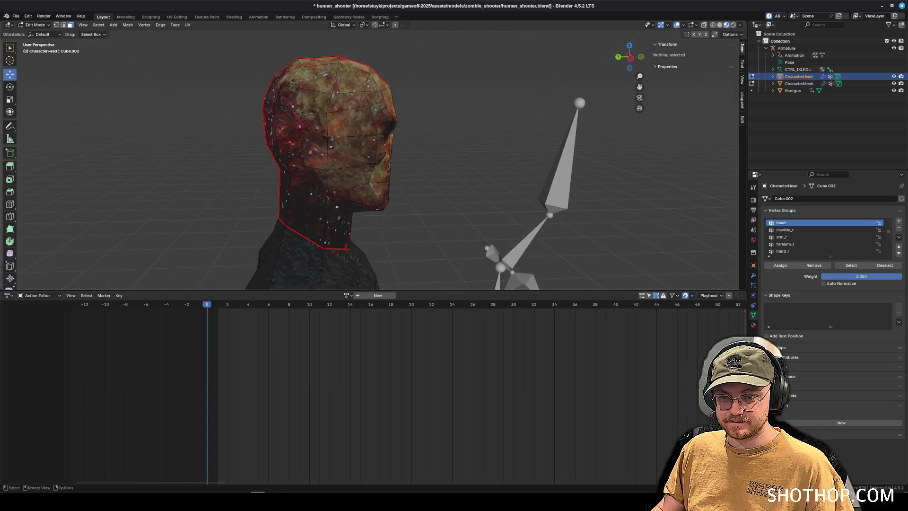
pyautogui.scroll(5, 381, 131)
pyautogui.moveTo(381, 131)
pyautogui.mouseDown()
pyautogui.moveTo(425, 133)
pyautogui.moveTo(345, 129)
pyautogui.mouseUp()
pyautogui.click(346, 127)
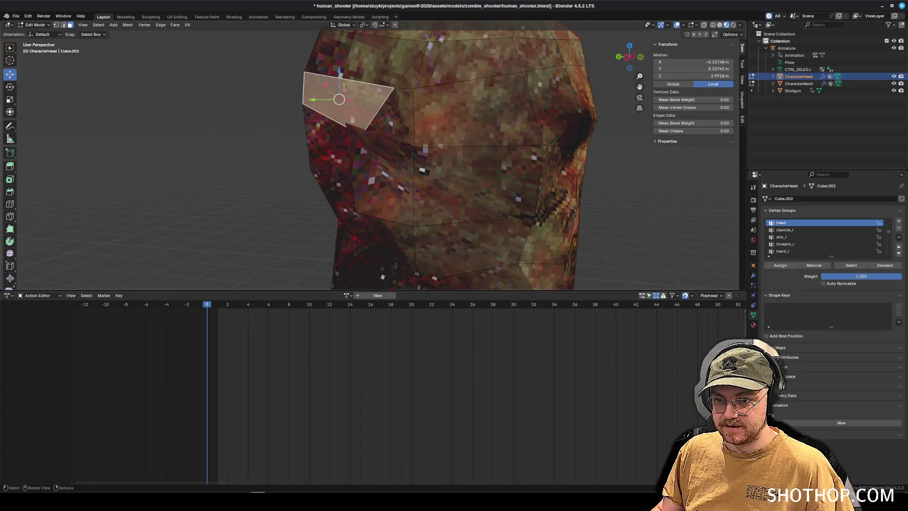
pyautogui.click(401, 121)
pyautogui.click(345, 92)
pyautogui.moveTo(346, 92); pyautogui.dragTo(393, 97)
pyautogui.moveTo(464, 140)
pyautogui.mouseDown()
pyautogui.moveTo(515, 135)
pyautogui.moveTo(473, 137)
pyautogui.mouseUp()
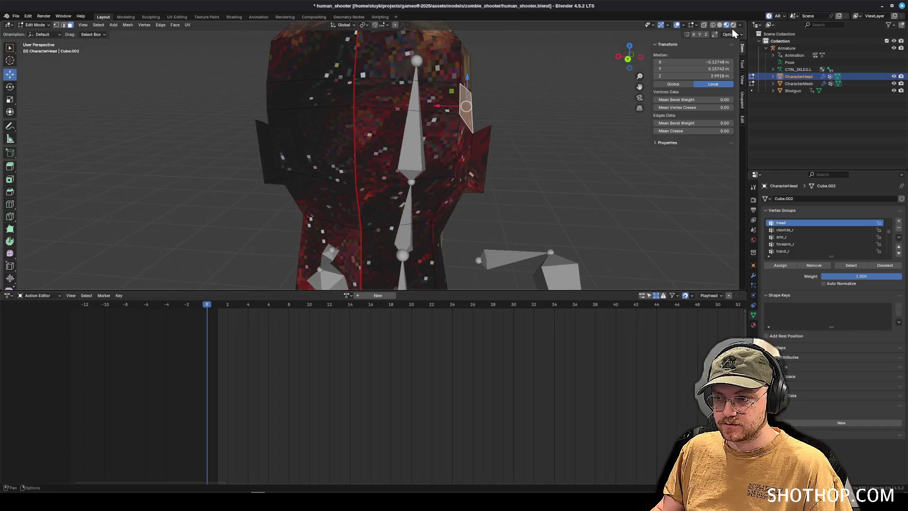
# - Switch to Solid shading and knife-cut a new loop around the forehead
pyautogui.click(719, 24)
pyautogui.moveTo(525, 109); pyautogui.dragTo(477, 121)
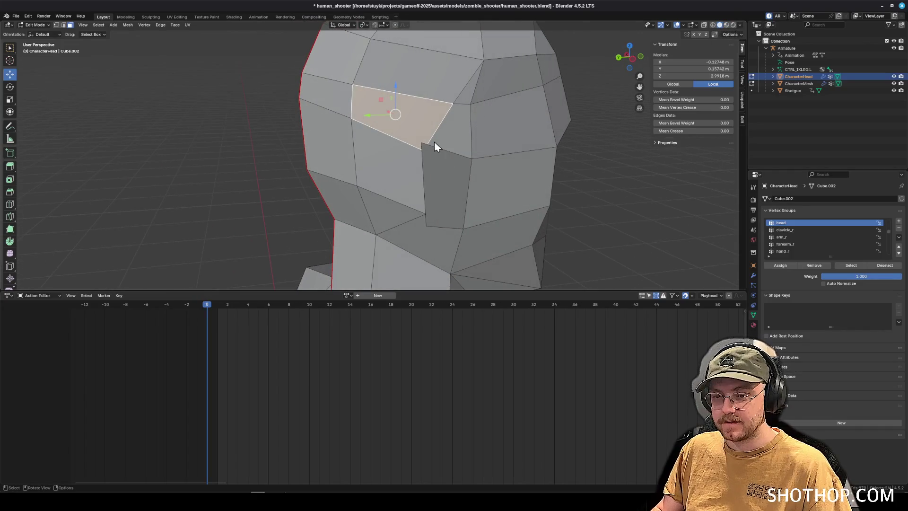
pyautogui.press('k')
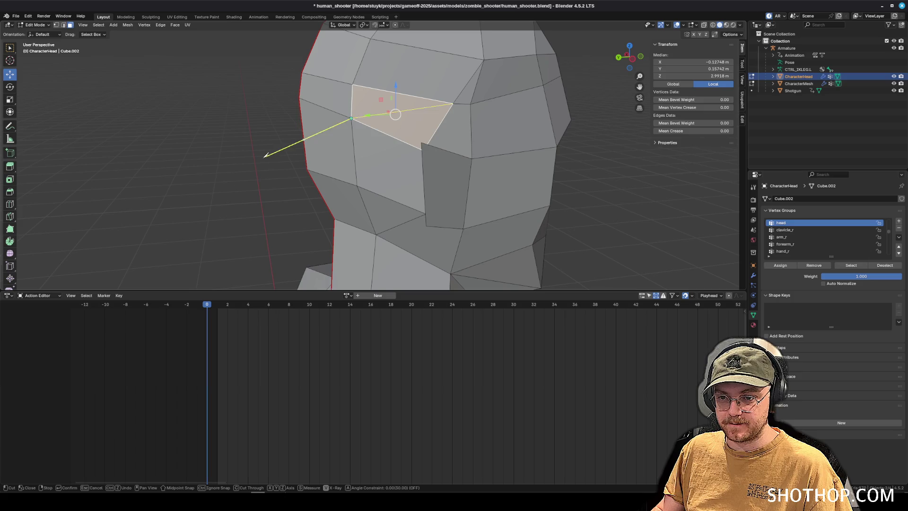
pyautogui.press('Escape')
pyautogui.moveTo(257, 158); pyautogui.dragTo(342, 148)
pyautogui.press('k')
pyautogui.click(439, 109)
pyautogui.moveTo(263, 134); pyautogui.dragTo(354, 103)
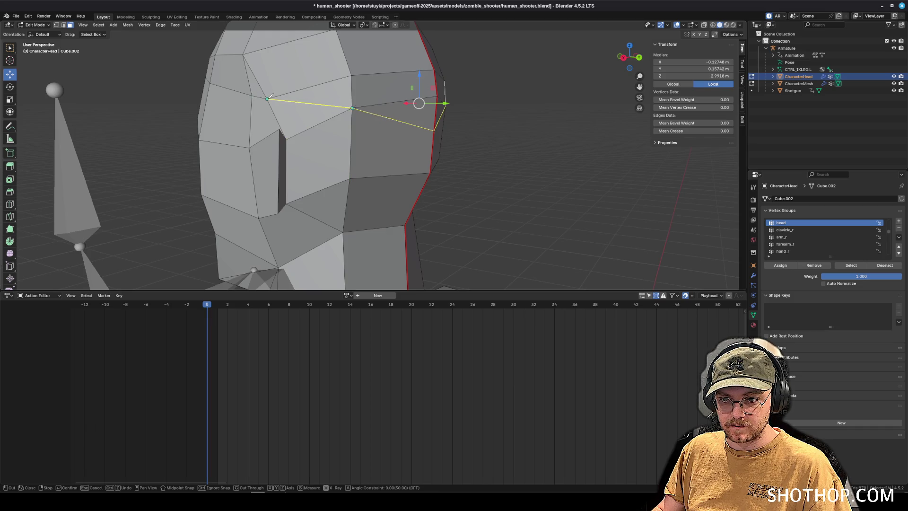
pyautogui.press('Return')
# - Select the new cut's vertices and lower them about 0.017 m along Z
pyautogui.moveTo(484, 147)
pyautogui.mouseDown()
pyautogui.moveTo(349, 148)
pyautogui.moveTo(416, 149)
pyautogui.moveTo(397, 147)
pyautogui.mouseUp()
pyautogui.click(56, 25)
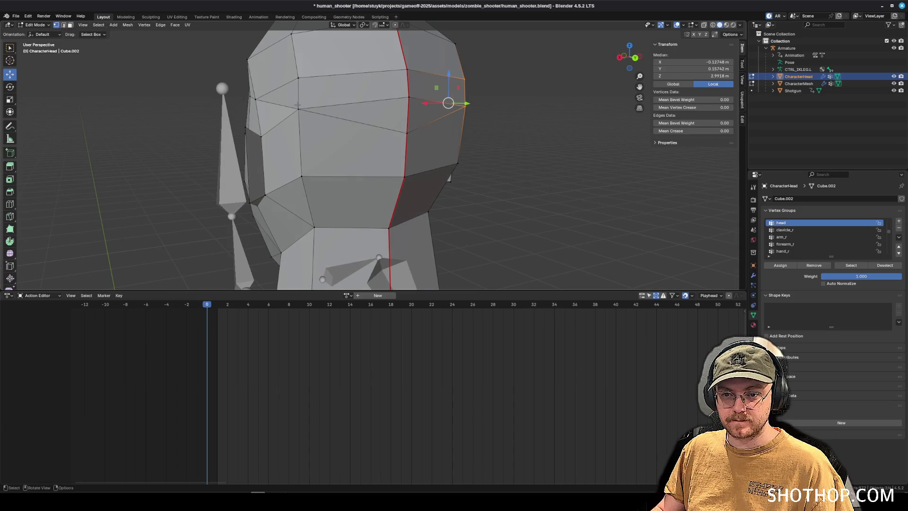
pyautogui.click(299, 107)
pyautogui.keyDown('alt'); pyautogui.keyDown('shift'); pyautogui.click(457, 122); pyautogui.keyUp('shift'); pyautogui.keyUp('alt')
pyautogui.moveTo(458, 122)
pyautogui.mouseDown()
pyautogui.moveTo(435, 137)
pyautogui.moveTo(297, 91)
pyautogui.moveTo(247, 100)
pyautogui.mouseUp()
pyautogui.press('g')
pyautogui.press('z')
pyautogui.click(432, 138)
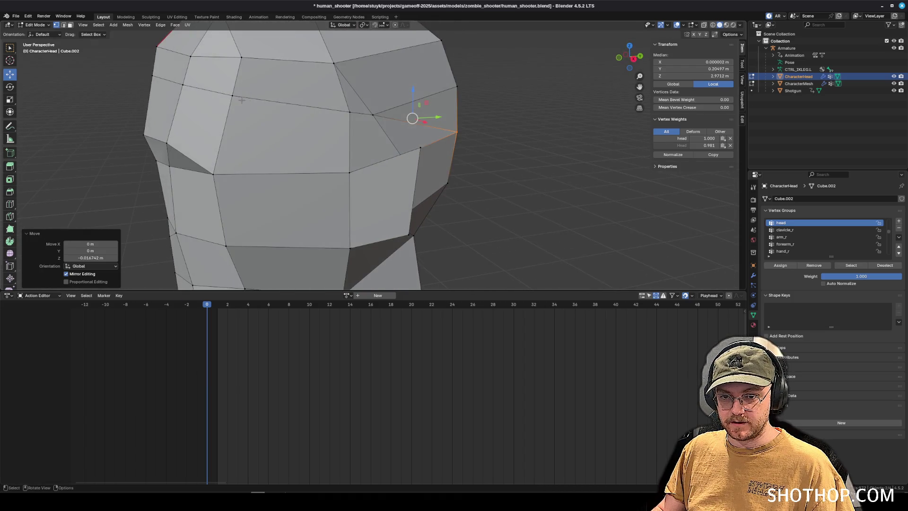
# - Lower the forehead edge loop slightly on Z and push it back along Y
pyautogui.moveTo(159, 88)
pyautogui.mouseDown()
pyautogui.moveTo(271, 87)
pyautogui.moveTo(299, 116)
pyautogui.moveTo(299, 80)
pyautogui.moveTo(316, 102)
pyautogui.moveTo(397, 108)
pyautogui.mouseUp()
pyautogui.keyDown('alt'); pyautogui.click(298, 117); pyautogui.keyUp('alt')
pyautogui.press('g')
pyautogui.press('z')
pyautogui.press('Return')
pyautogui.press('g')
pyautogui.press('y')
pyautogui.press('Return')
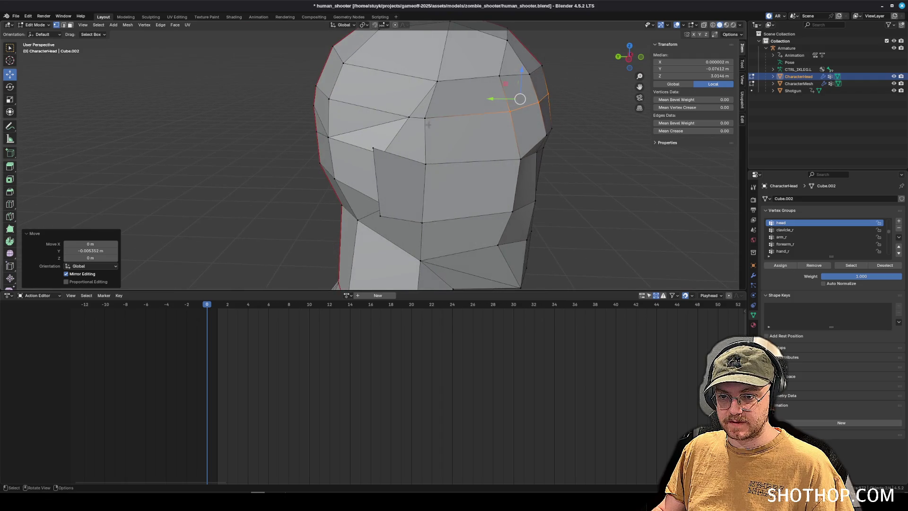
# - Adjust several individual forehead vertices along Z to even out the cut line
pyautogui.click(408, 123)
pyautogui.press('g')
pyautogui.press('z')
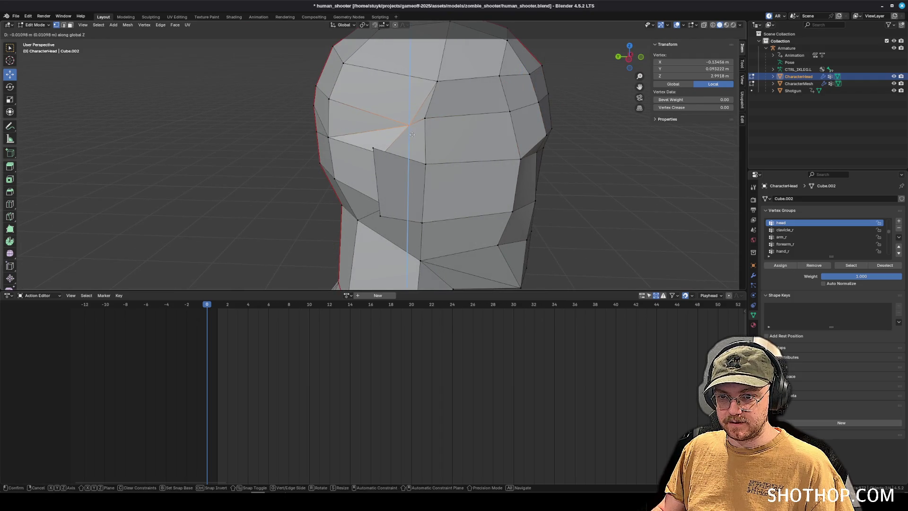
pyautogui.click(412, 134)
pyautogui.click(425, 118)
pyautogui.press('g')
pyautogui.press('z')
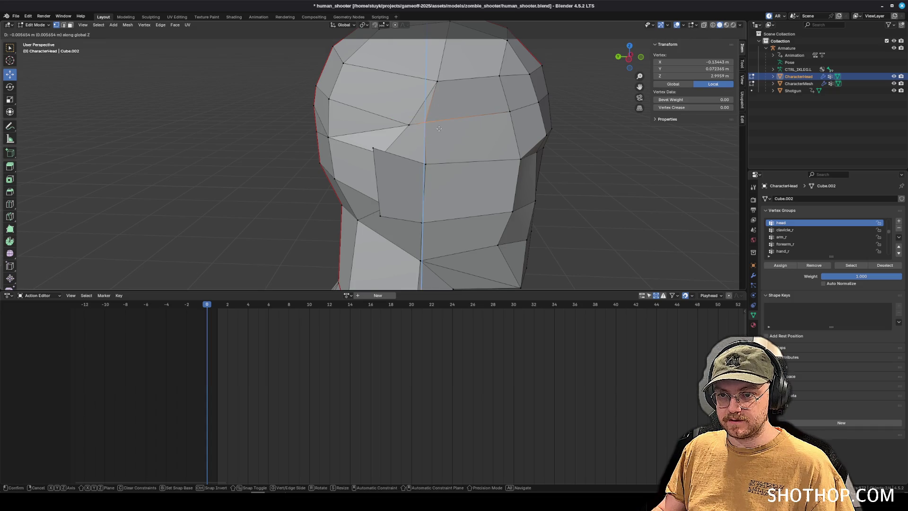
pyautogui.click(439, 129)
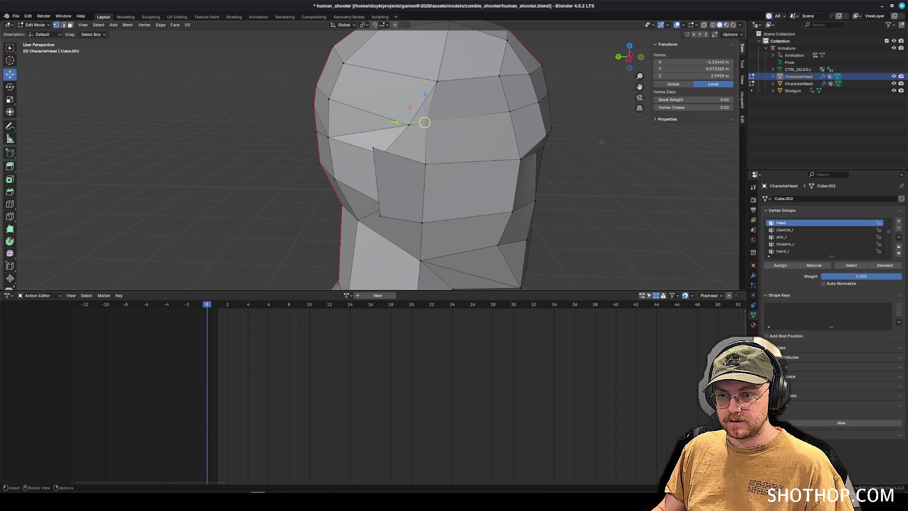
pyautogui.keyDown('ctrl'); pyautogui.click(455, 130); pyautogui.keyUp('ctrl')
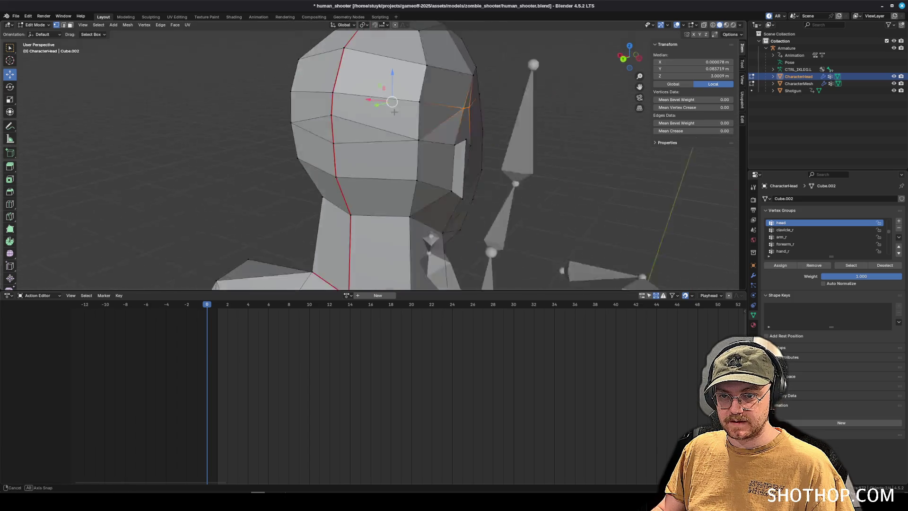
pyautogui.press('g')
pyautogui.press('z')
pyautogui.click(389, 125)
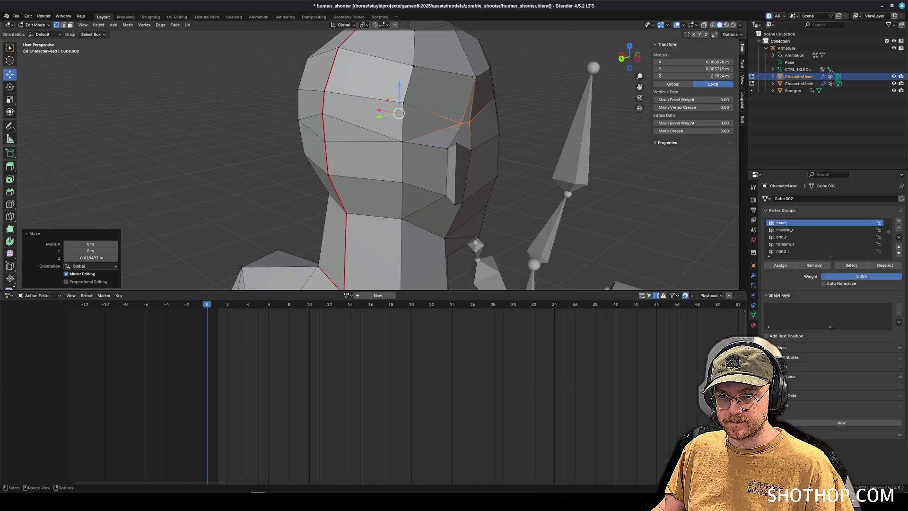
# - Match a cut-line vertex and its mirrored twin in height, then select faces above the cut
pyautogui.click(428, 140)
pyautogui.press('g')
pyautogui.press('z')
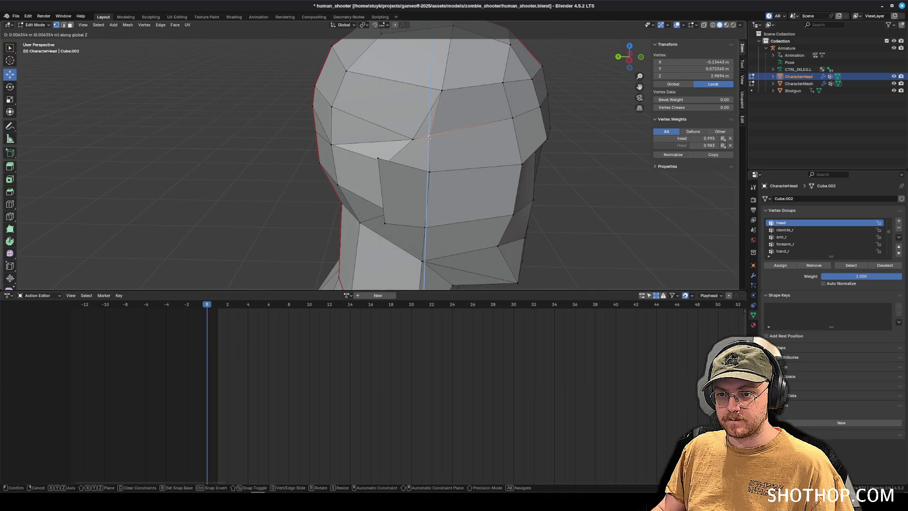
pyautogui.click(428, 139)
pyautogui.click(286, 123)
pyautogui.press('g')
pyautogui.press('z')
pyautogui.click(272, 115)
pyautogui.click(70, 24)
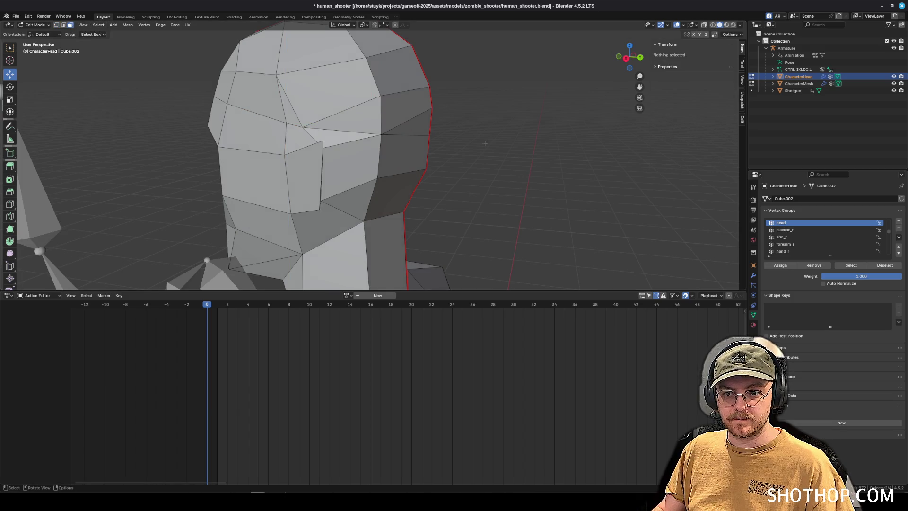
pyautogui.click(231, 90)
pyautogui.keyDown('shift'); pyautogui.click(289, 101); pyautogui.keyUp('shift')
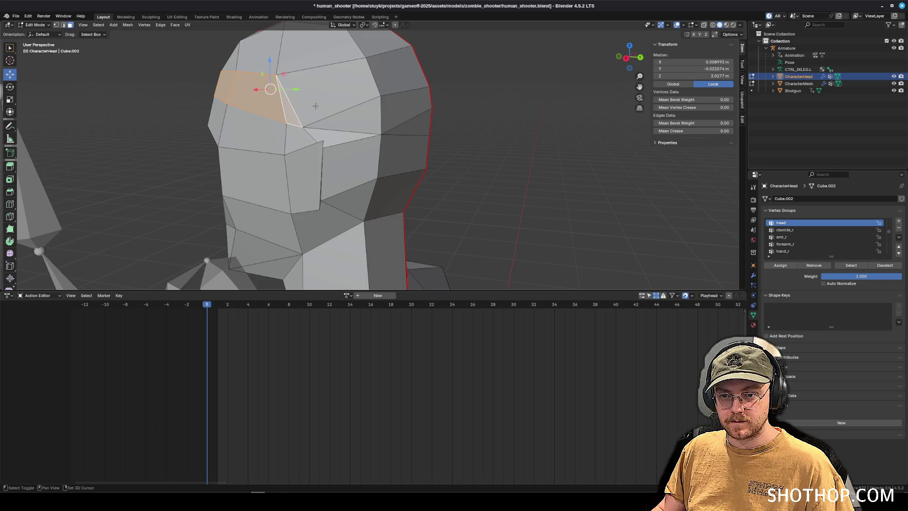
# - Select the strip of forehead faces above the brow line, closing any gaps
pyautogui.keyDown('shift'); pyautogui.click(330, 83); pyautogui.keyUp('shift')
pyautogui.keyDown('shift'); pyautogui.click(351, 131); pyautogui.keyUp('shift')
pyautogui.keyDown('shift'); pyautogui.click(340, 123); pyautogui.keyUp('shift')
pyautogui.keyDown('shift'); pyautogui.click(359, 62); pyautogui.keyUp('shift')
pyautogui.keyDown('shift'); pyautogui.click(416, 71); pyautogui.keyUp('shift')
pyautogui.keyDown('shift'); pyautogui.click(418, 110); pyautogui.keyUp('shift')
pyautogui.keyDown('shift'); pyautogui.click(397, 89); pyautogui.keyUp('shift')
pyautogui.keyDown('shift'); pyautogui.click(440, 95); pyautogui.keyUp('shift')
pyautogui.scroll(-2, 449, 95)
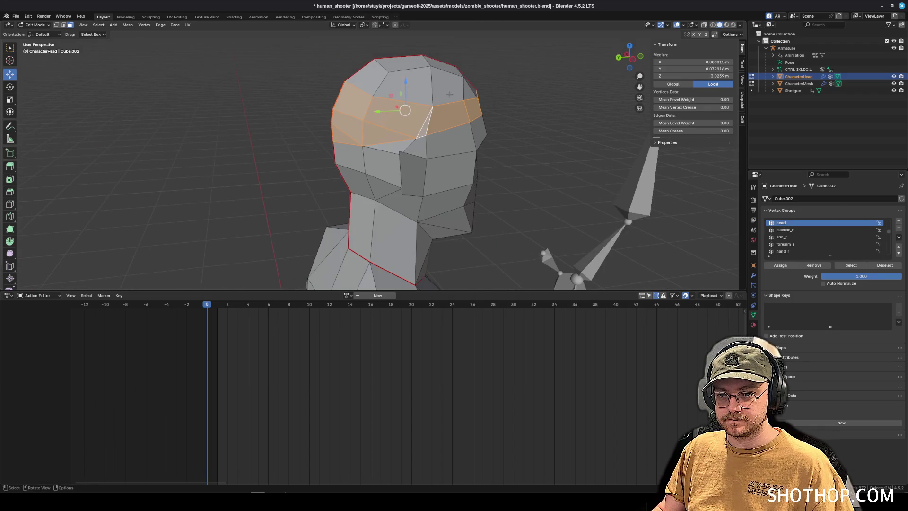
# - Add the top-of-head and crown faces to the selection
pyautogui.keyDown('alt'); pyautogui.keyDown('shift'); pyautogui.click(382, 84); pyautogui.keyUp('shift'); pyautogui.keyUp('alt')
pyautogui.keyDown('shift'); pyautogui.click(387, 71); pyautogui.keyUp('shift')
pyautogui.keyDown('shift'); pyautogui.click(421, 64); pyautogui.keyUp('shift')
pyautogui.keyDown('shift'); pyautogui.click(449, 80); pyautogui.keyUp('shift')
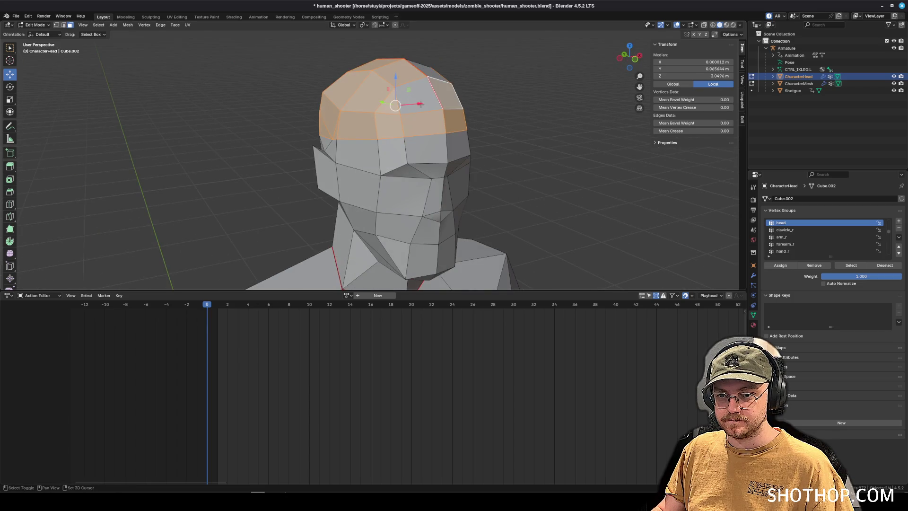
pyautogui.keyDown('shift'); pyautogui.click(368, 87); pyautogui.keyUp('shift')
pyautogui.moveTo(368, 87)
pyautogui.mouseDown()
pyautogui.moveTo(330, 90)
pyautogui.moveTo(397, 99)
pyautogui.moveTo(330, 85)
pyautogui.mouseUp()
# - Extrude the selected faces along their normals by 0.0551 m, then clear the selection in edge mode
pyautogui.click(175, 25)
pyautogui.click(193, 40)
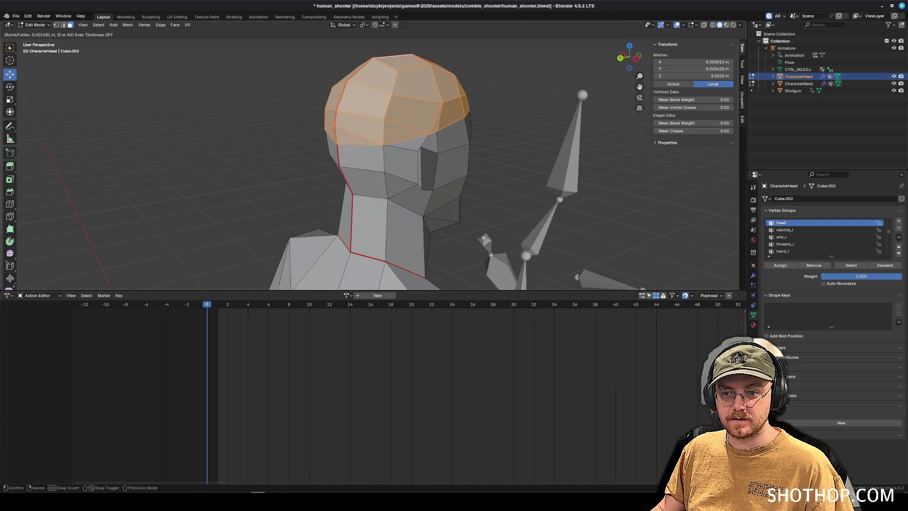
pyautogui.press('Return')
pyautogui.moveTo(378, 142); pyautogui.dragTo(260, 142)
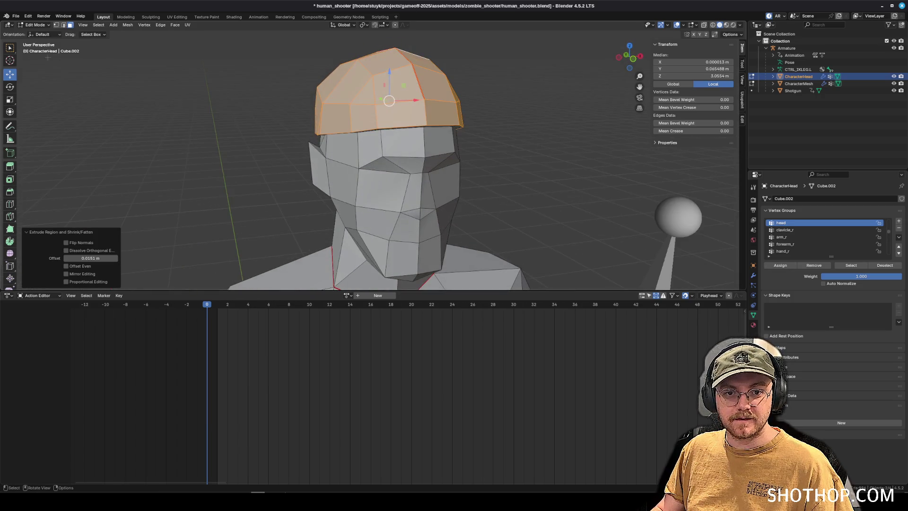
pyautogui.moveTo(422, 116); pyautogui.dragTo(334, 91)
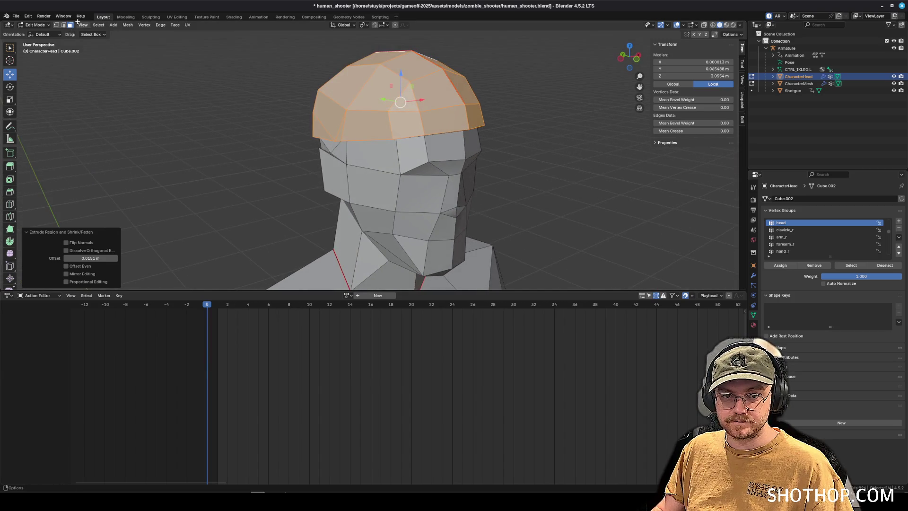
pyautogui.click(63, 24)
pyautogui.click(501, 162)
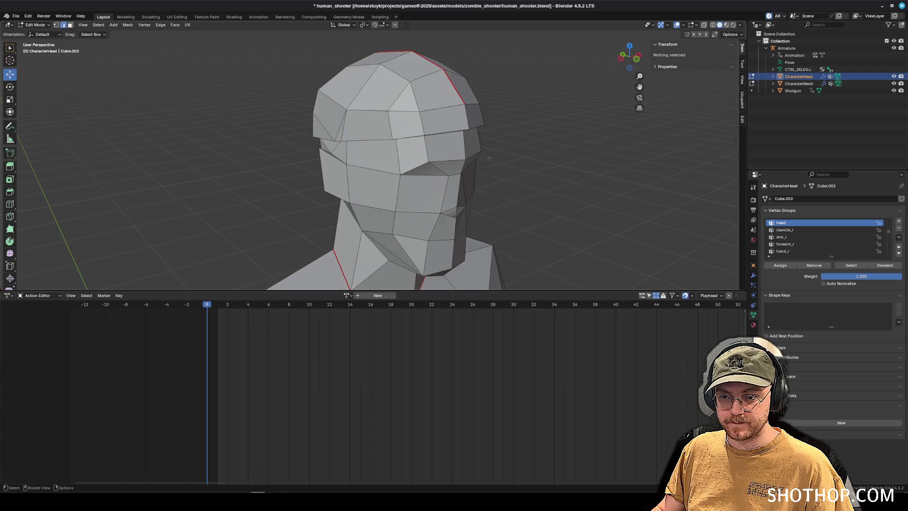
# - Knife-cut a new edge line along the brow of the cap
pyautogui.moveTo(501, 161)
pyautogui.mouseDown()
pyautogui.moveTo(426, 160)
pyautogui.moveTo(444, 159)
pyautogui.mouseUp()
pyautogui.scroll(3, 426, 159)
pyautogui.moveTo(359, 144); pyautogui.dragTo(369, 179)
pyautogui.press('k')
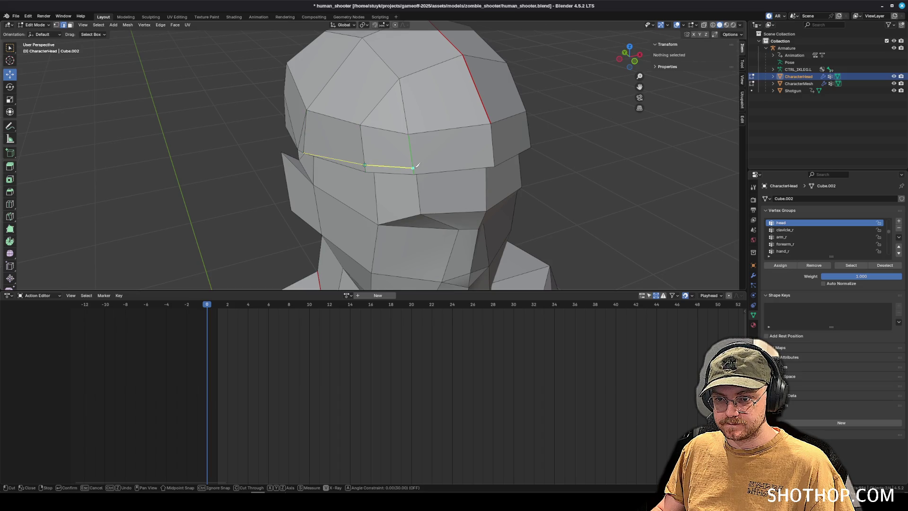
pyautogui.moveTo(587, 166); pyautogui.dragTo(419, 148)
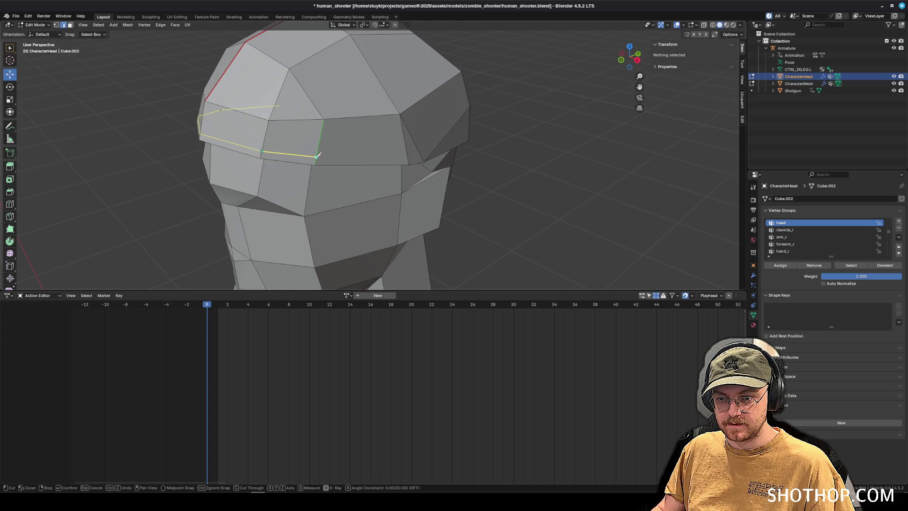
pyautogui.press('Return')
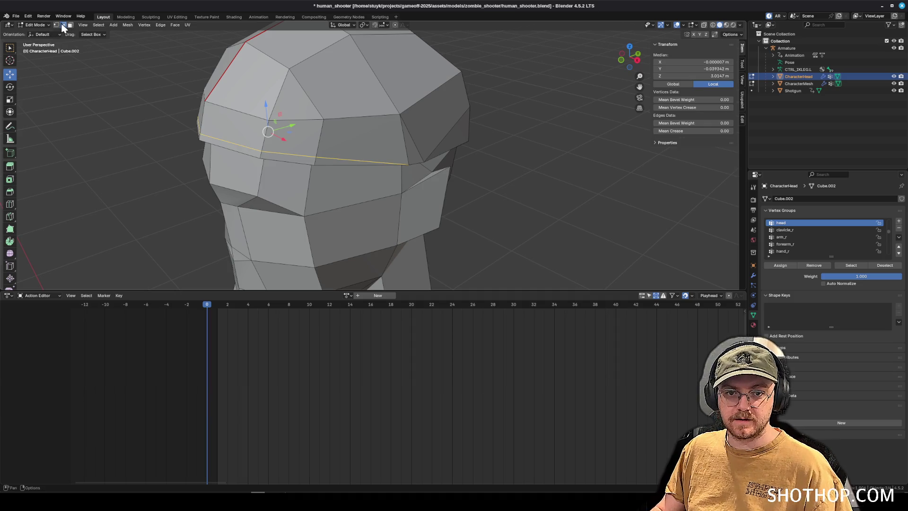
# - Select the thin brow face loop and extrude it forward 0.082 m along Y as the brim
pyautogui.click(320, 161)
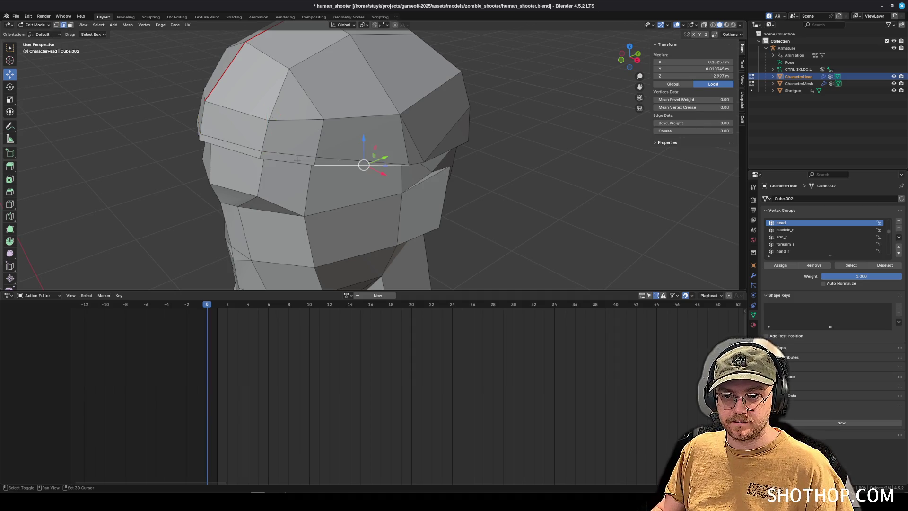
pyautogui.click(70, 25)
pyautogui.click(347, 164)
pyautogui.keyDown('alt'); pyautogui.click(326, 158); pyautogui.keyUp('alt')
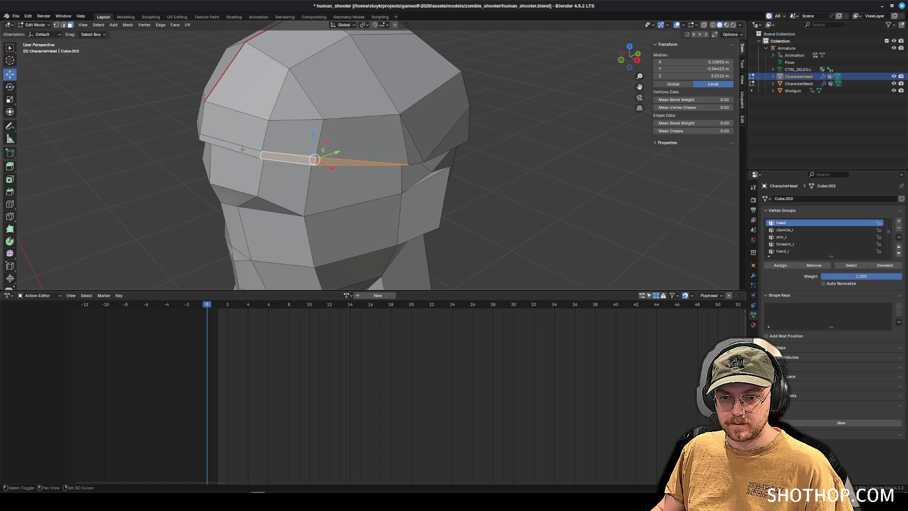
pyautogui.keyDown('shift'); pyautogui.click(485, 143); pyautogui.keyUp('shift')
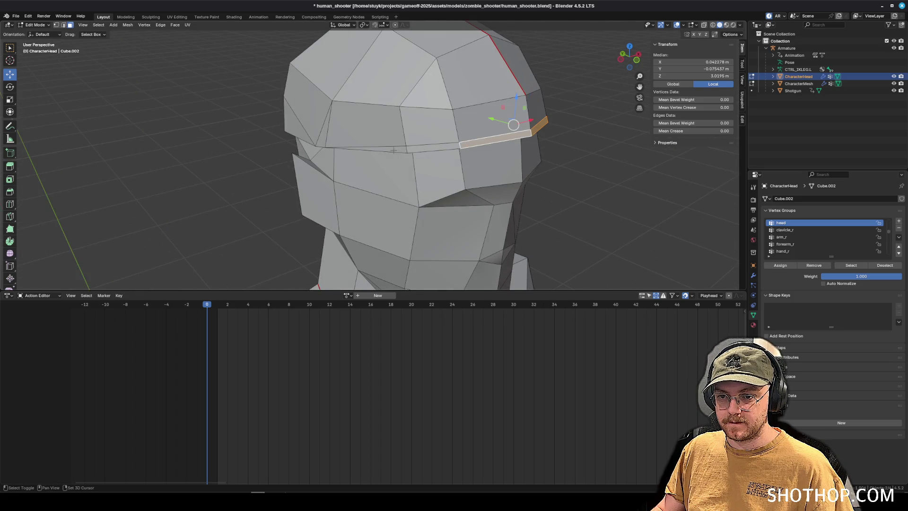
pyautogui.keyDown('shift'); pyautogui.click(394, 150); pyautogui.keyUp('shift')
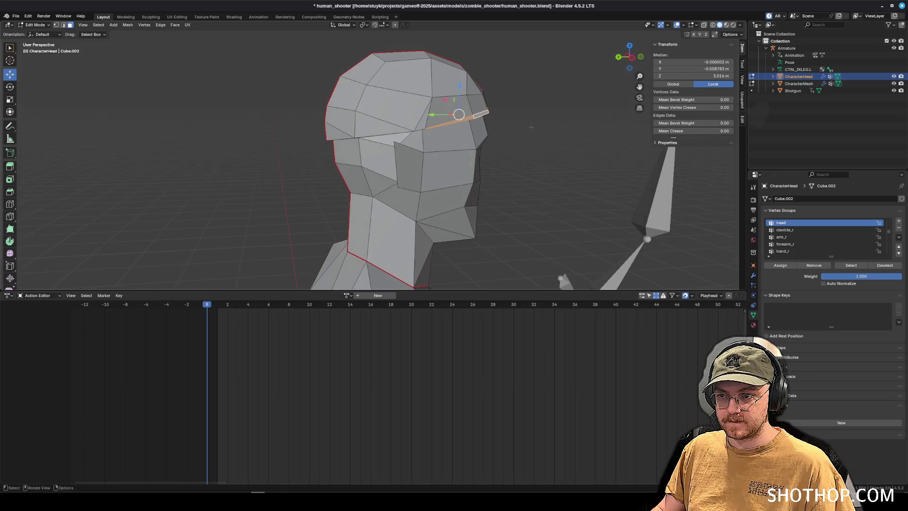
pyautogui.press('e')
pyautogui.press('y')
pyautogui.click(533, 126)
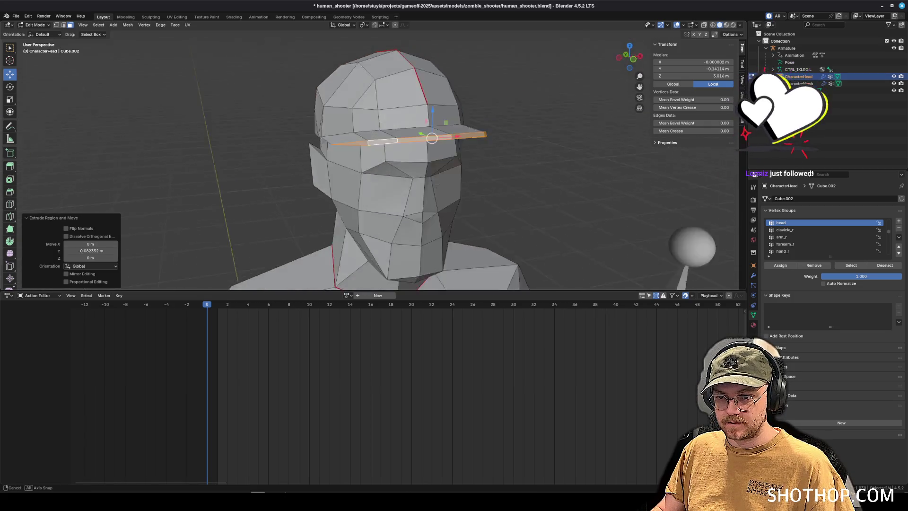
# - Undo a second, extra brim extrusion and clear the selection
pyautogui.press('e')
pyautogui.press('y')
pyautogui.click(238, 158)
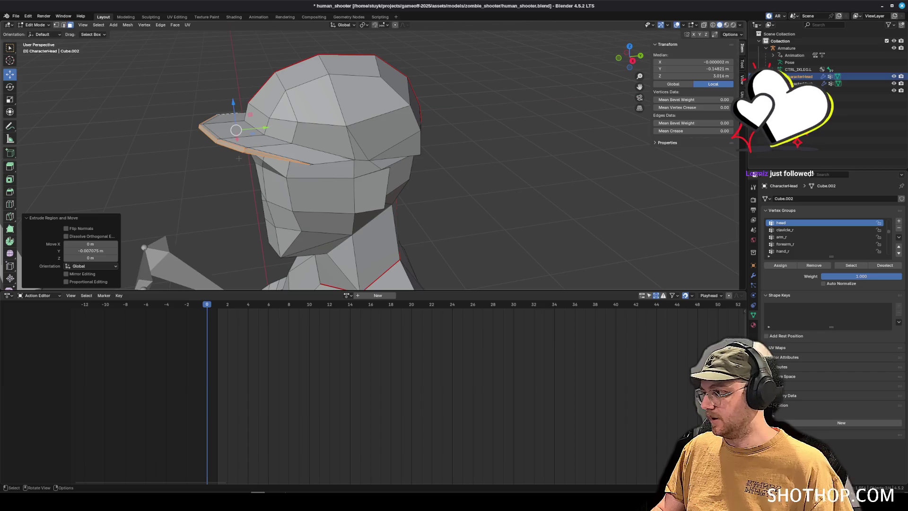
pyautogui.hotkey('ctrl', 'z')
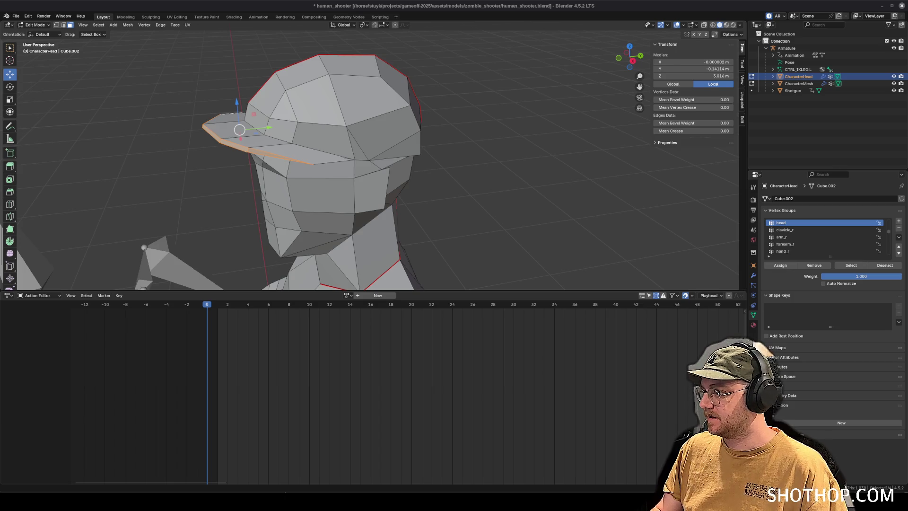
pyautogui.moveTo(293, 235); pyautogui.dragTo(425, 235)
pyautogui.moveTo(473, 178)
pyautogui.mouseDown()
pyautogui.moveTo(466, 126)
pyautogui.moveTo(423, 128)
pyautogui.moveTo(340, 183)
pyautogui.moveTo(449, 175)
pyautogui.mouseUp()
pyautogui.hotkey('alt', 'a')
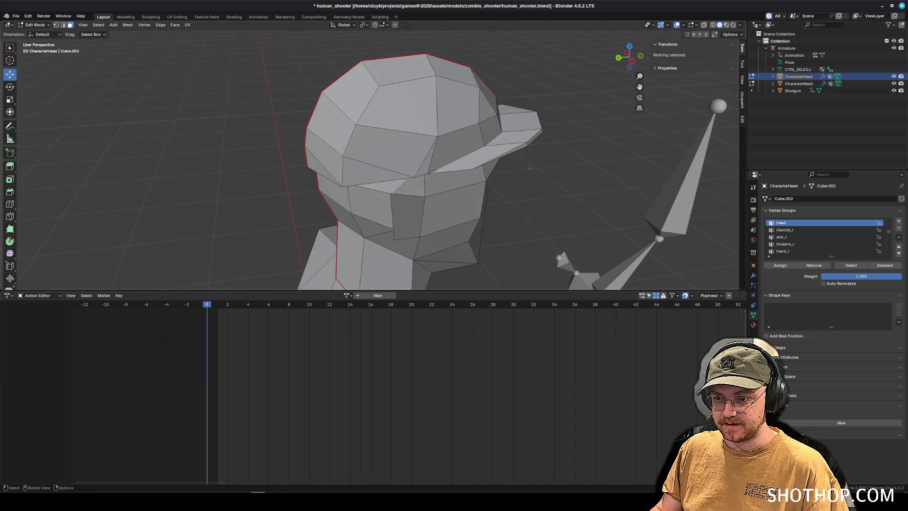
# - Switch the head to Object Mode with Material Preview shading
pyautogui.scroll(-2, 449, 175)
pyautogui.click(34, 24)
pyautogui.click(37, 33)
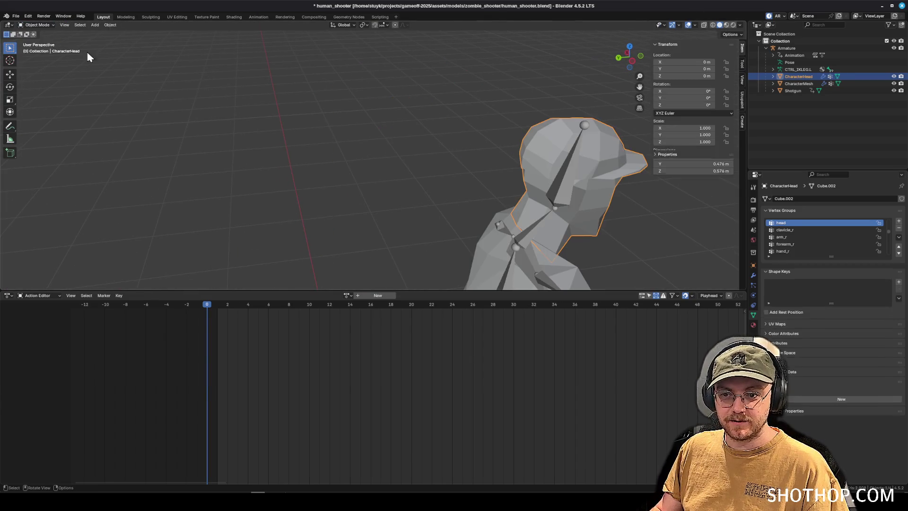
pyautogui.click(726, 24)
pyautogui.moveTo(515, 152)
pyautogui.mouseDown()
pyautogui.moveTo(357, 124)
pyautogui.moveTo(446, 147)
pyautogui.moveTo(402, 138)
pyautogui.moveTo(284, 146)
pyautogui.moveTo(351, 163)
pyautogui.moveTo(461, 139)
pyautogui.mouseUp()
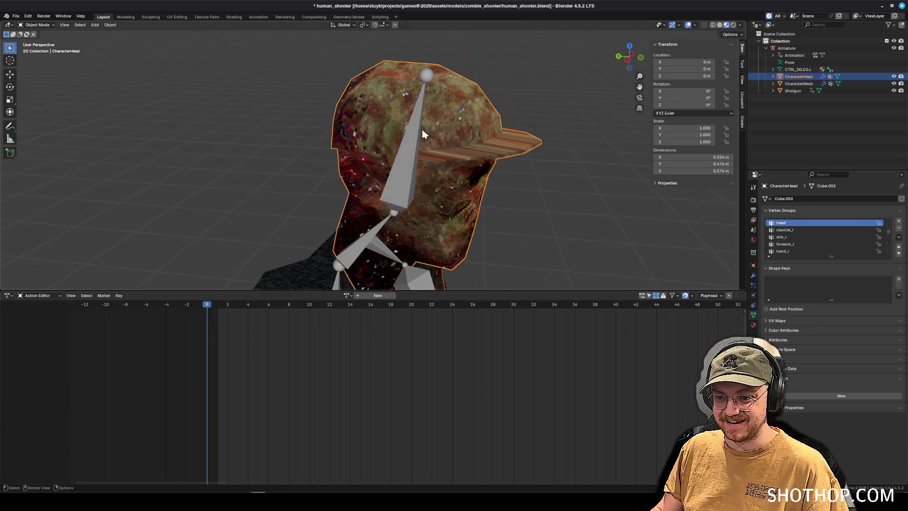
# - Return the head to Edit Mode and show its Modifiers tab
pyautogui.click(37, 25)
pyautogui.click(37, 41)
pyautogui.moveTo(284, 152); pyautogui.dragTo(352, 151)
pyautogui.scroll(2, 352, 150)
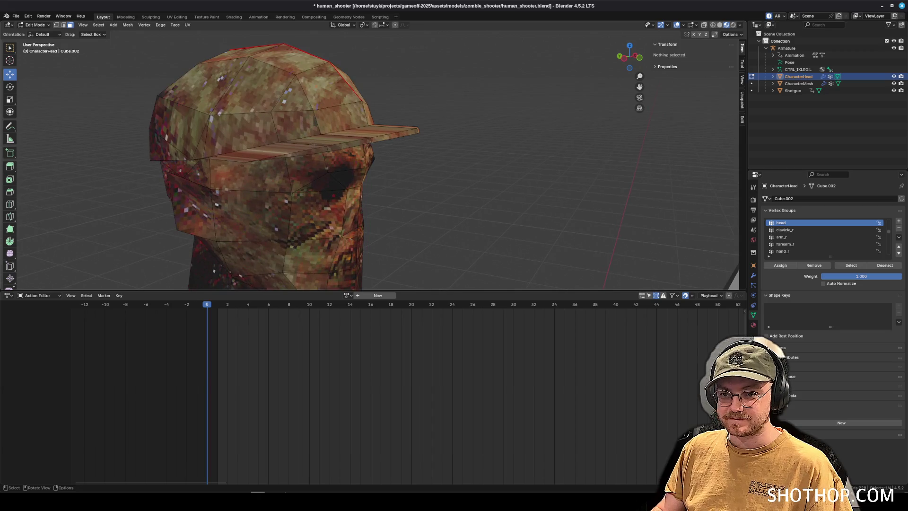
pyautogui.scroll(1, 352, 150)
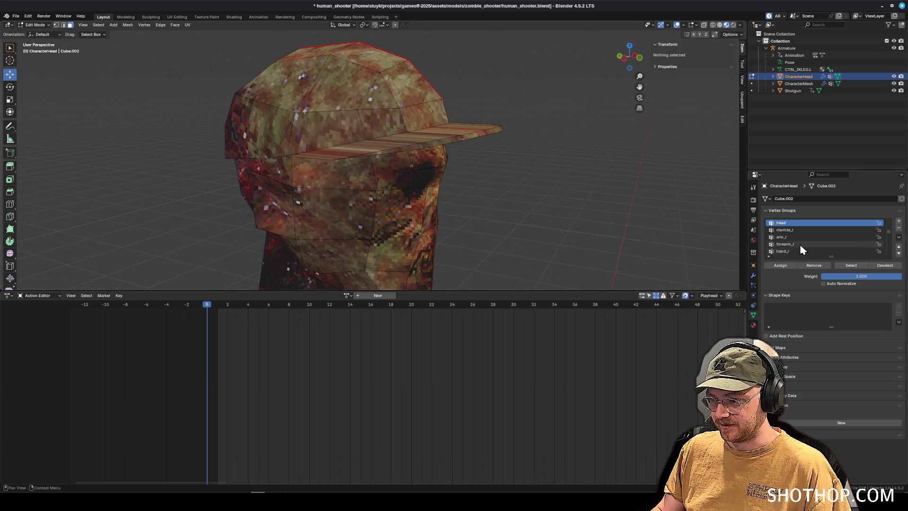
pyautogui.click(753, 275)
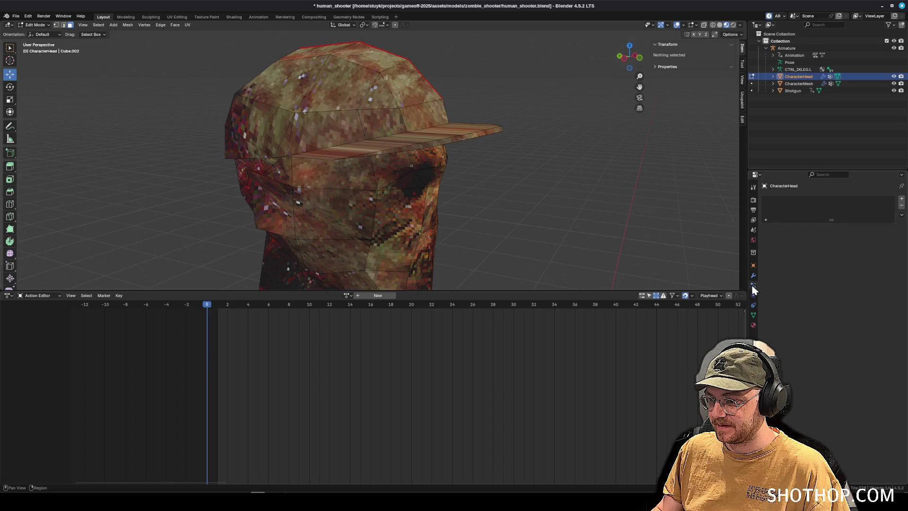
# - Show the Material tab and select the cap's side faces and those below the band
pyautogui.click(753, 324)
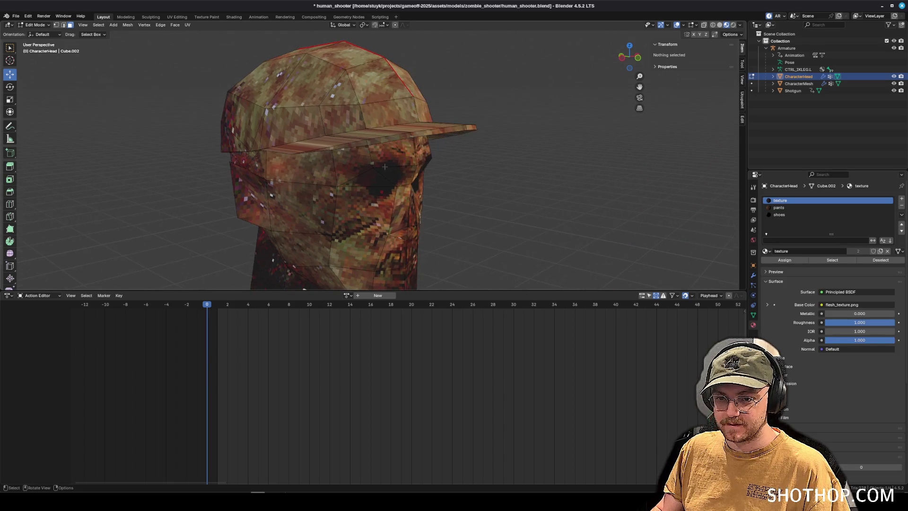
pyautogui.click(226, 137)
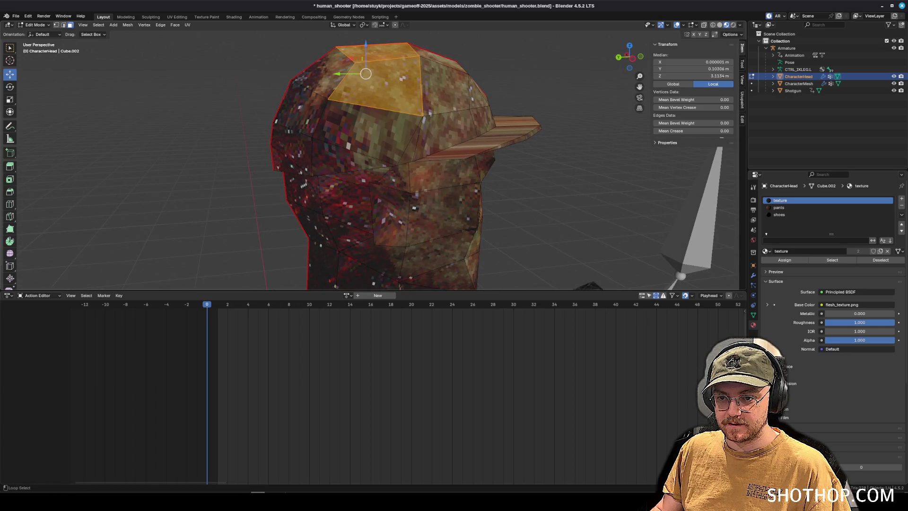
pyautogui.keyDown('shift'); pyautogui.click(447, 95); pyautogui.keyUp('shift')
pyautogui.keyDown('shift'); pyautogui.click(373, 75); pyautogui.keyUp('shift')
pyautogui.keyDown('shift'); pyautogui.click(288, 126); pyautogui.keyUp('shift')
pyautogui.keyDown('shift'); pyautogui.click(296, 147); pyautogui.keyUp('shift')
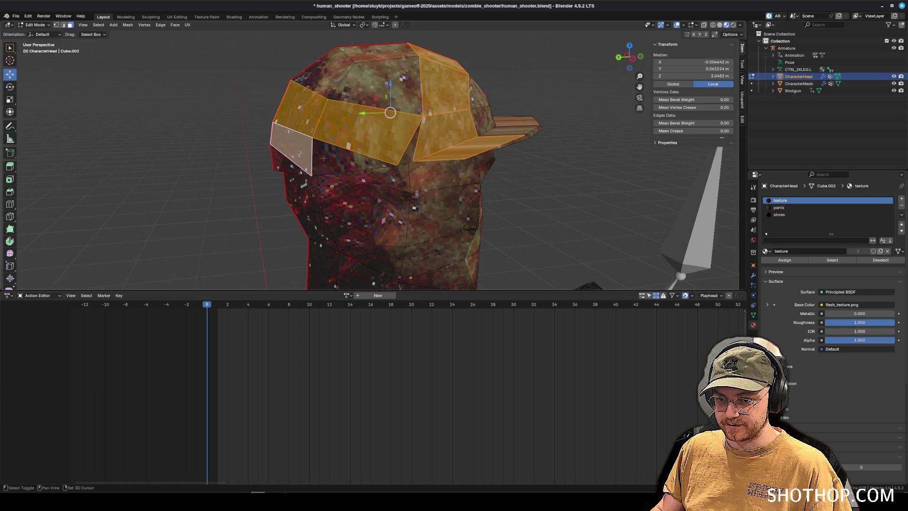
pyautogui.keyDown('shift'); pyautogui.click(359, 152); pyautogui.keyUp('shift')
pyautogui.keyDown('shift'); pyautogui.click(409, 142); pyautogui.keyUp('shift')
pyautogui.keyDown('shift'); pyautogui.click(426, 142); pyautogui.keyUp('shift')
# - Add the upper cap faces, top face and right-side face to the selection
pyautogui.keyDown('shift'); pyautogui.click(416, 139); pyautogui.keyUp('shift')
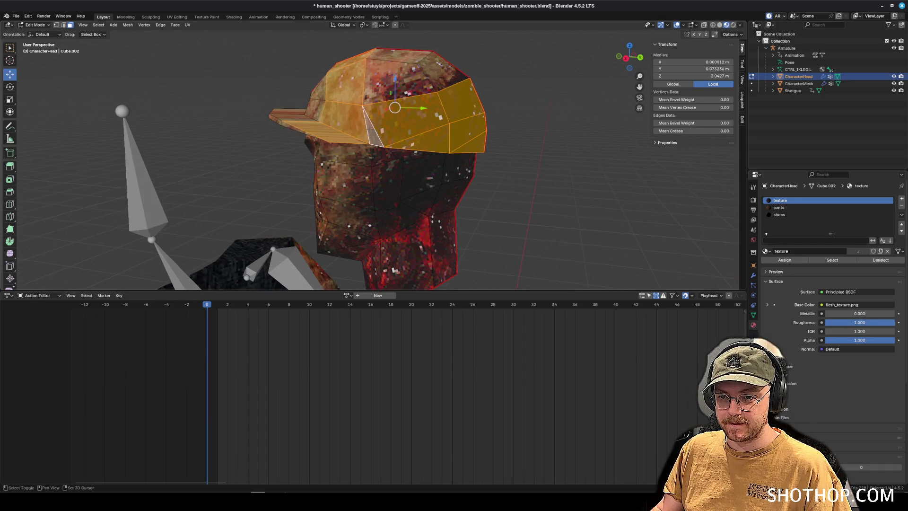
pyautogui.keyDown('shift'); pyautogui.click(402, 81); pyautogui.keyUp('shift')
pyautogui.keyDown('shift'); pyautogui.click(416, 61); pyautogui.keyUp('shift')
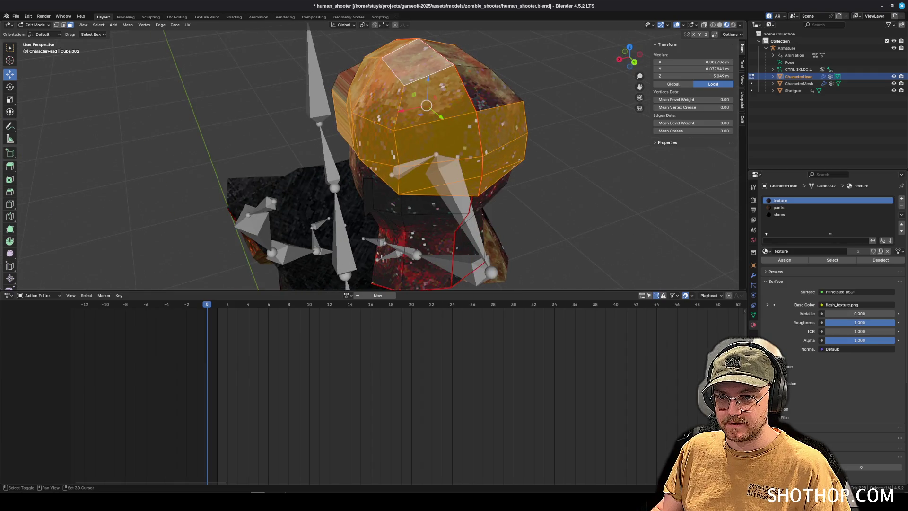
pyautogui.scroll(2, 345, 162)
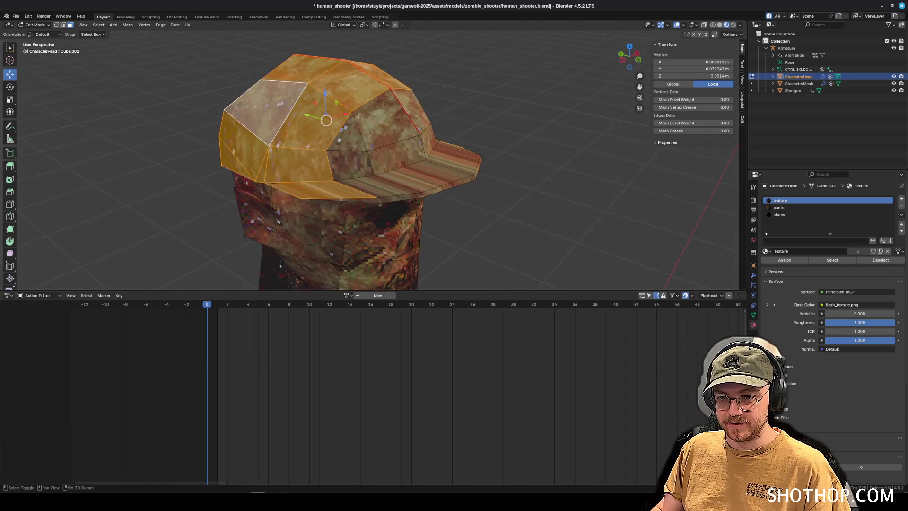
pyautogui.keyDown('shift'); pyautogui.click(349, 165); pyautogui.keyUp('shift')
pyautogui.keyDown('shift'); pyautogui.click(348, 133); pyautogui.keyUp('shift')
pyautogui.keyDown('shift'); pyautogui.click(397, 151); pyautogui.keyUp('shift')
pyautogui.keyDown('shift'); pyautogui.click(385, 118); pyautogui.keyUp('shift')
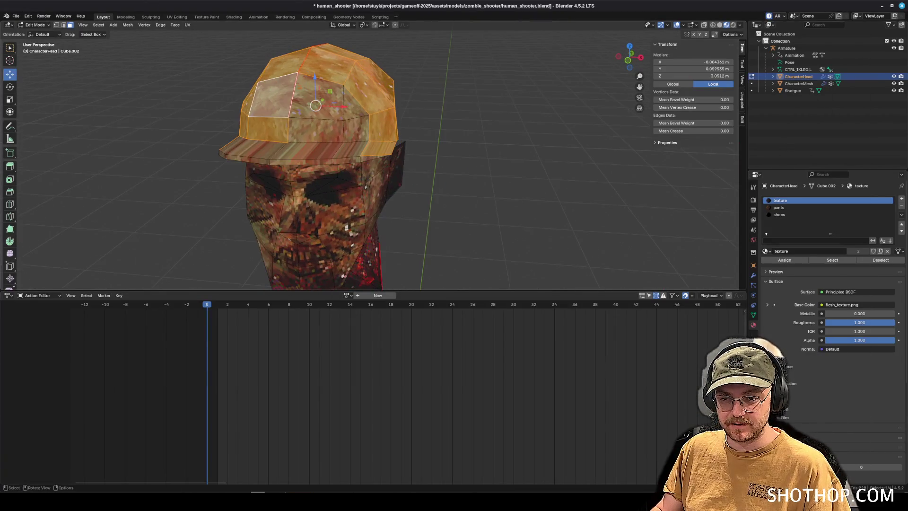
pyautogui.keyDown('shift'); pyautogui.click(322, 99); pyautogui.keyUp('shift')
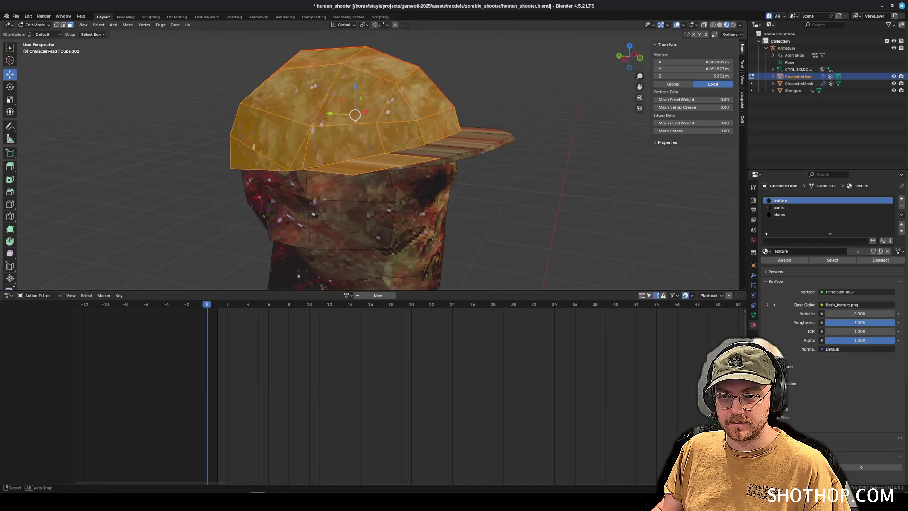
# - Add the brim faces to the cap selection
pyautogui.scroll(2, 345, 142)
pyautogui.keyDown('shift'); pyautogui.click(473, 150); pyautogui.keyUp('shift')
pyautogui.keyDown('shift'); pyautogui.click(416, 166); pyautogui.keyUp('shift')
pyautogui.keyDown('shift'); pyautogui.click(558, 137); pyautogui.keyUp('shift')
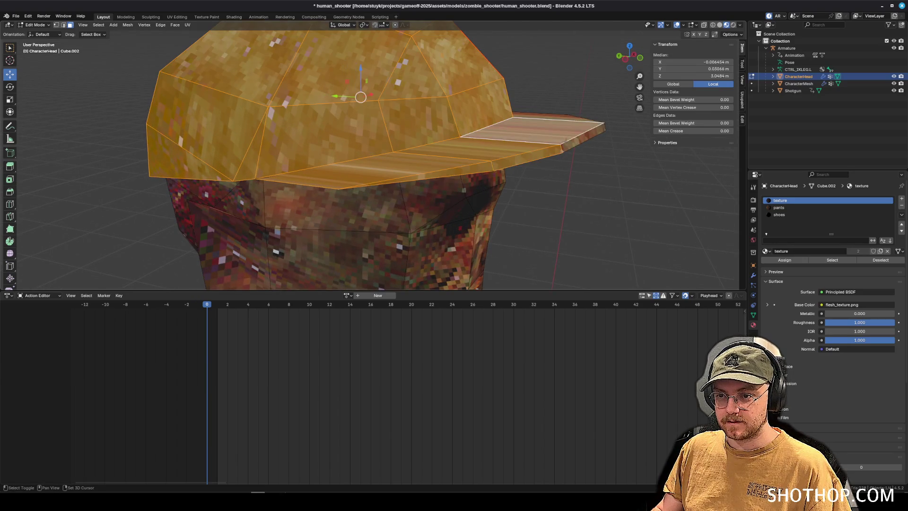
pyautogui.moveTo(512, 147)
pyautogui.mouseDown()
pyautogui.moveTo(463, 148)
pyautogui.moveTo(375, 107)
pyautogui.mouseUp()
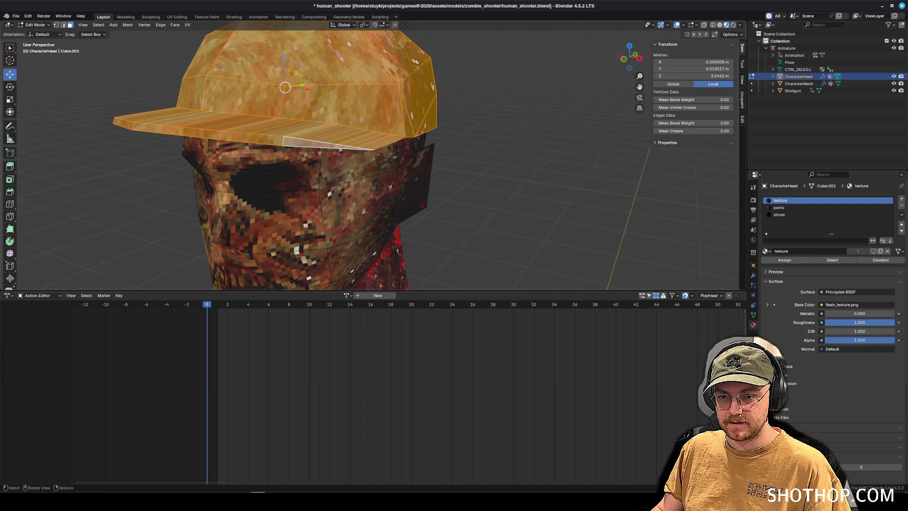
pyautogui.scroll(10, 375, 106)
pyautogui.scroll(-10, 375, 106)
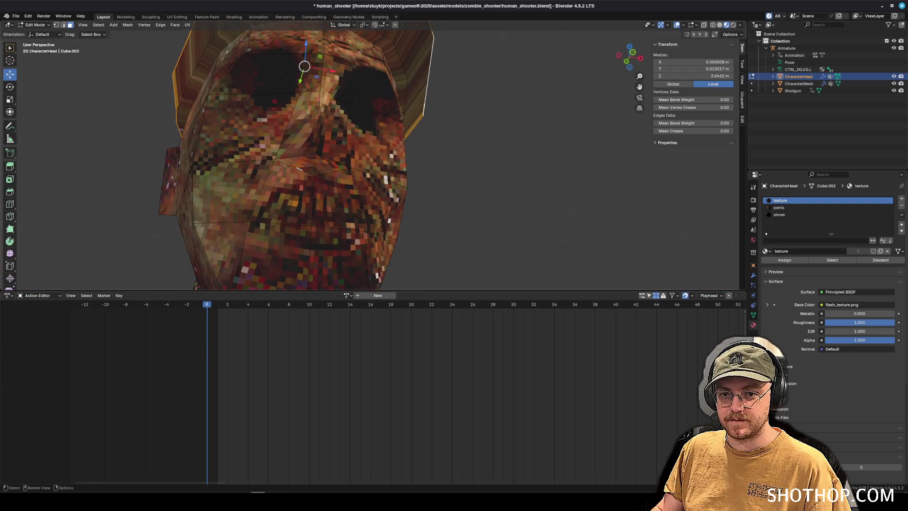
pyautogui.moveTo(191, 91)
pyautogui.mouseDown()
pyautogui.moveTo(206, 93)
pyautogui.moveTo(203, 113)
pyautogui.mouseUp()
# - Add the cap-edge band and right-side faces, then bring up the UV Editing workspace
pyautogui.keyDown('alt'); pyautogui.keyDown('shift'); pyautogui.click(186, 90); pyautogui.keyUp('shift'); pyautogui.keyUp('alt')
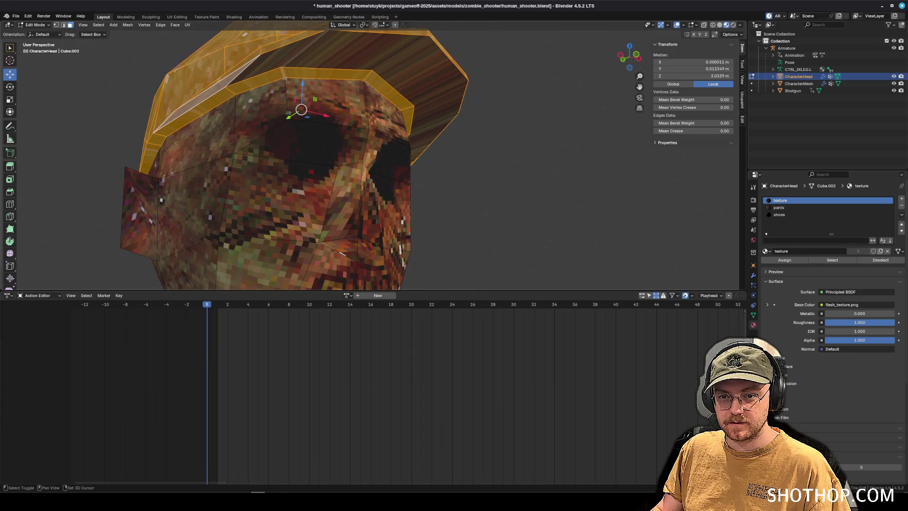
pyautogui.keyDown('alt'); pyautogui.keyDown('shift'); pyautogui.click(387, 65); pyautogui.keyUp('shift'); pyautogui.keyUp('alt')
pyautogui.keyDown('alt'); pyautogui.keyDown('shift'); pyautogui.click(388, 65); pyautogui.keyUp('shift'); pyautogui.keyUp('alt')
pyautogui.moveTo(388, 67); pyautogui.dragTo(374, 52)
pyautogui.click(177, 17)
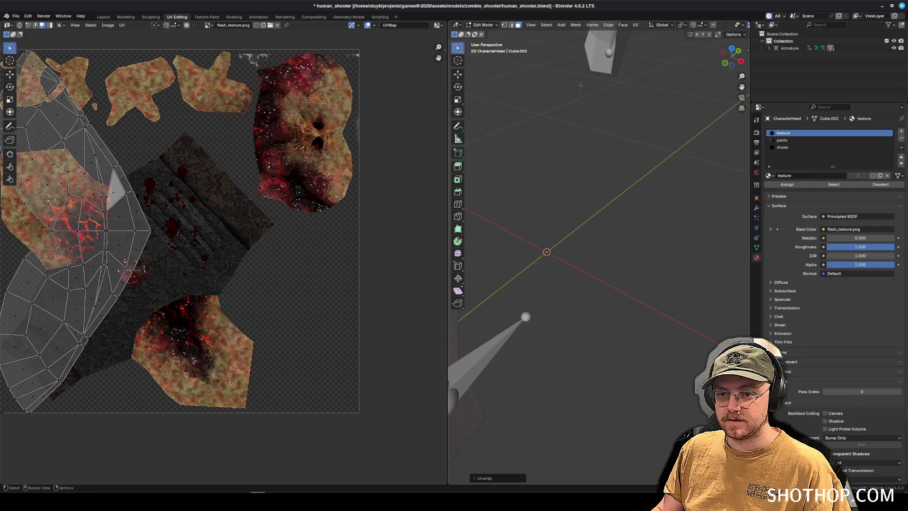
# - Re-unwrap the cap faces with UV > Unwrap, frame them, and return to Layout
pyautogui.click(635, 24)
pyautogui.click(650, 37)
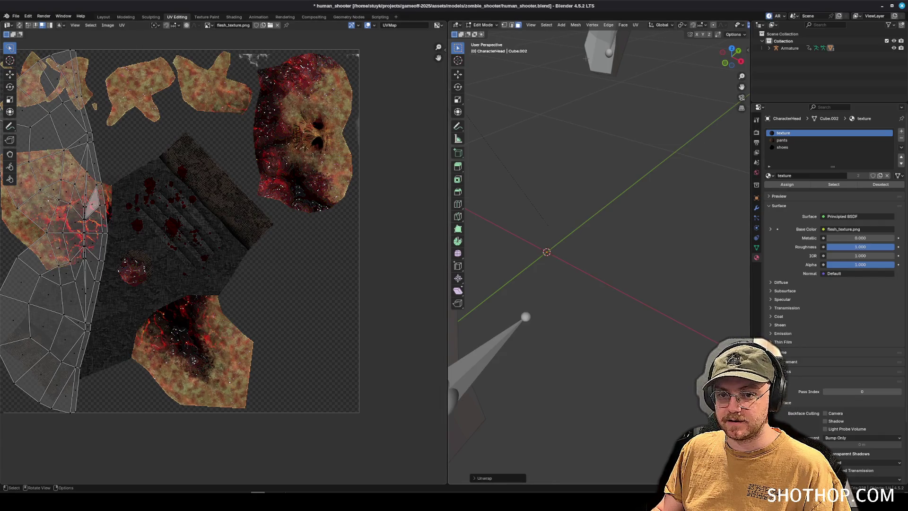
pyautogui.press('Home')
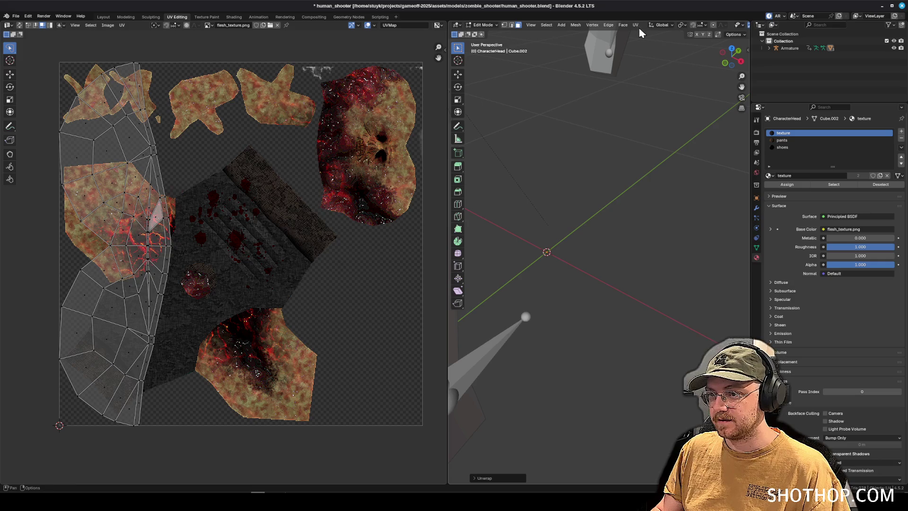
pyautogui.click(636, 26)
pyautogui.click(653, 48)
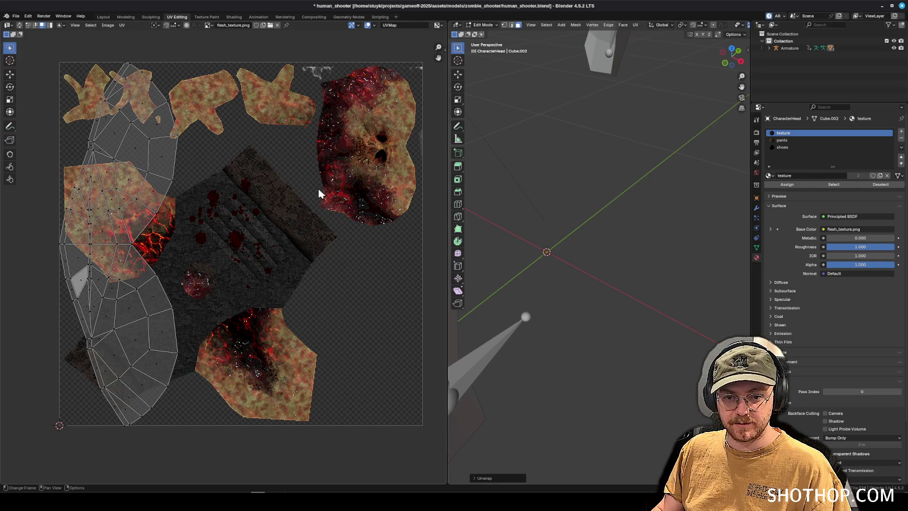
pyautogui.press('KP_Decimal')
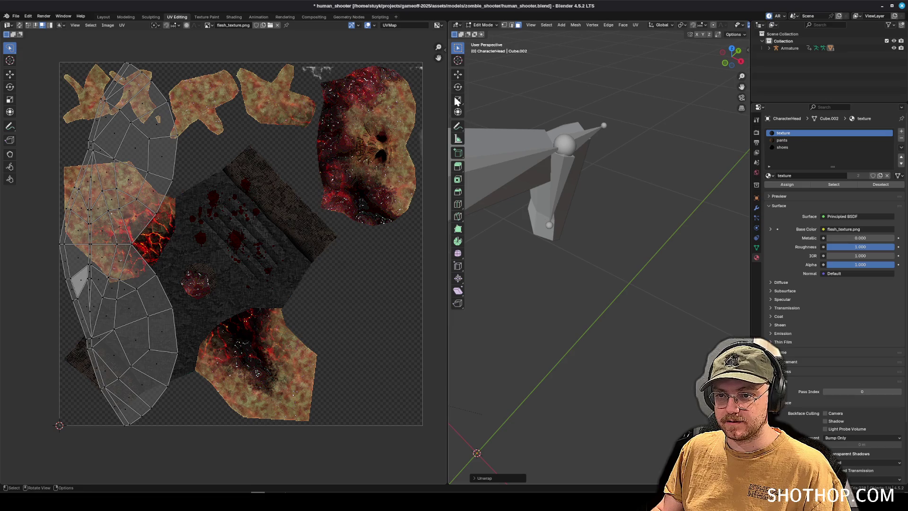
pyautogui.click(104, 16)
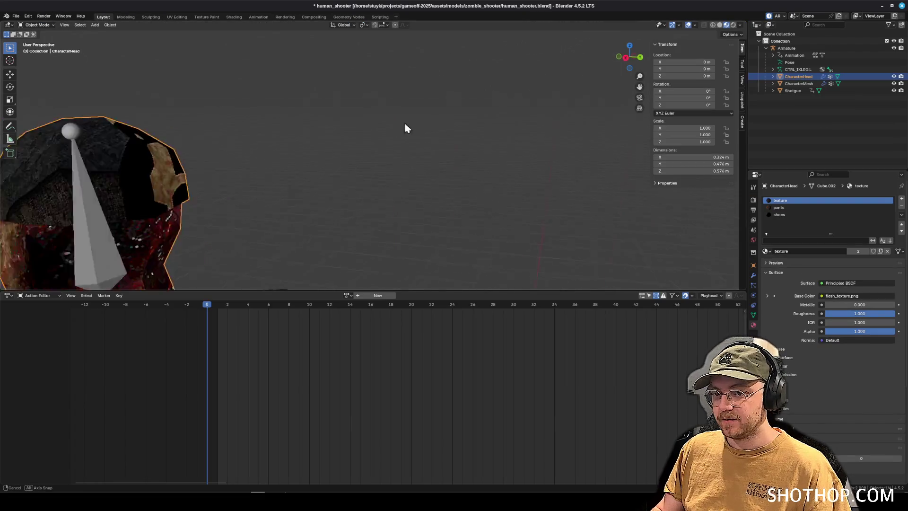
# - Put the head back in Edit Mode with edge selection active
pyautogui.moveTo(252, 107); pyautogui.dragTo(447, 171)
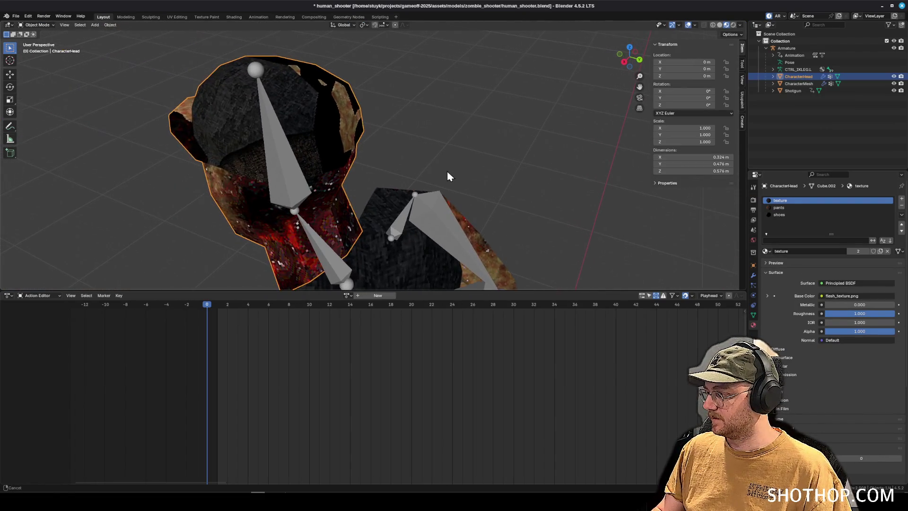
pyautogui.moveTo(347, 128)
pyautogui.mouseDown()
pyautogui.moveTo(320, 160)
pyautogui.moveTo(326, 172)
pyautogui.mouseUp()
pyautogui.click(38, 25)
pyautogui.click(36, 42)
pyautogui.moveTo(412, 16); pyautogui.dragTo(294, 31)
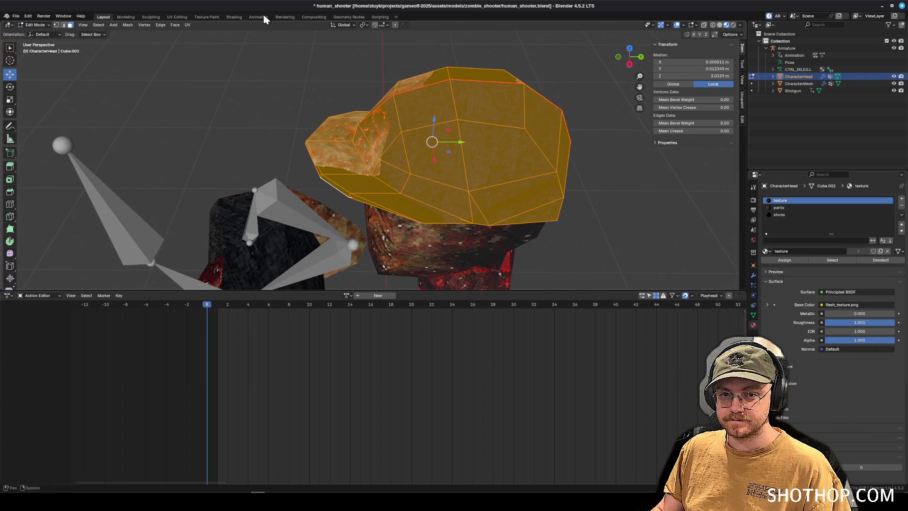
pyautogui.click(64, 24)
pyautogui.moveTo(331, 142); pyautogui.dragTo(378, 151)
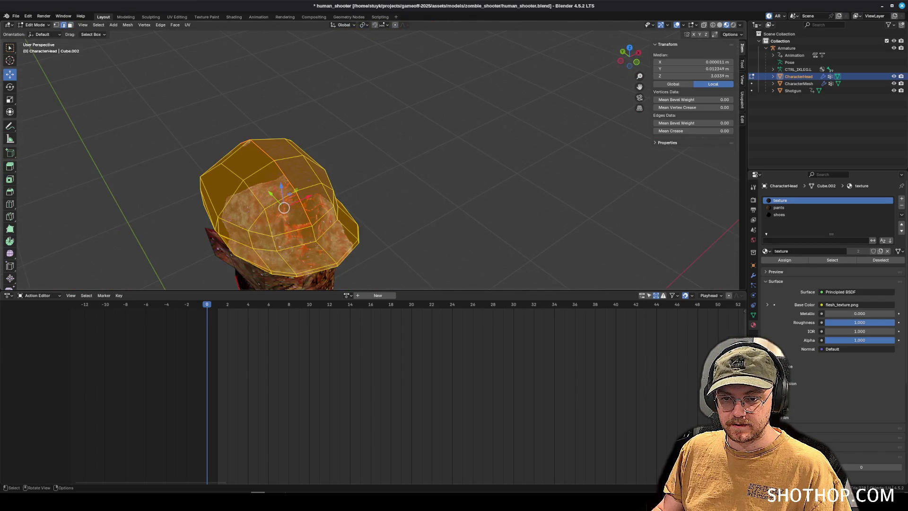
# - Select an edge running over the crown of the cap, checking it from several angles
pyautogui.keyDown('alt'); pyautogui.click(275, 165); pyautogui.keyUp('alt')
pyautogui.moveTo(276, 164)
pyautogui.mouseDown()
pyautogui.moveTo(352, 110)
pyautogui.moveTo(350, 78)
pyautogui.moveTo(330, 140)
pyautogui.moveTo(359, 142)
pyautogui.moveTo(296, 182)
pyautogui.moveTo(293, 118)
pyautogui.moveTo(331, 132)
pyautogui.mouseUp()
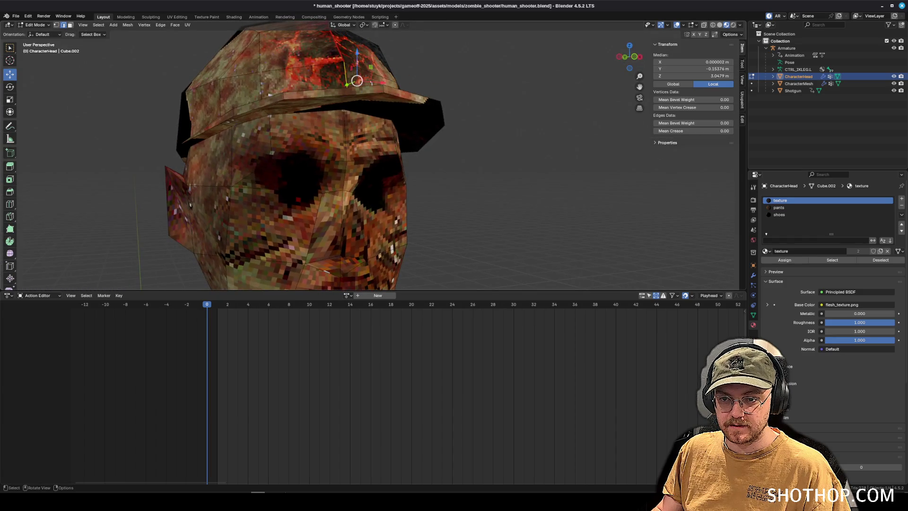
pyautogui.moveTo(382, 94); pyautogui.dragTo(336, 118)
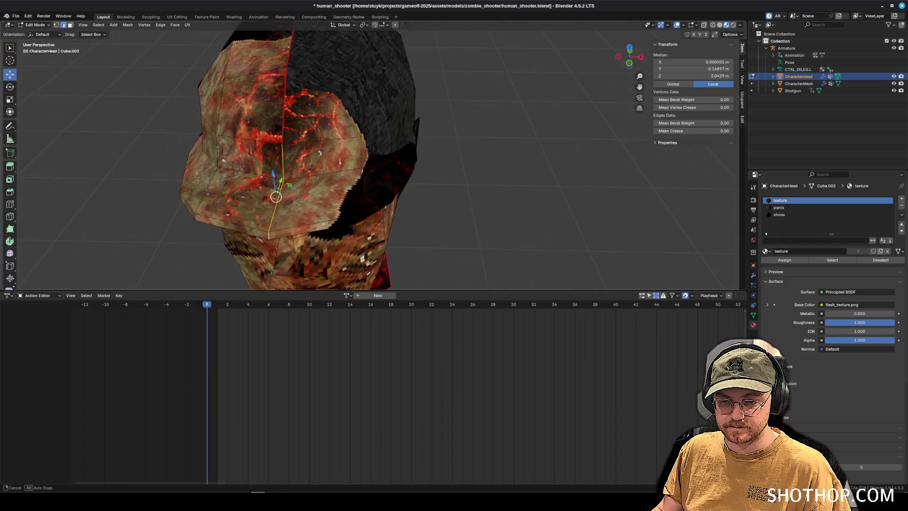
pyautogui.click(511, 177)
pyautogui.moveTo(511, 176); pyautogui.dragTo(315, 101)
pyautogui.click(312, 116)
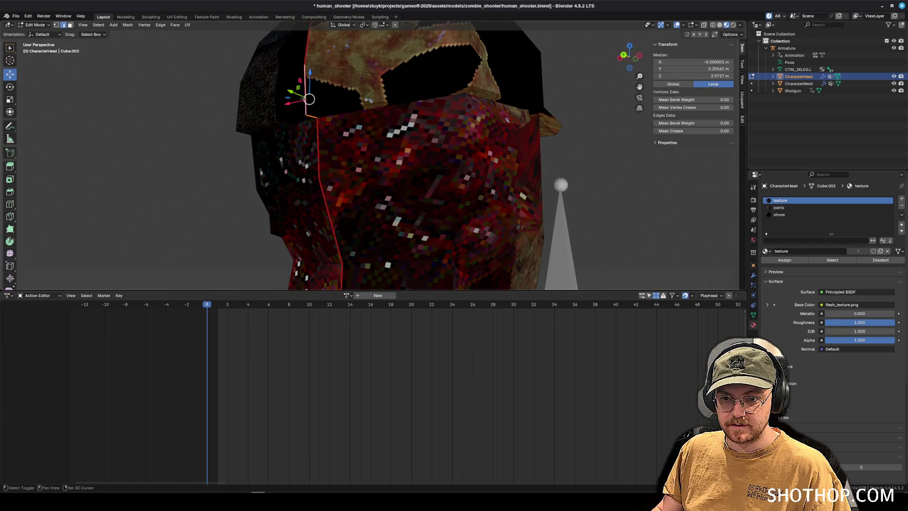
pyautogui.moveTo(339, 47); pyautogui.dragTo(326, 182)
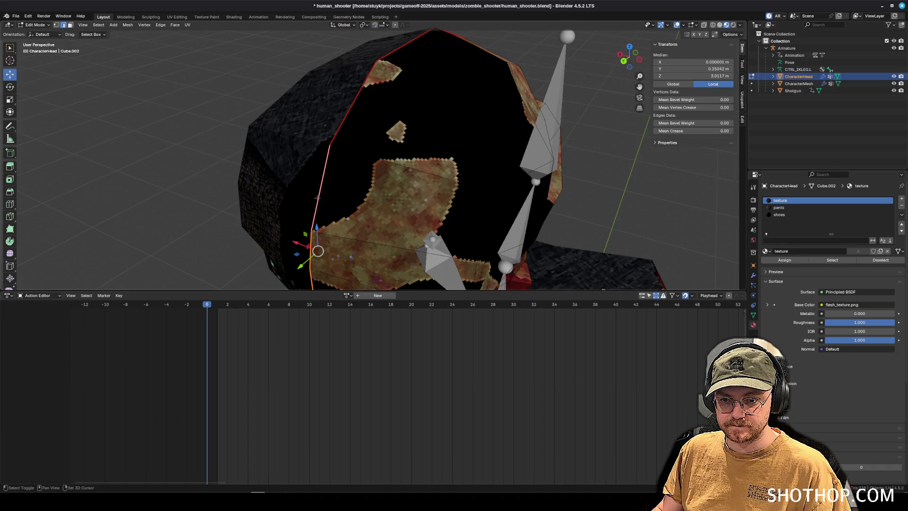
pyautogui.moveTo(343, 118)
pyautogui.mouseDown()
pyautogui.moveTo(376, 165)
pyautogui.moveTo(349, 180)
pyautogui.moveTo(369, 198)
pyautogui.mouseUp()
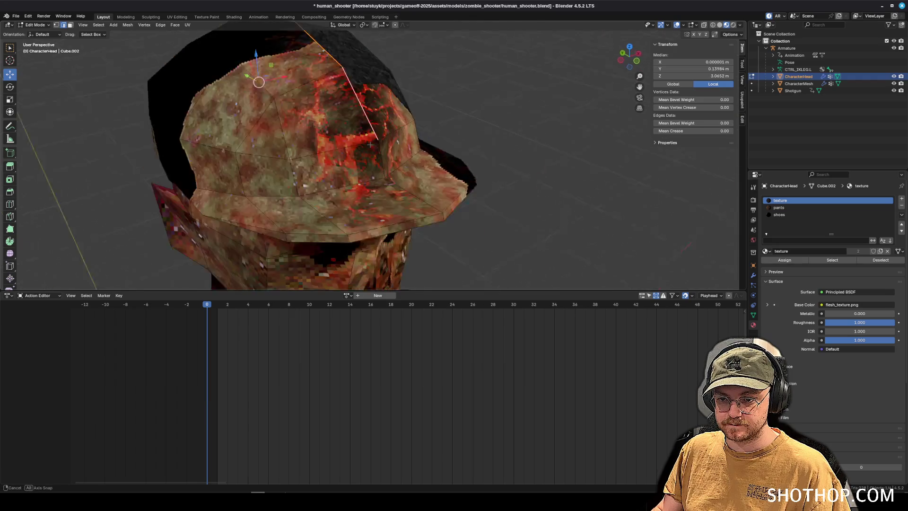
# - Select the edge loop around the base of the cap and brim
pyautogui.keyDown('shift'); pyautogui.click(367, 146); pyautogui.keyUp('shift')
pyautogui.rightClick(388, 151)
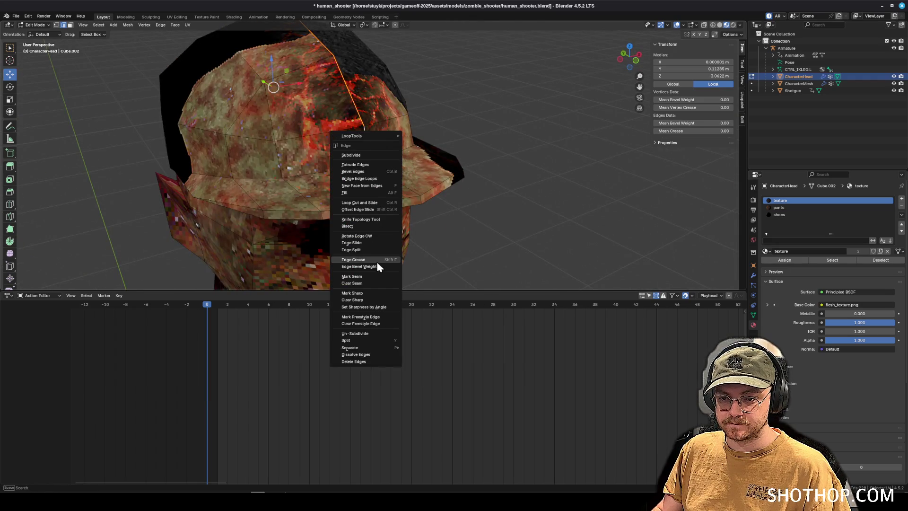
pyautogui.click(359, 283)
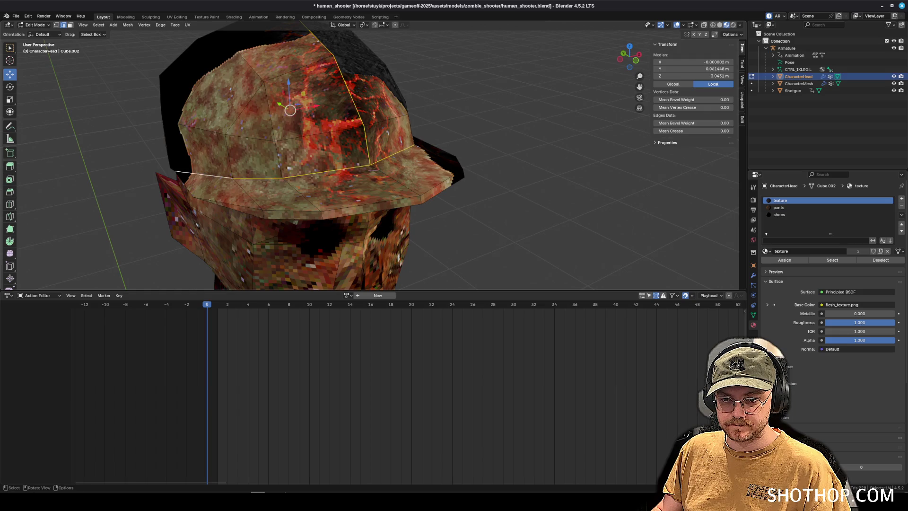
pyautogui.click(519, 139)
pyautogui.keyDown('alt'); pyautogui.click(284, 176); pyautogui.keyUp('alt')
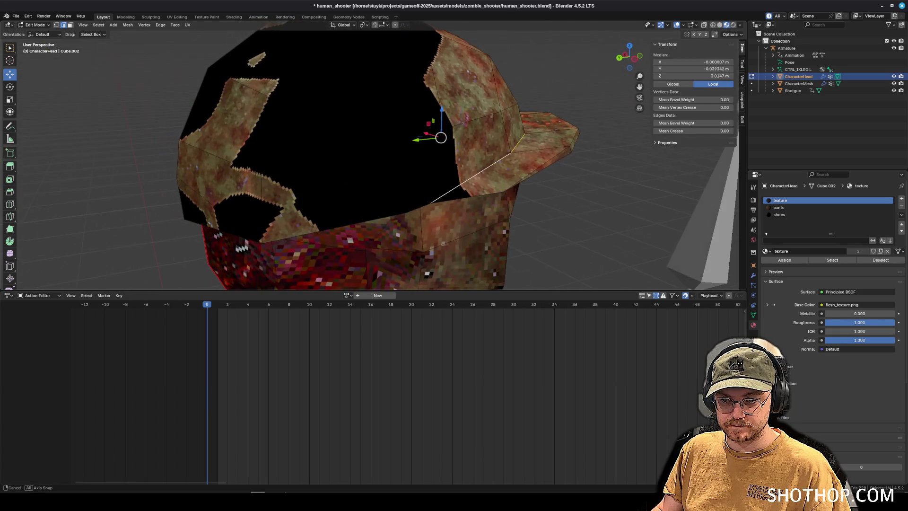
pyautogui.moveTo(386, 181)
pyautogui.mouseDown()
pyautogui.moveTo(406, 182)
pyautogui.moveTo(402, 247)
pyautogui.mouseUp()
pyautogui.keyDown('alt'); pyautogui.click(409, 196); pyautogui.keyUp('alt')
pyautogui.keyDown('shift'); pyautogui.click(409, 196); pyautogui.keyUp('shift')
pyautogui.keyDown('shift'); pyautogui.click(409, 205); pyautogui.keyUp('shift')
# - Mark the selected loop as a seam, deselect, and switch to Right Orthographic view
pyautogui.moveTo(312, 200); pyautogui.dragTo(312, 218)
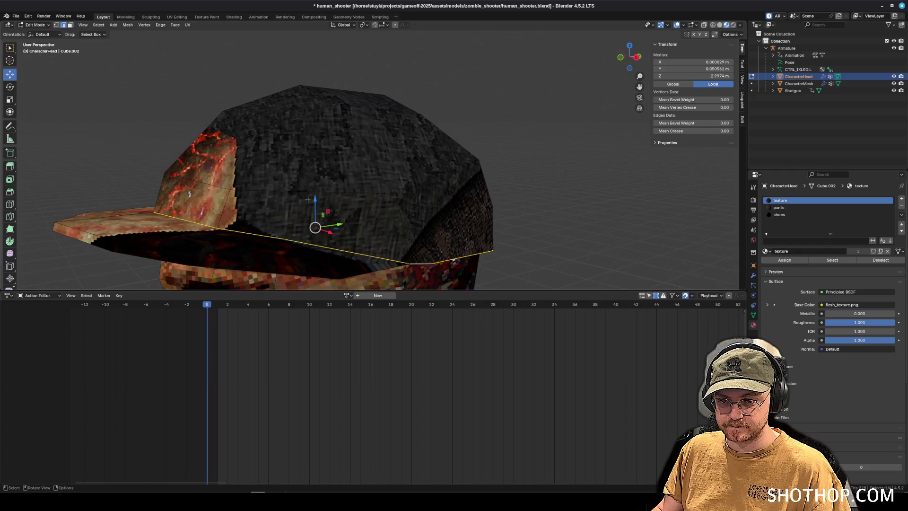
pyautogui.hotkey('ctrl', 'e')
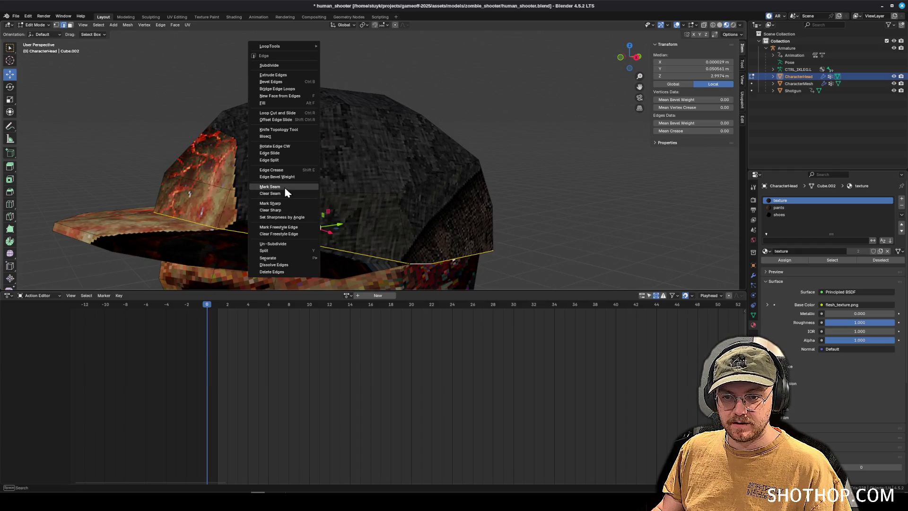
pyautogui.click(285, 187)
pyautogui.moveTo(285, 186); pyautogui.dragTo(285, 159)
pyautogui.hotkey('alt', 'a')
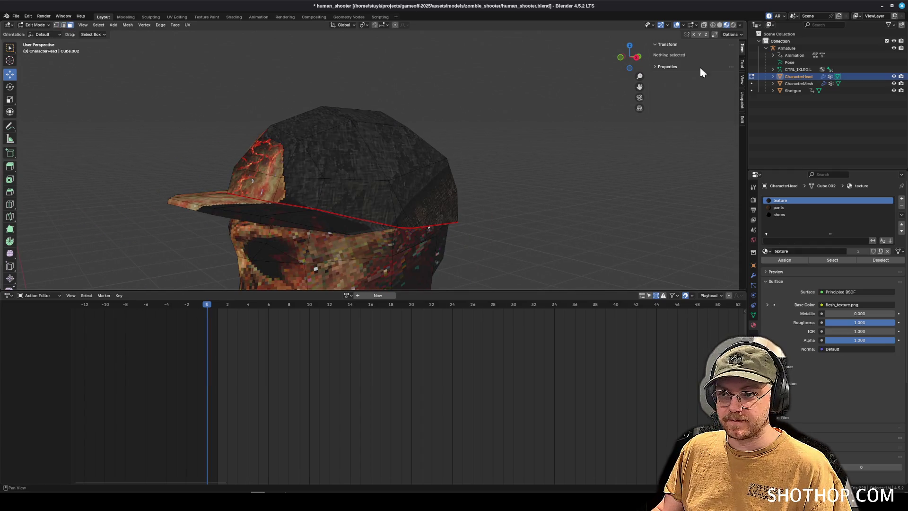
pyautogui.click(638, 57)
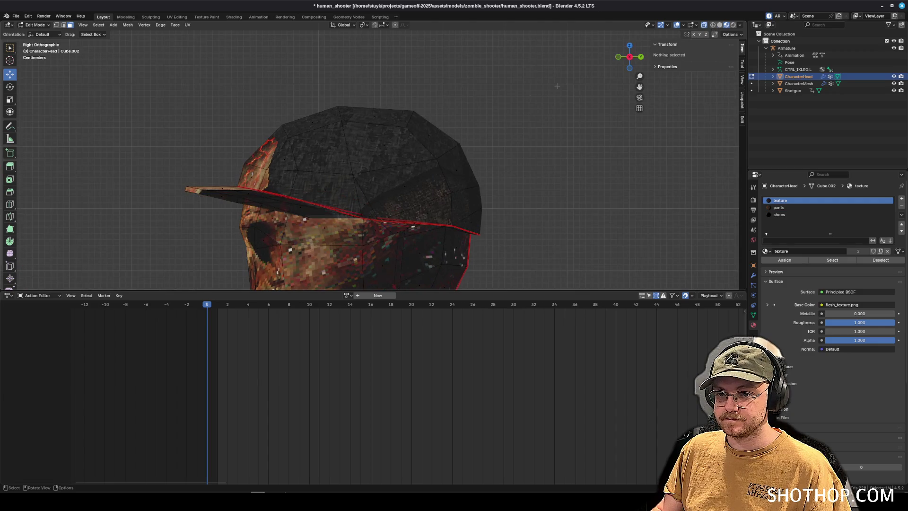
# - Box-select the cap's upper and brim faces, adding a missed brim face
pyautogui.moveTo(208, 76)
pyautogui.mouseDown()
pyautogui.moveTo(527, 190)
pyautogui.moveTo(548, 209)
pyautogui.mouseUp()
pyautogui.press('b')
pyautogui.moveTo(92, 170); pyautogui.dragTo(212, 195)
pyautogui.moveTo(317, 211); pyautogui.dragTo(317, 211)
pyautogui.moveTo(317, 211); pyautogui.dragTo(406, 197)
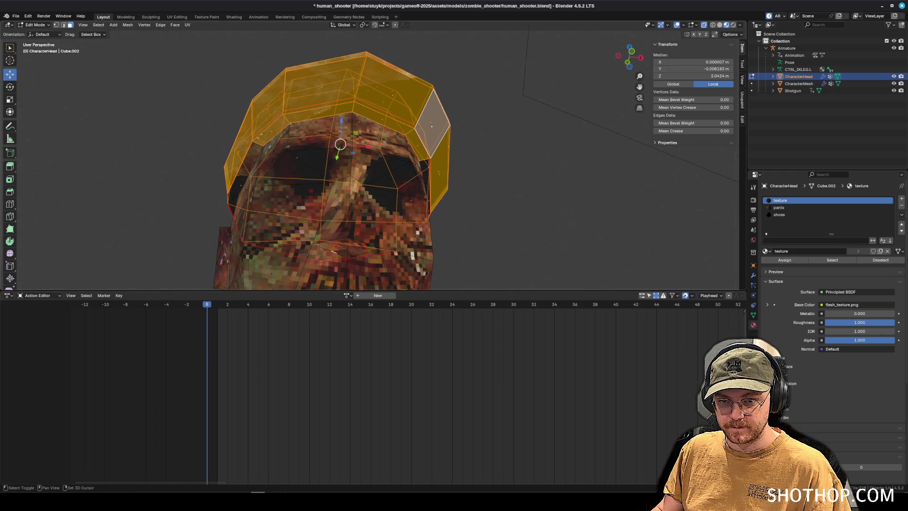
pyautogui.keyDown('shift'); pyautogui.click(246, 160); pyautogui.keyUp('shift')
pyautogui.moveTo(246, 160); pyautogui.dragTo(283, 152)
# - Check the brim selection from the side, then bring up the UV Editing workspace
pyautogui.scroll(-3, 406, 156)
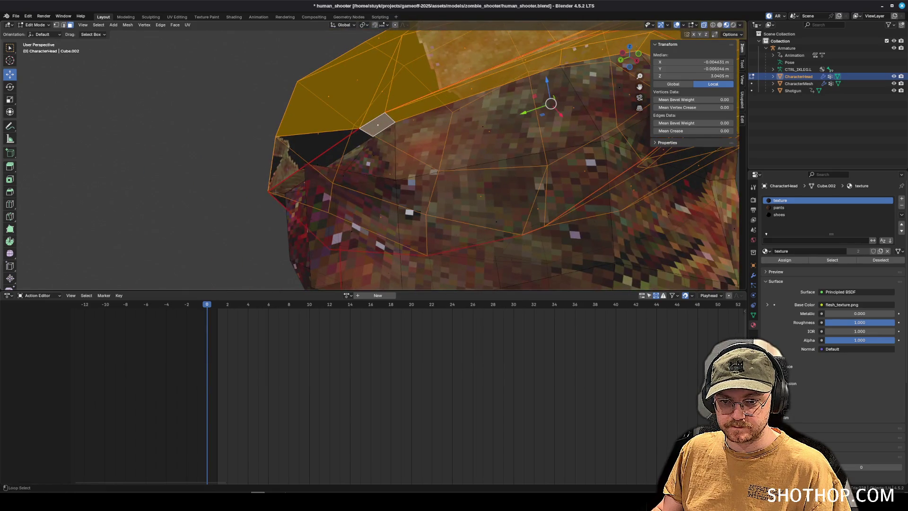
pyautogui.scroll(-1, 454, 156)
pyautogui.moveTo(631, 56); pyautogui.dragTo(609, 60)
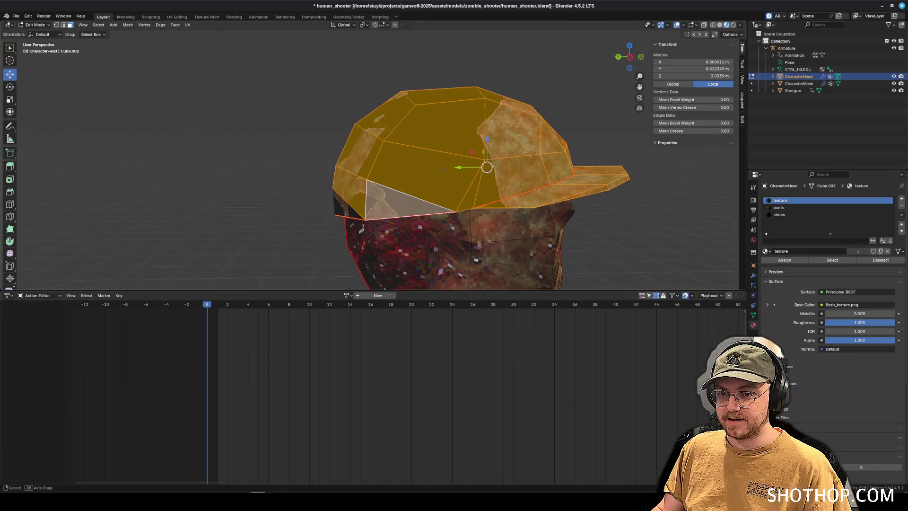
pyautogui.scroll(-4, 426, 189)
pyautogui.moveTo(308, 188)
pyautogui.mouseDown()
pyautogui.moveTo(264, 189)
pyautogui.moveTo(200, 134)
pyautogui.moveTo(196, 29)
pyautogui.mouseUp()
pyautogui.scroll(5, 264, 189)
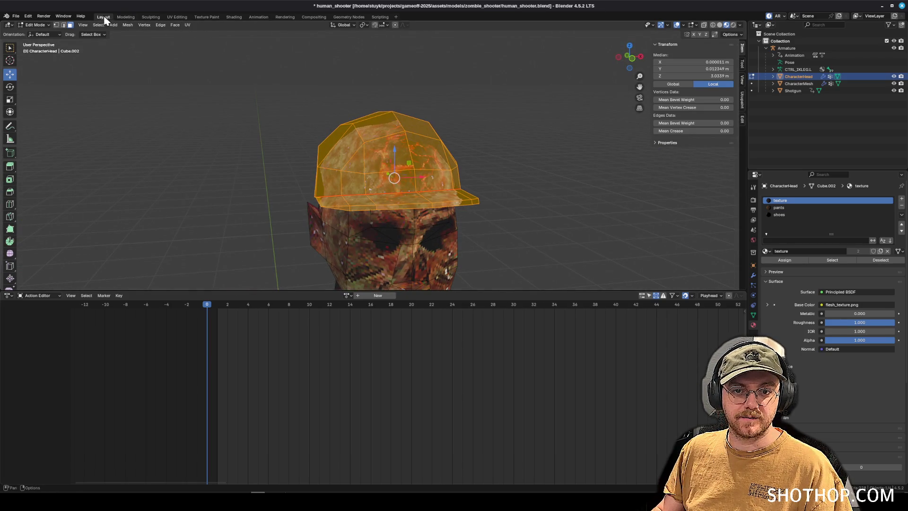
pyautogui.click(177, 17)
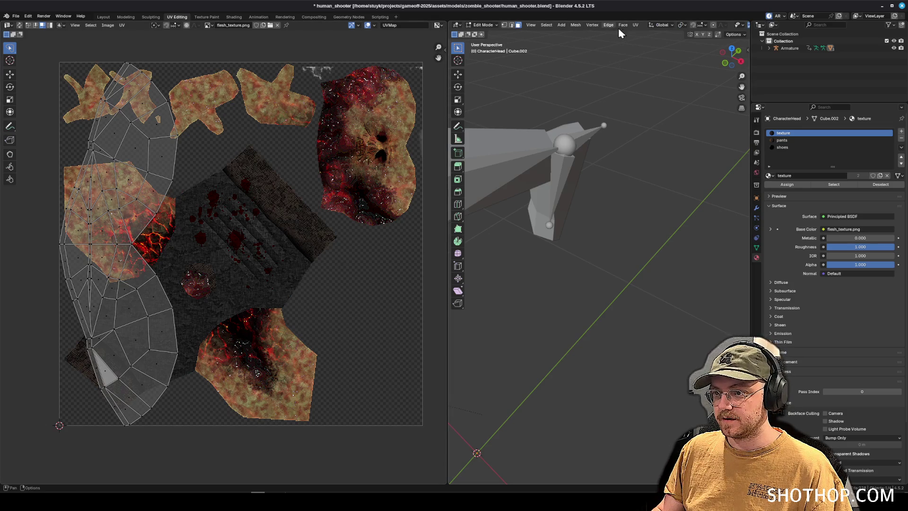
# - Unwrap the cap, trying Conformal and Angle Based before settling on Minimum Stretch
pyautogui.click(636, 25)
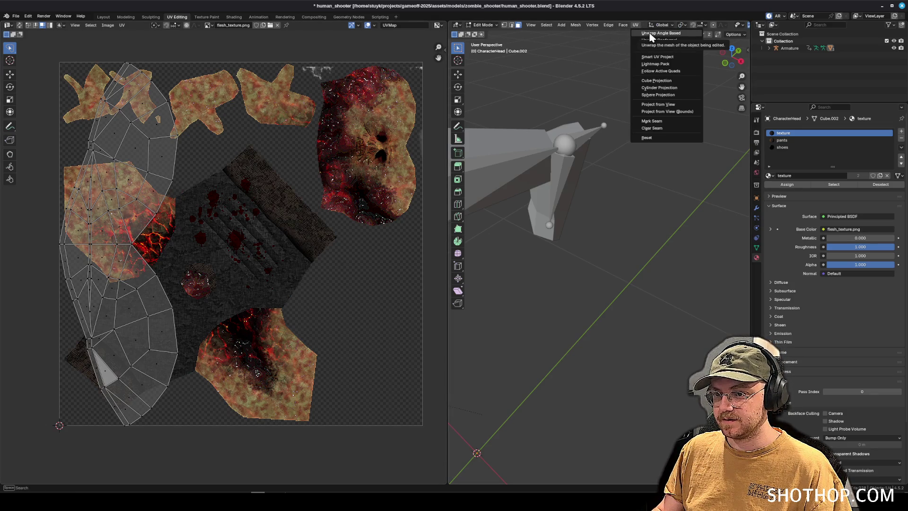
pyautogui.click(652, 41)
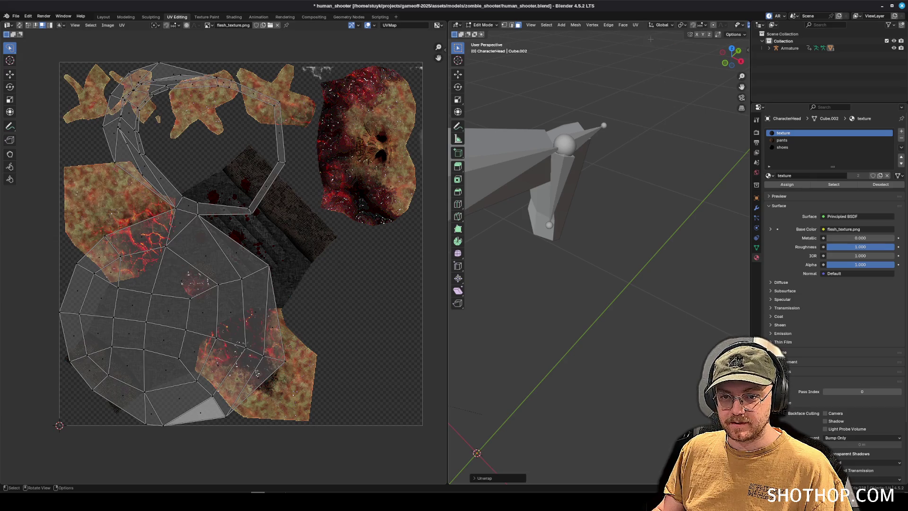
pyautogui.click(635, 26)
pyautogui.click(644, 31)
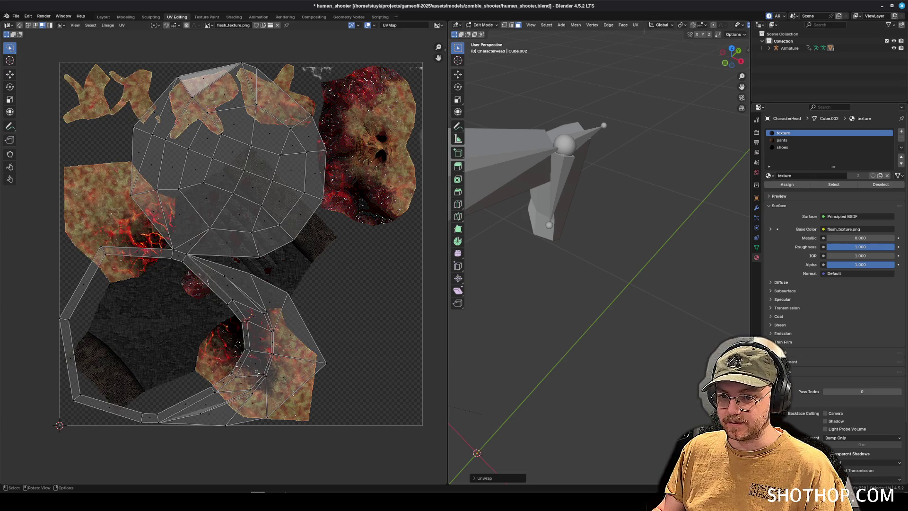
pyautogui.click(635, 25)
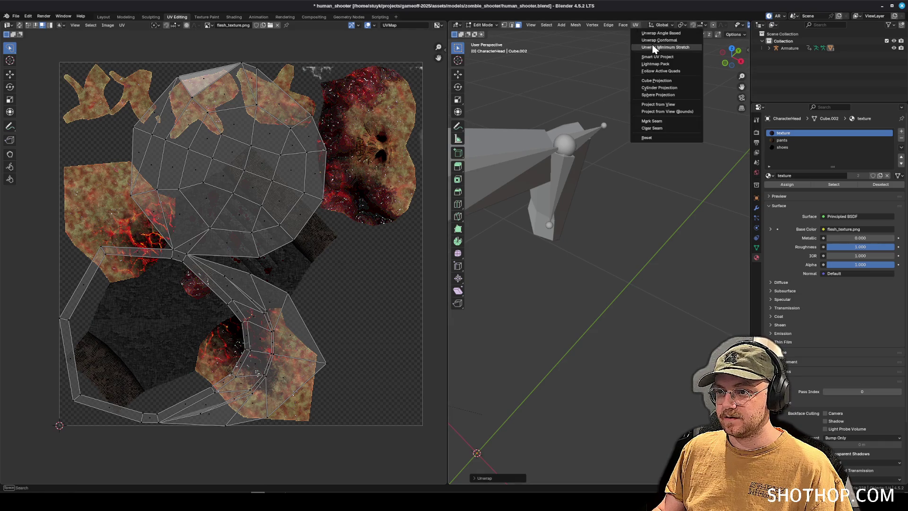
pyautogui.click(652, 50)
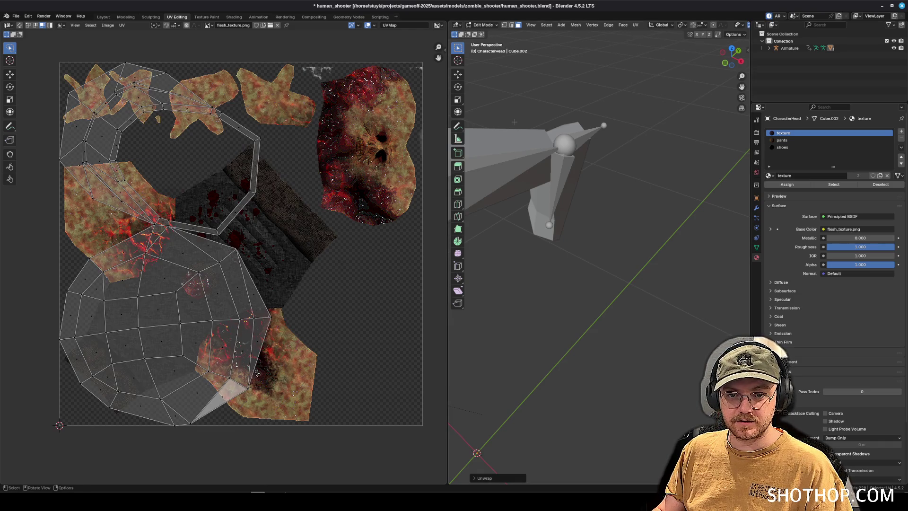
# - Shrink all cap UV islands and move them into the empty lower-right corner
pyautogui.press('a')
pyautogui.press('s')
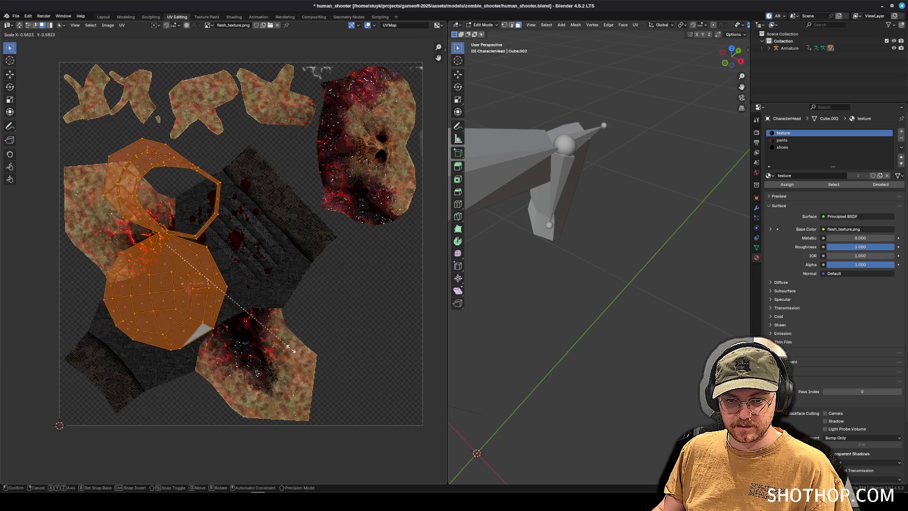
pyautogui.click(255, 328)
pyautogui.press('g')
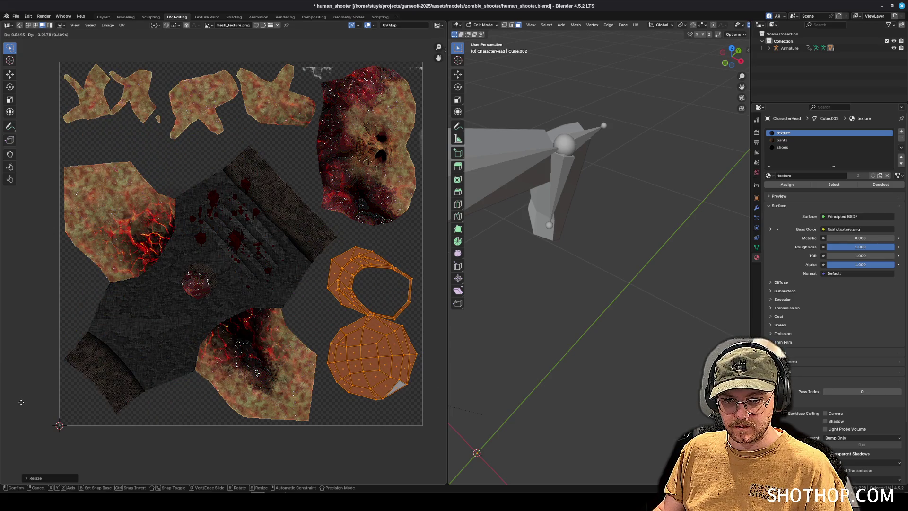
pyautogui.click(19, 401)
# - Choose Export UV Layout from the UV menu in the texture view
pyautogui.scroll(-1, 241, 312)
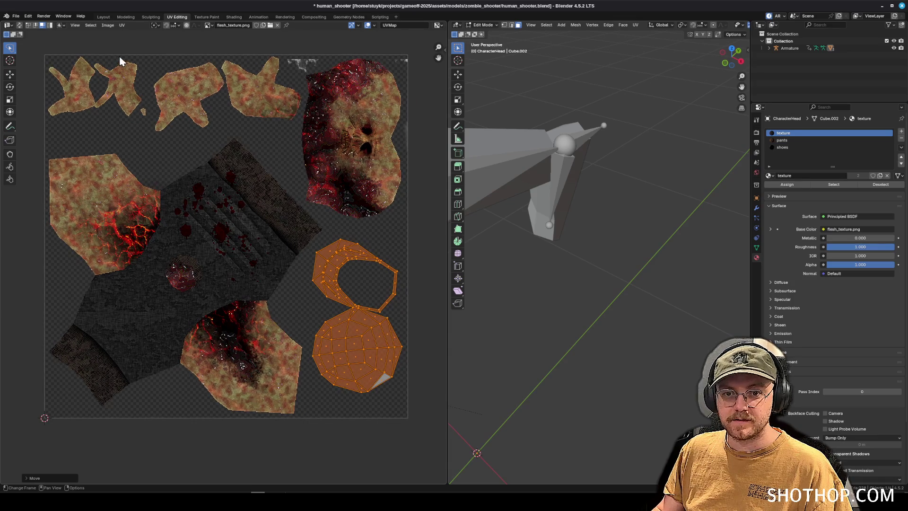
pyautogui.click(125, 16)
pyautogui.click(169, 17)
pyautogui.click(121, 25)
pyautogui.click(144, 246)
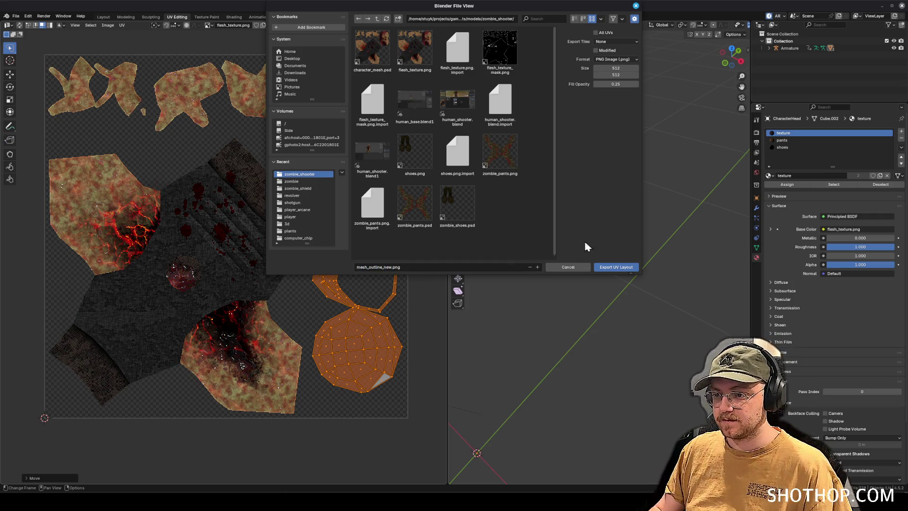
# - Save the UV layout as mesh_outline_new.png, then switch to Photopea and dismiss its ad-blocker notice
pyautogui.click(620, 267)
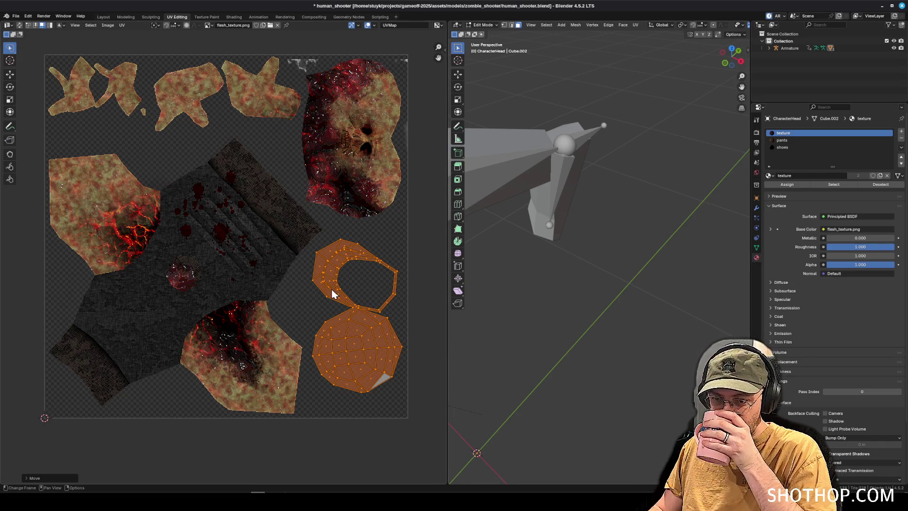
pyautogui.moveTo(274, 492)
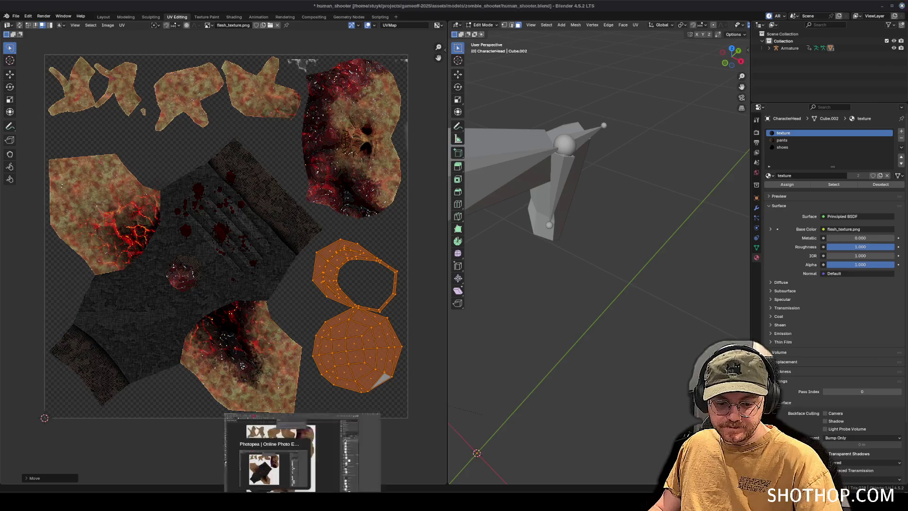
pyautogui.click(284, 452)
pyautogui.click(356, 75)
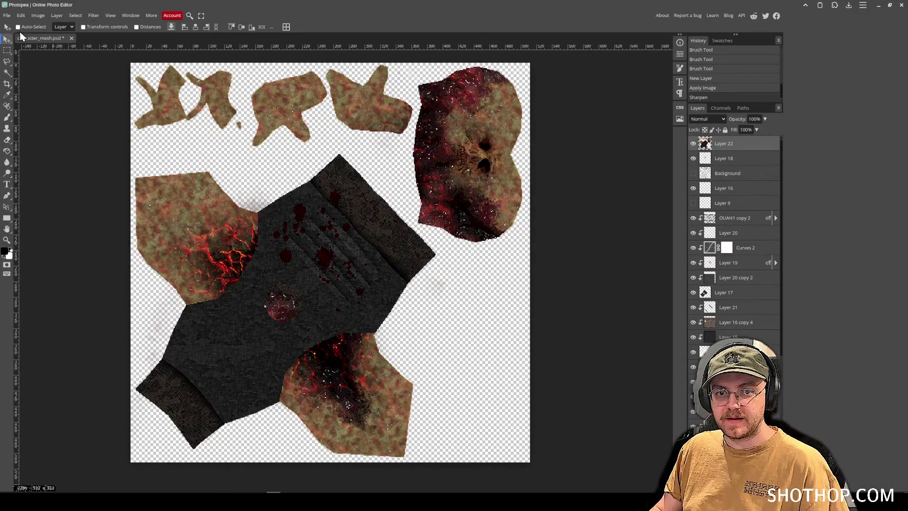
pyautogui.press('super+e')
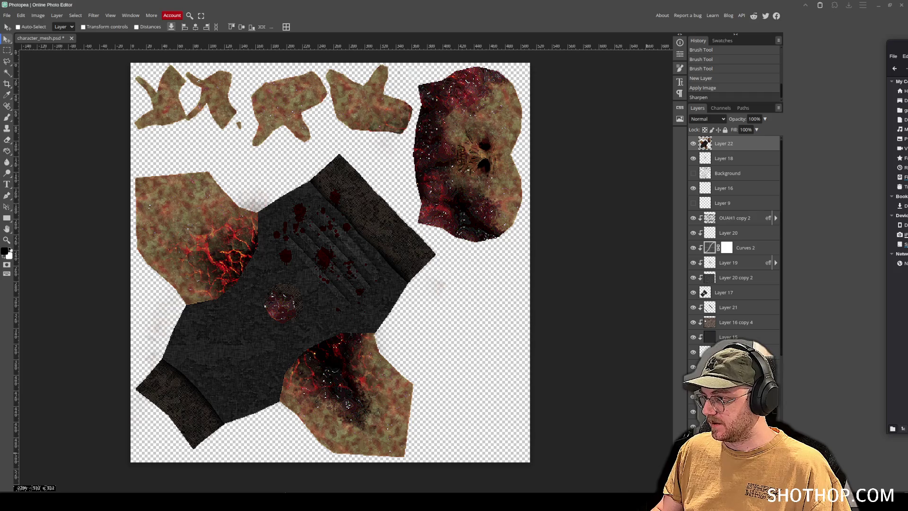
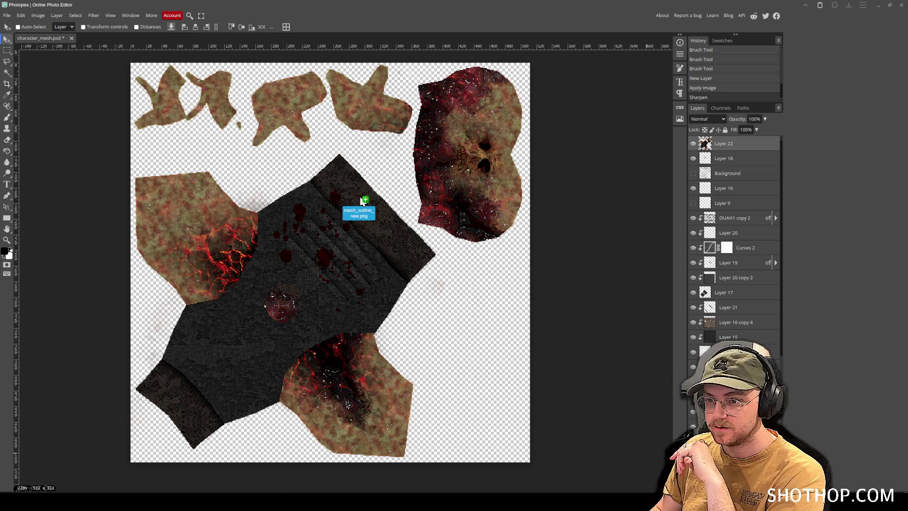
# - Place the mesh_outline_new image on the texture and select its two shapes with Magic Wand and Inverse
pyautogui.moveTo(350, 195); pyautogui.dragTo(465, 260)
pyautogui.press('Return')
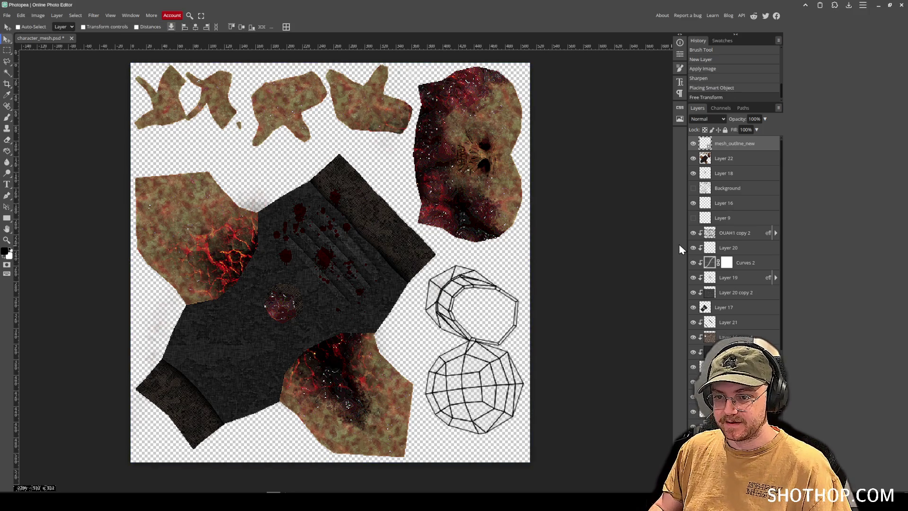
pyautogui.click(7, 73)
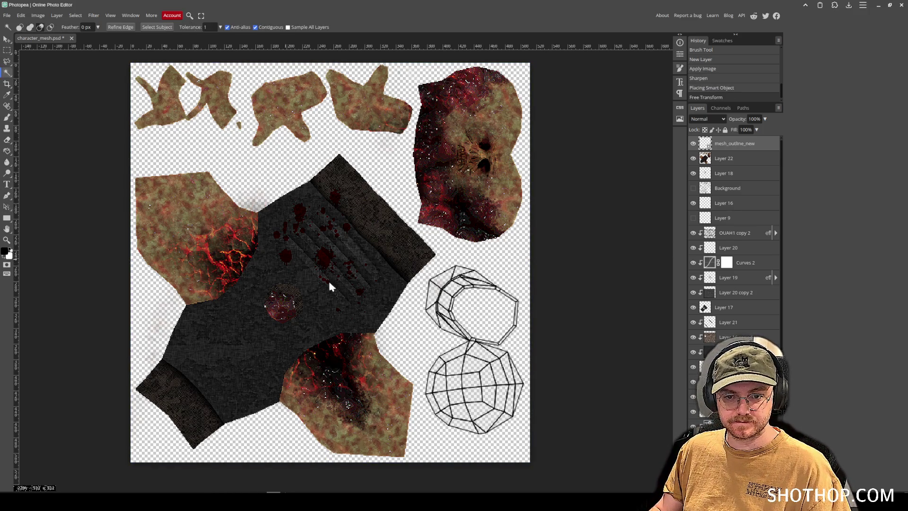
pyautogui.scroll(3, 491, 338)
pyautogui.click(494, 314)
pyautogui.scroll(-2, 425, 307)
pyautogui.click(339, 261)
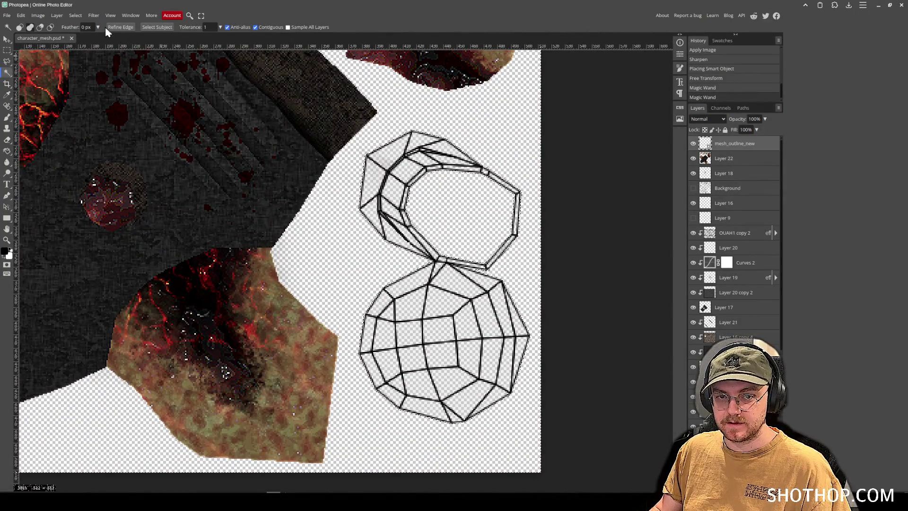
pyautogui.click(75, 15)
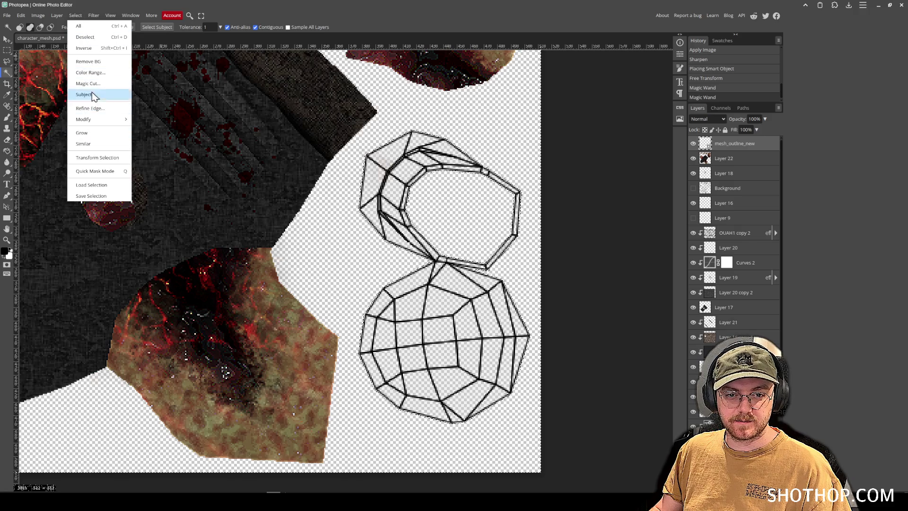
pyautogui.click(90, 48)
# - Fill the selected mesh shapes with solid black on a new Layer 23, then deselect
pyautogui.click(9, 152)
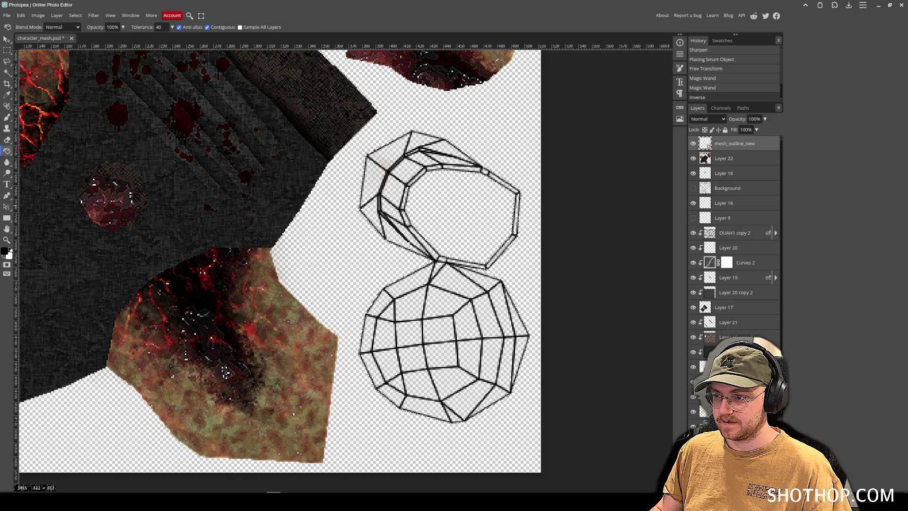
pyautogui.hotkey('ctrl', 'shift', 'n')
pyautogui.click(410, 266)
pyautogui.hotkey('ctrl', 'd')
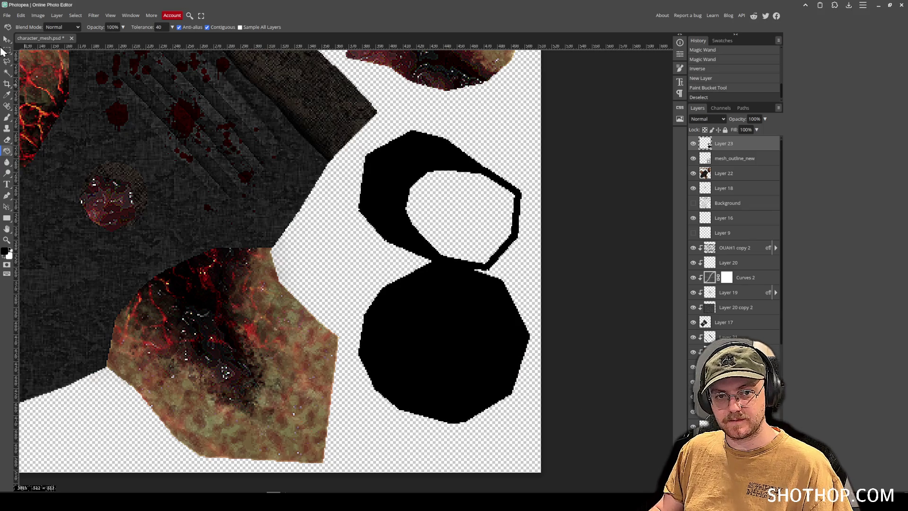
pyautogui.click(7, 39)
# - Hide Layer 19, Curves 2, Layer 22, Layer 20 and OUAH1 copy 2
pyautogui.click(731, 311)
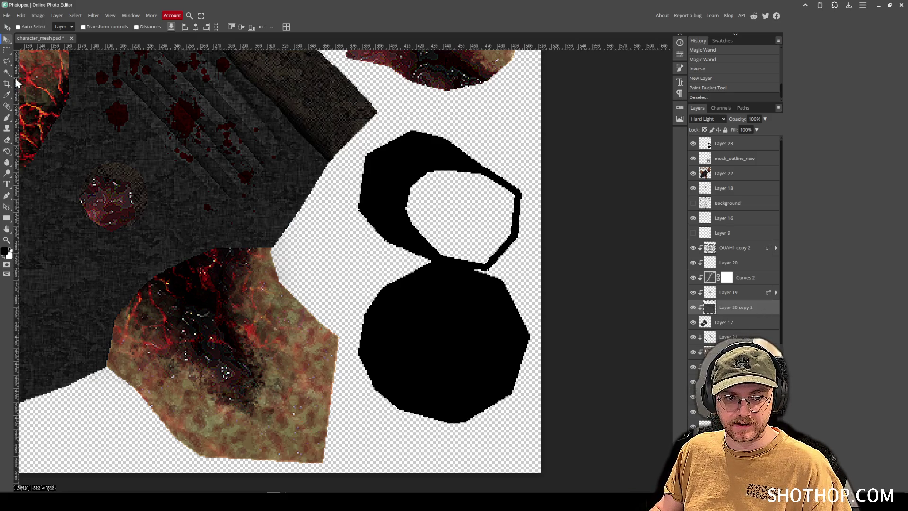
pyautogui.click(8, 96)
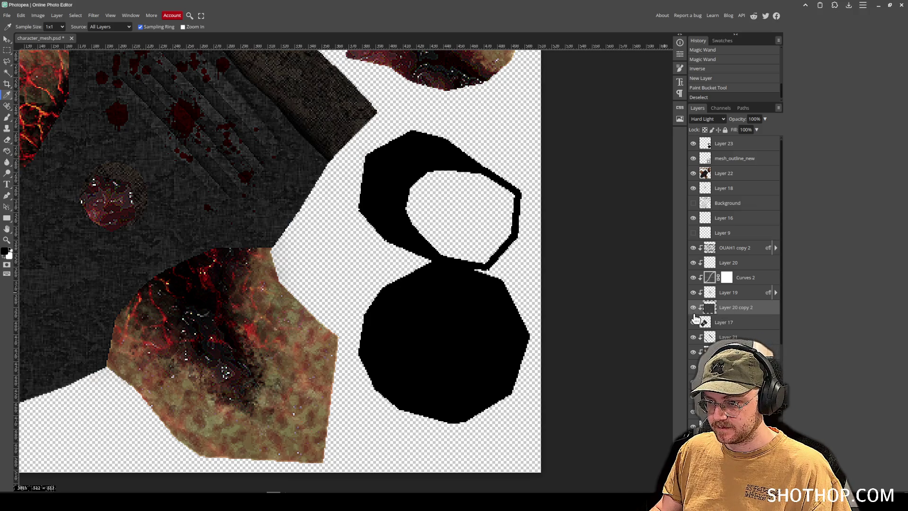
pyautogui.click(693, 292)
pyautogui.click(693, 277)
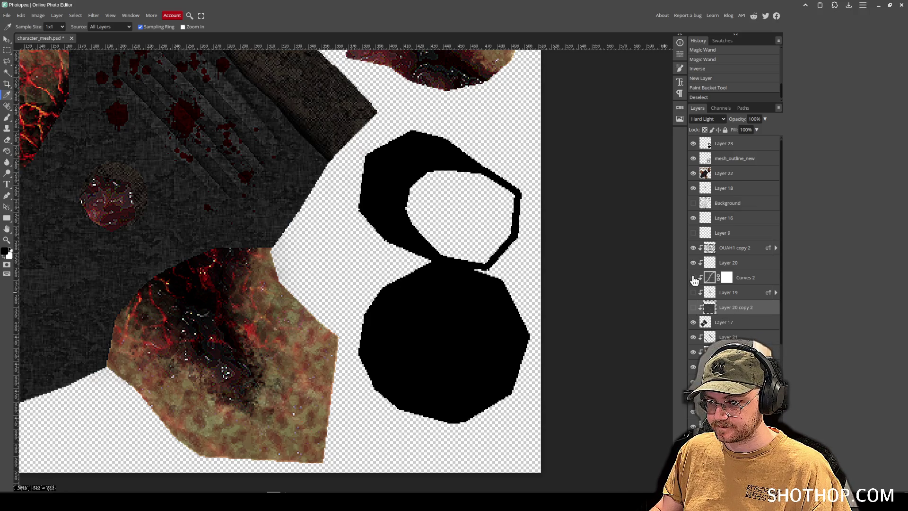
pyautogui.click(693, 173)
pyautogui.click(693, 262)
pyautogui.click(692, 247)
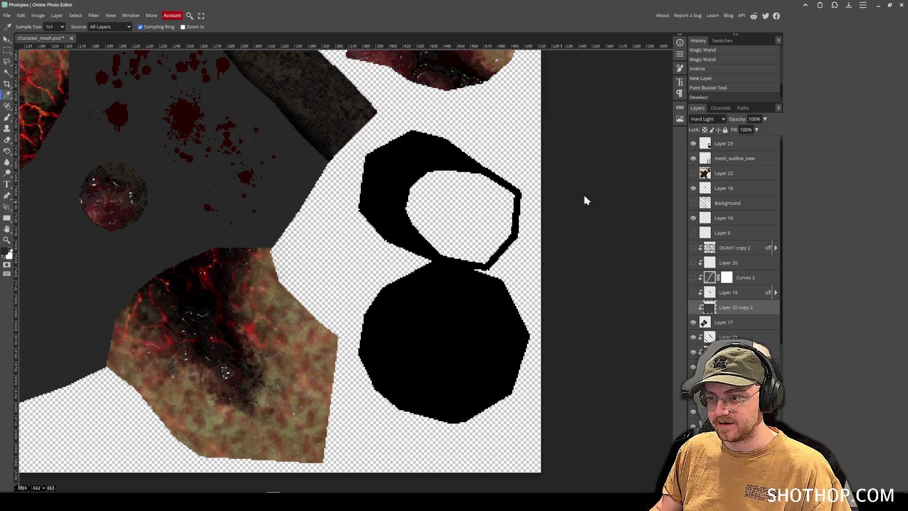
# - Recolour the Layer 23 mesh shapes dark grey and show the hidden layers again
pyautogui.click(737, 144)
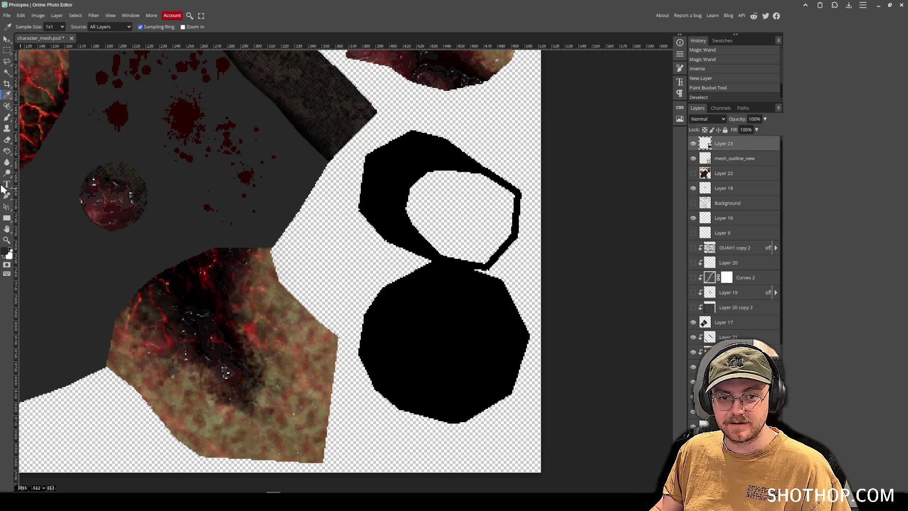
pyautogui.click(7, 151)
pyautogui.click(455, 288)
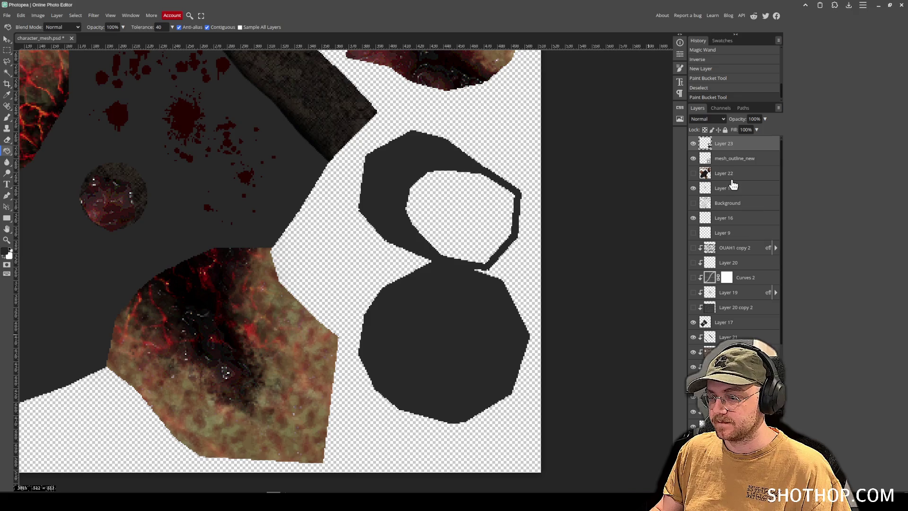
pyautogui.moveTo(695, 312); pyautogui.dragTo(695, 278)
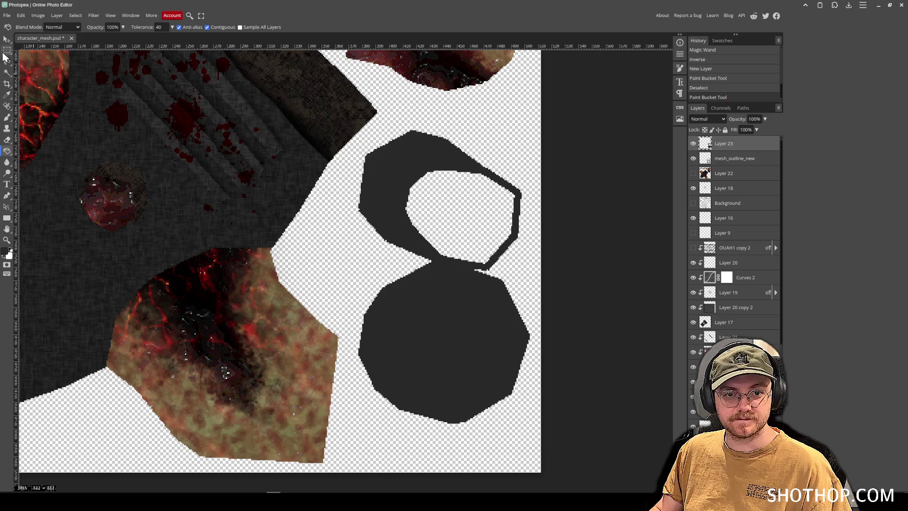
pyautogui.click(7, 39)
pyautogui.click(694, 248)
# - Duplicate two texture layers to the top, one in Overlay blending, and clip them to the mesh shapes
pyautogui.moveTo(734, 315)
pyautogui.mouseDown()
pyautogui.moveTo(729, 138)
pyautogui.moveTo(728, 152)
pyautogui.mouseUp()
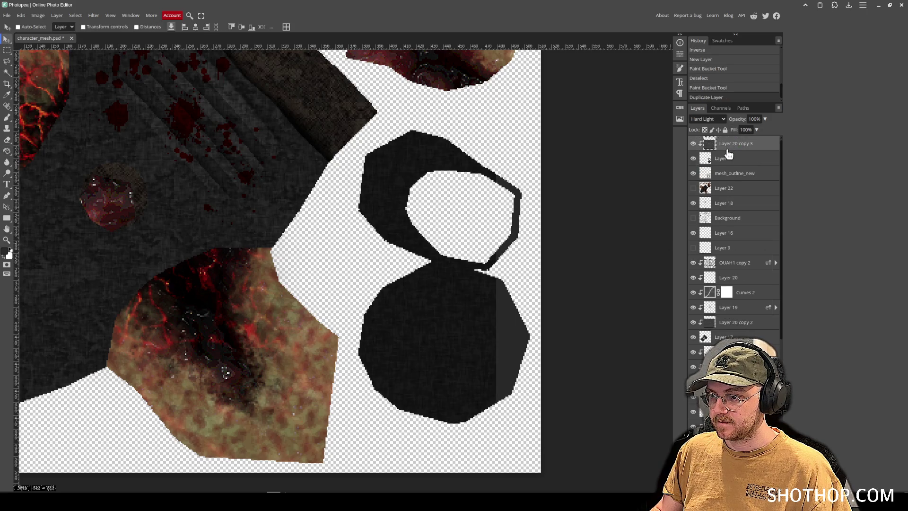
pyautogui.moveTo(474, 327); pyautogui.dragTo(510, 330)
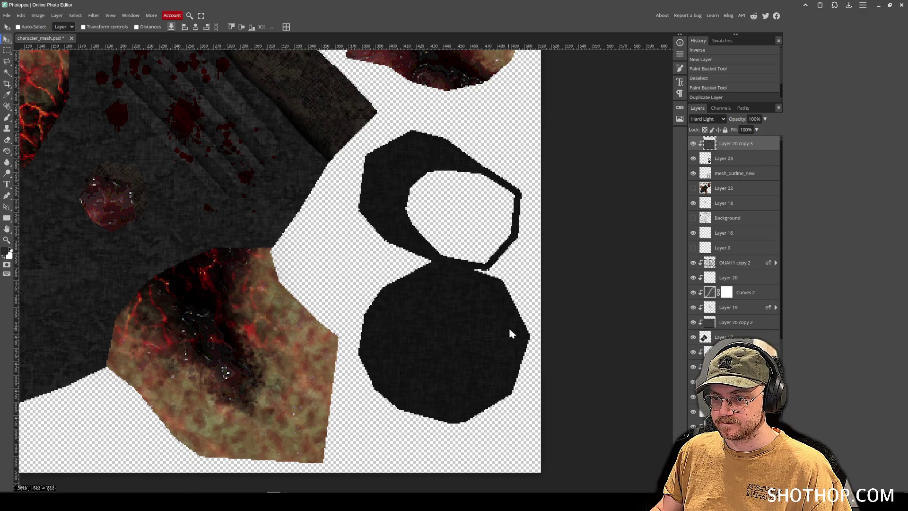
pyautogui.hotkey('shift', 'alt', 'o')
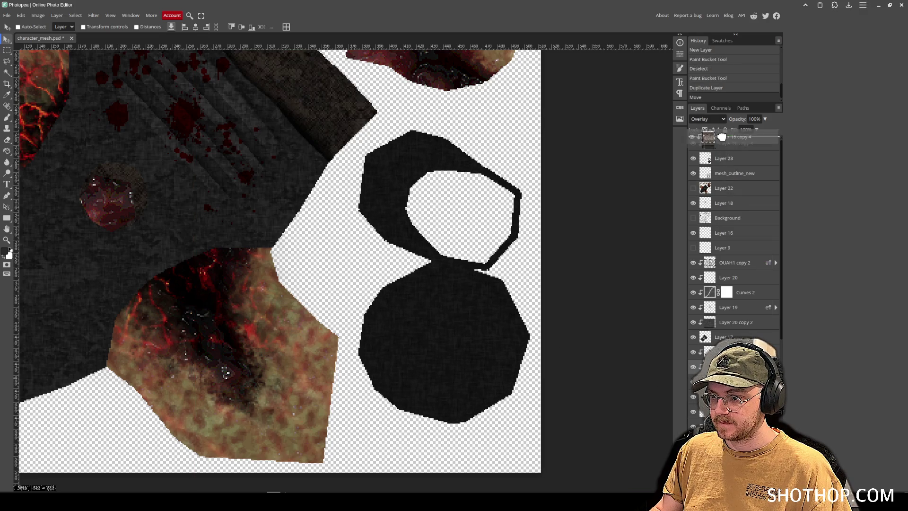
pyautogui.moveTo(743, 330)
pyautogui.mouseDown()
pyautogui.moveTo(724, 142)
pyautogui.moveTo(749, 129)
pyautogui.moveTo(725, 142)
pyautogui.mouseUp()
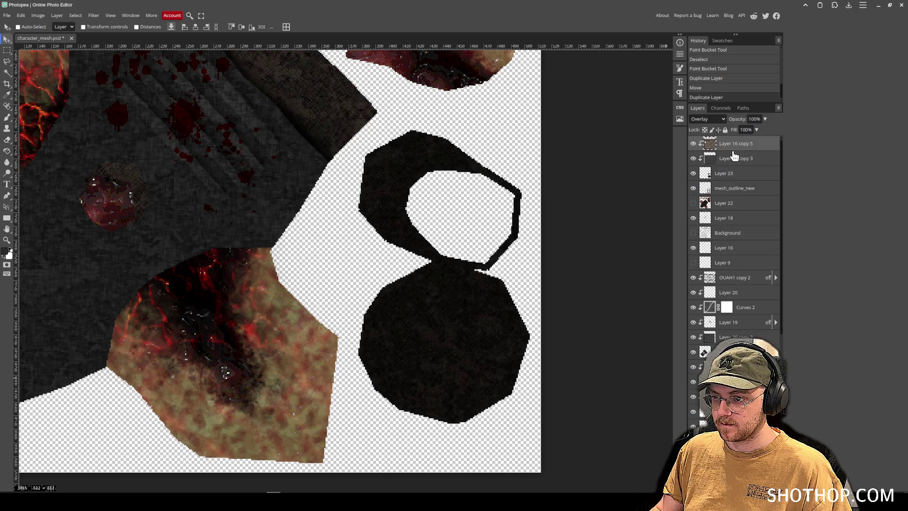
pyautogui.hotkey('ctrl', 'alt', 'g')
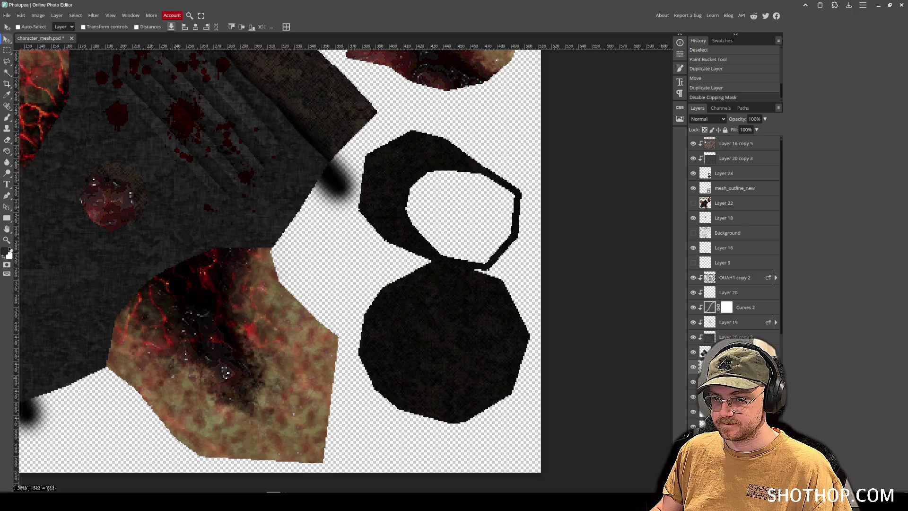
pyautogui.rightClick(717, 173)
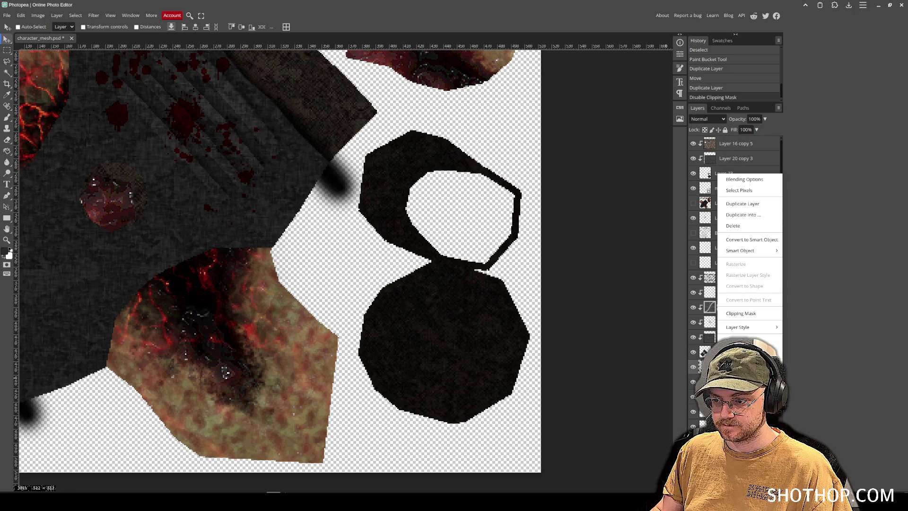
pyautogui.click(740, 312)
pyautogui.scroll(-4, 468, 288)
pyautogui.scroll(2, 467, 284)
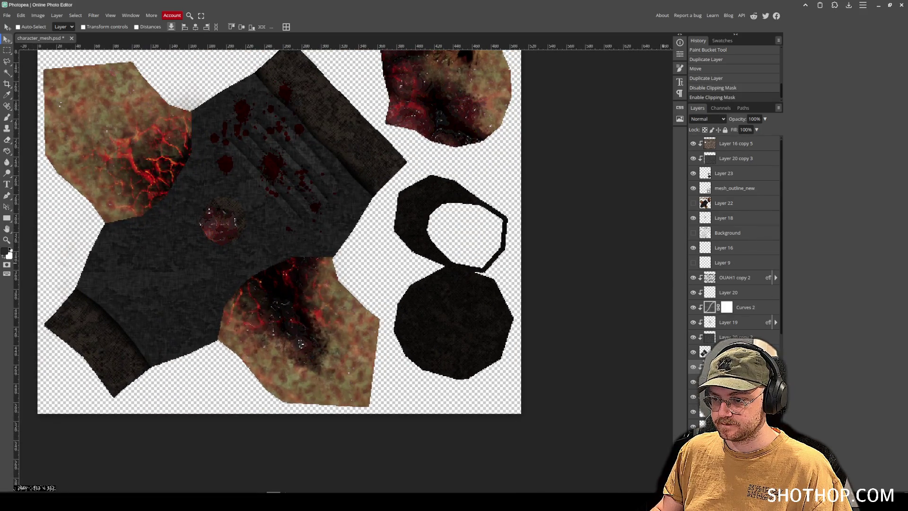
# - Duplicate Layer 20 copy 2 as Layer 20 copy 4, delete Layer 16 copy 5, and shift copy 4 right
pyautogui.click(747, 309)
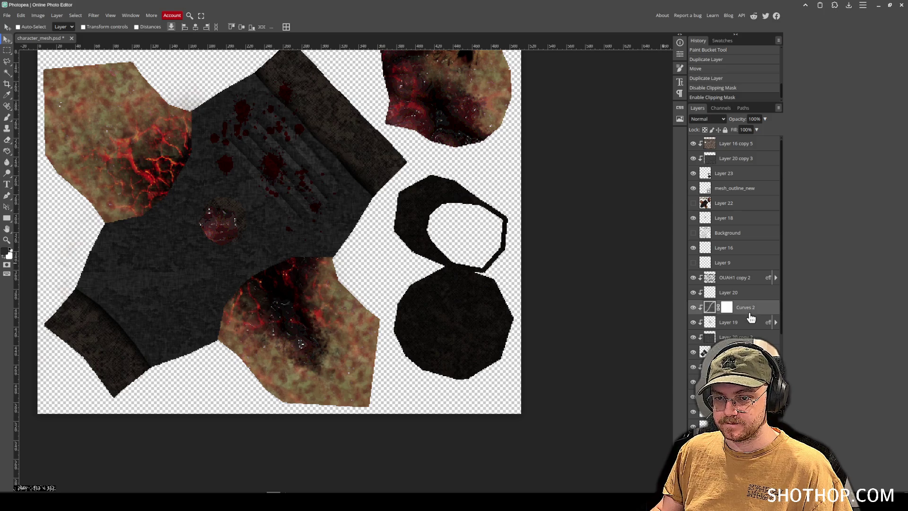
pyautogui.click(732, 160)
pyautogui.click(731, 145)
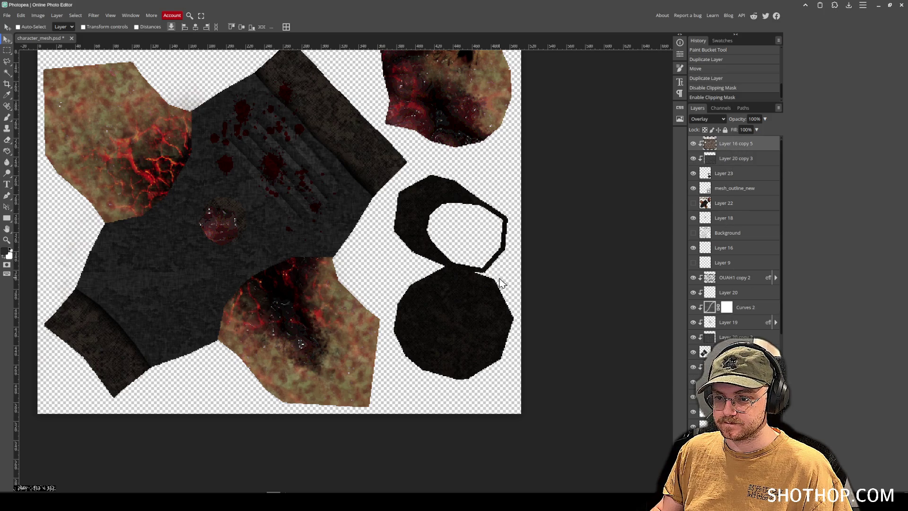
pyautogui.click(742, 336)
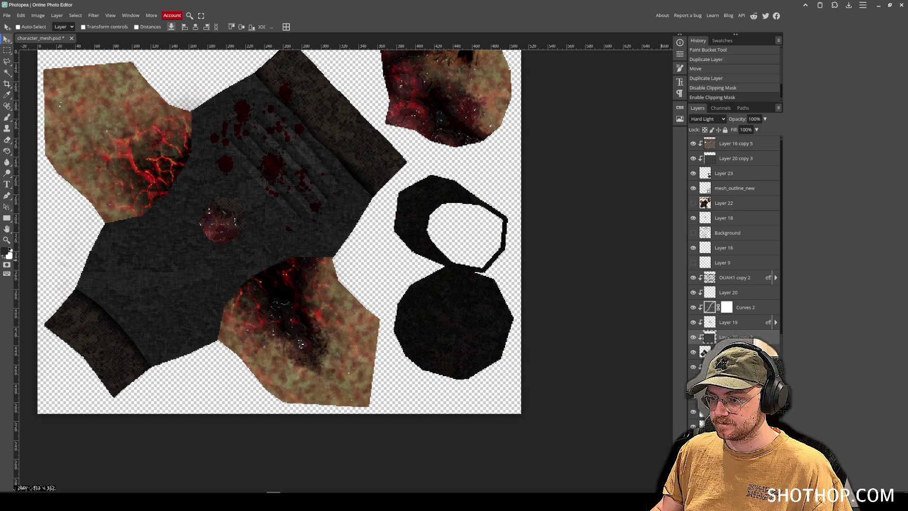
pyautogui.moveTo(731, 178); pyautogui.dragTo(730, 152)
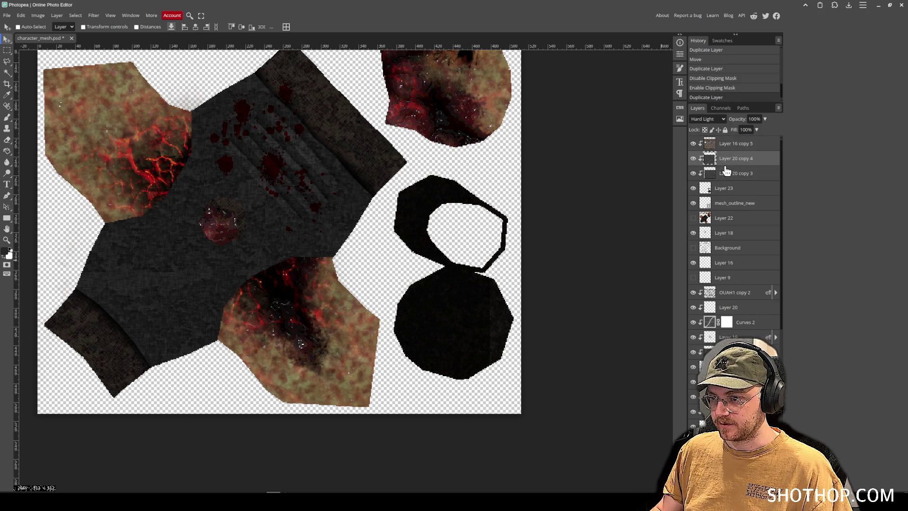
pyautogui.press('Delete')
pyautogui.press('Delete')
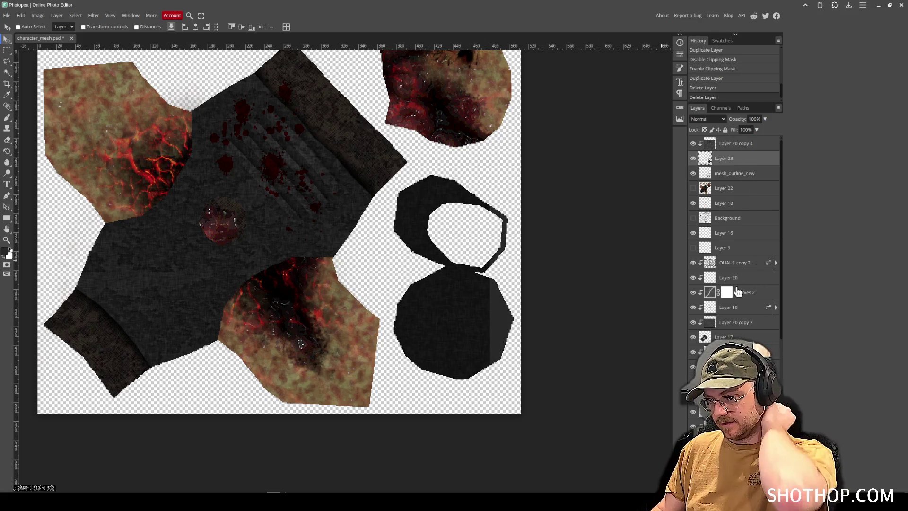
pyautogui.click(732, 143)
pyautogui.moveTo(485, 313); pyautogui.dragTo(500, 311)
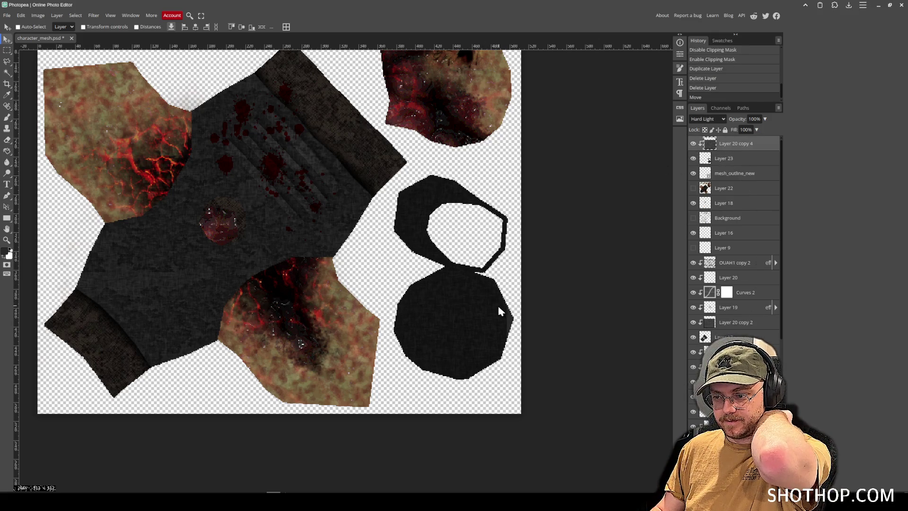
# - Duplicate Curves 2 and OUAH1 copy 2 to the top and nudge the new OUAH1 copy 3
pyautogui.click(735, 310)
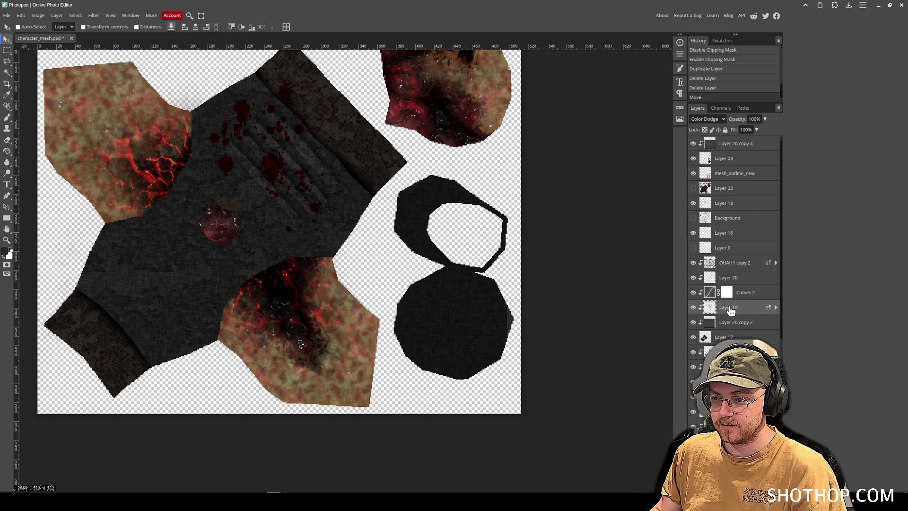
pyautogui.moveTo(755, 297)
pyautogui.mouseDown()
pyautogui.moveTo(743, 298)
pyautogui.moveTo(744, 146)
pyautogui.moveTo(731, 142)
pyautogui.moveTo(746, 147)
pyautogui.mouseUp()
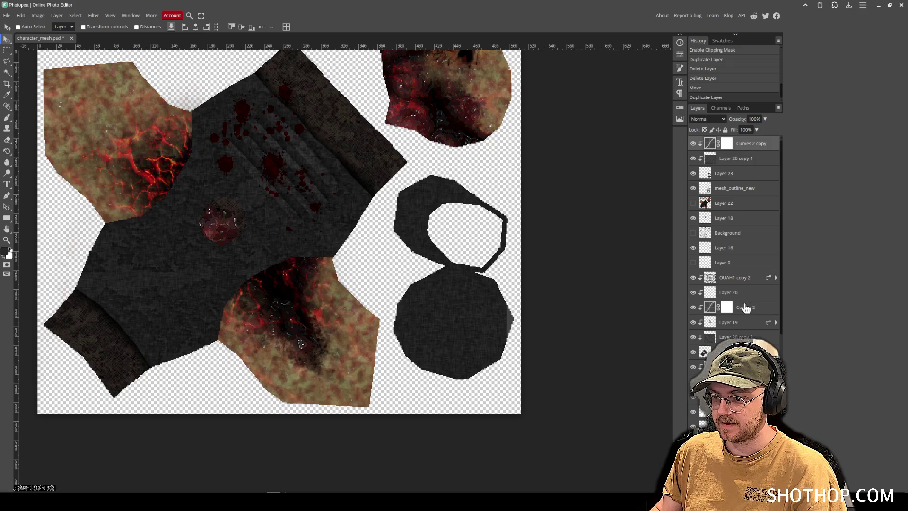
pyautogui.click(743, 296)
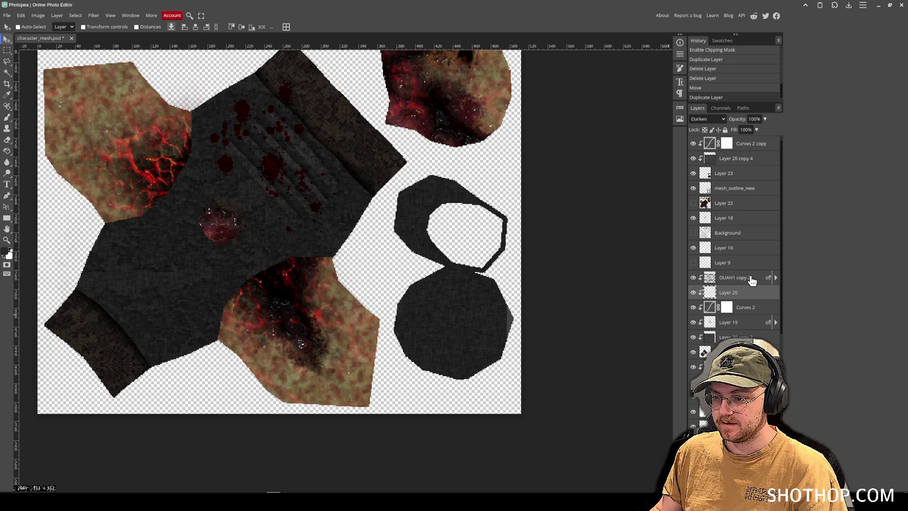
pyautogui.click(732, 278)
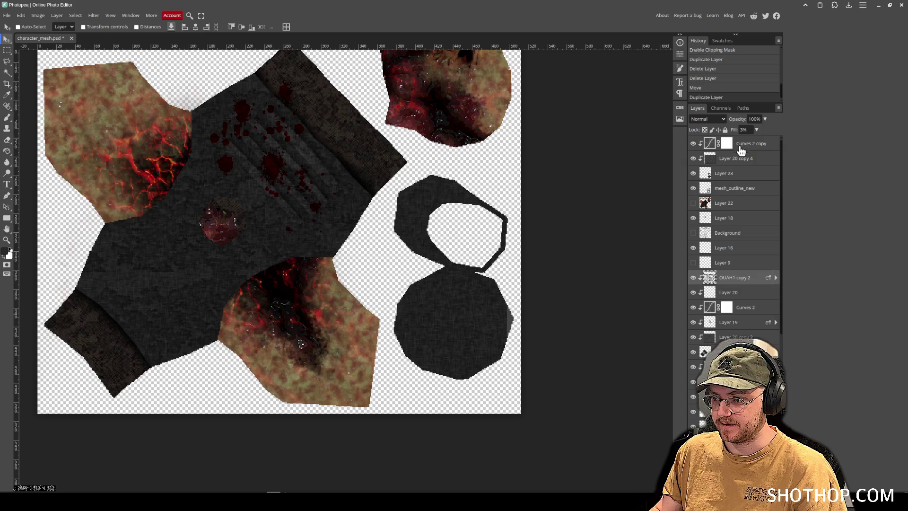
pyautogui.moveTo(731, 281); pyautogui.dragTo(731, 149)
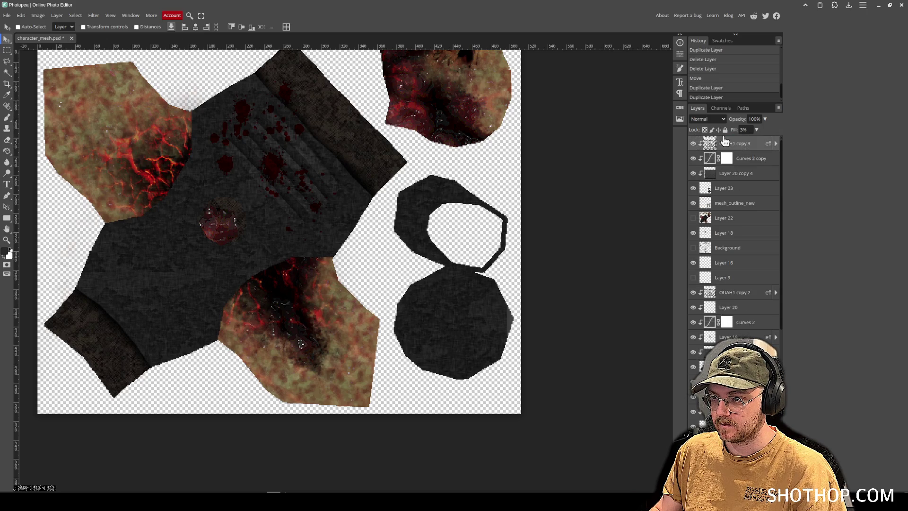
pyautogui.moveTo(470, 320)
pyautogui.mouseDown()
pyautogui.moveTo(473, 327)
pyautogui.moveTo(493, 301)
pyautogui.mouseUp()
pyautogui.keyDown('ctrl'); pyautogui.click(465, 326); pyautogui.keyUp('ctrl')
# - Export the current texture as a PNG
pyautogui.click(7, 15)
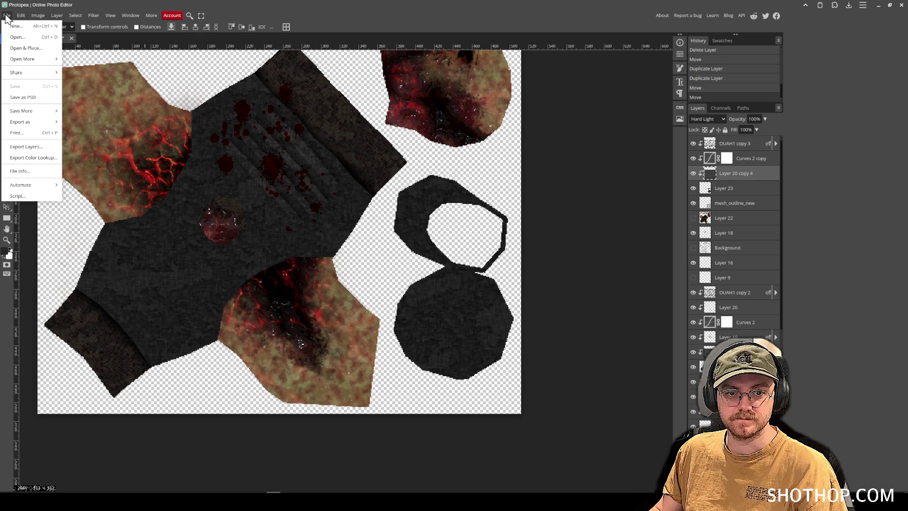
pyautogui.moveTo(52, 122)
pyautogui.click(102, 125)
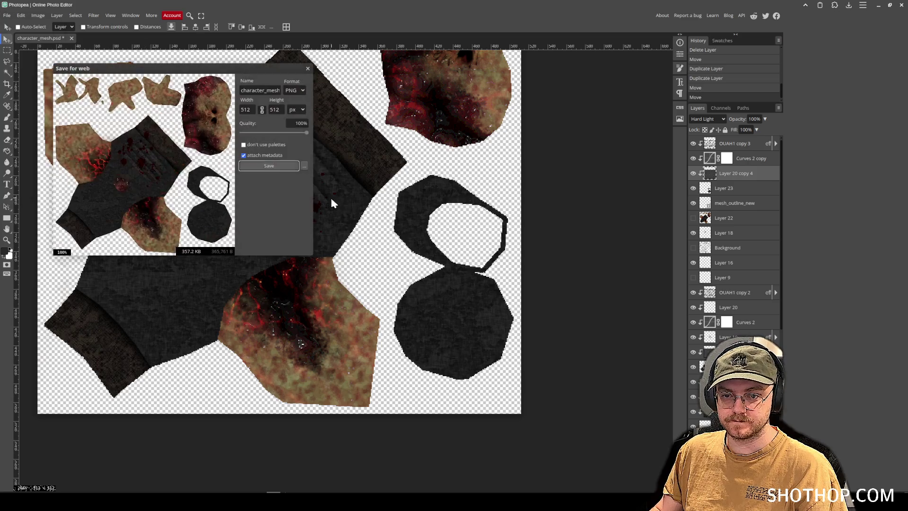
pyautogui.click(269, 166)
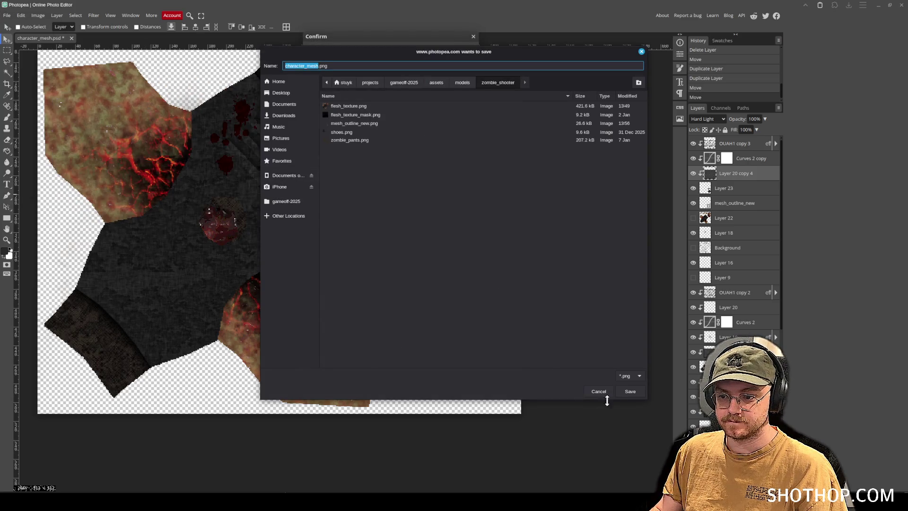
pyautogui.click(629, 391)
# - Add Layer 24 at the top, fill it with a merged copy via Apply Image, and sharpen it
pyautogui.hotkey('ctrl', 'shift', 'n')
pyautogui.moveTo(722, 174); pyautogui.dragTo(724, 142)
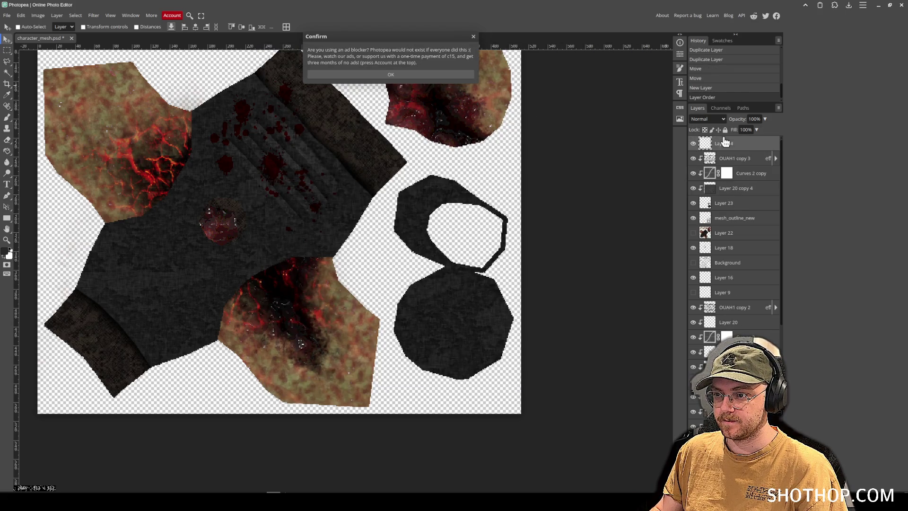
pyautogui.click(359, 75)
pyautogui.click(38, 15)
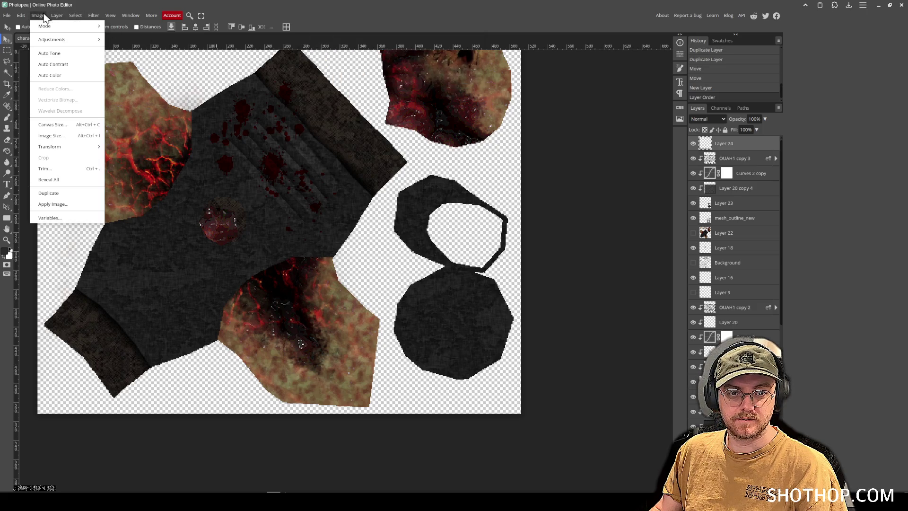
pyautogui.click(52, 204)
pyautogui.click(192, 88)
pyautogui.click(110, 15)
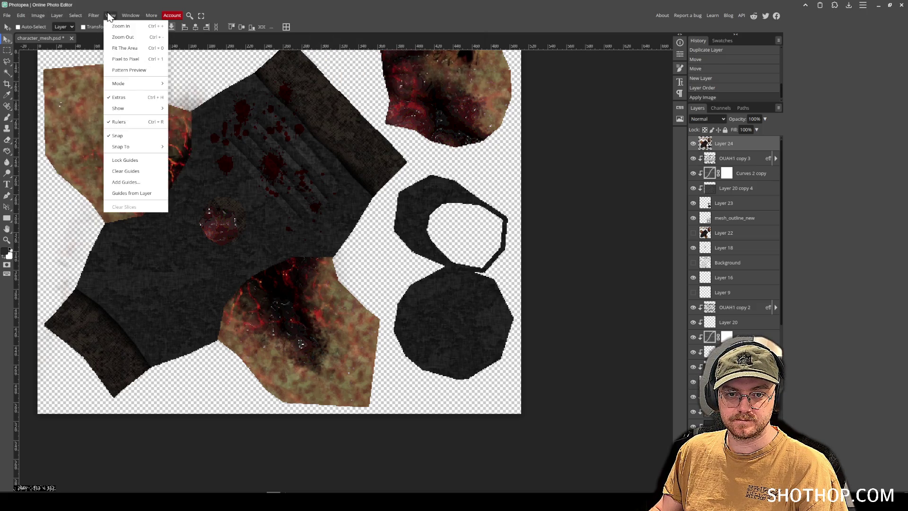
pyautogui.moveTo(119, 170)
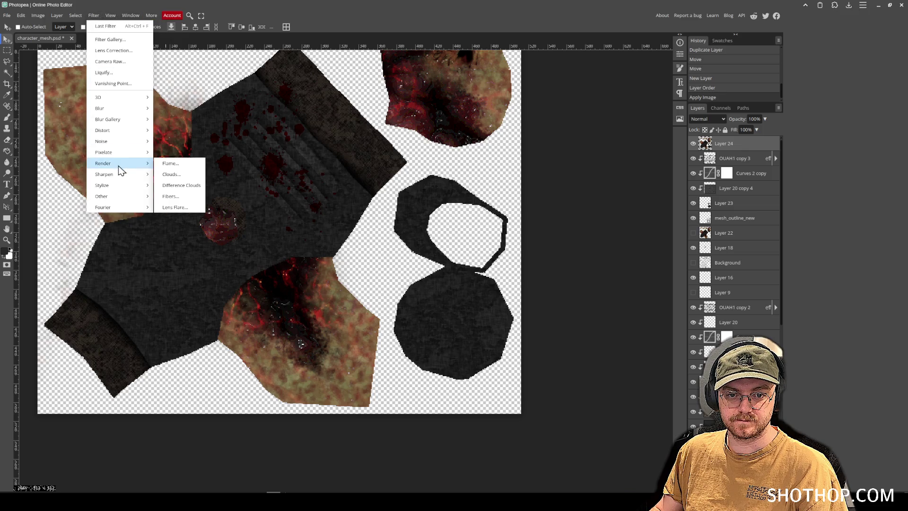
pyautogui.click(163, 175)
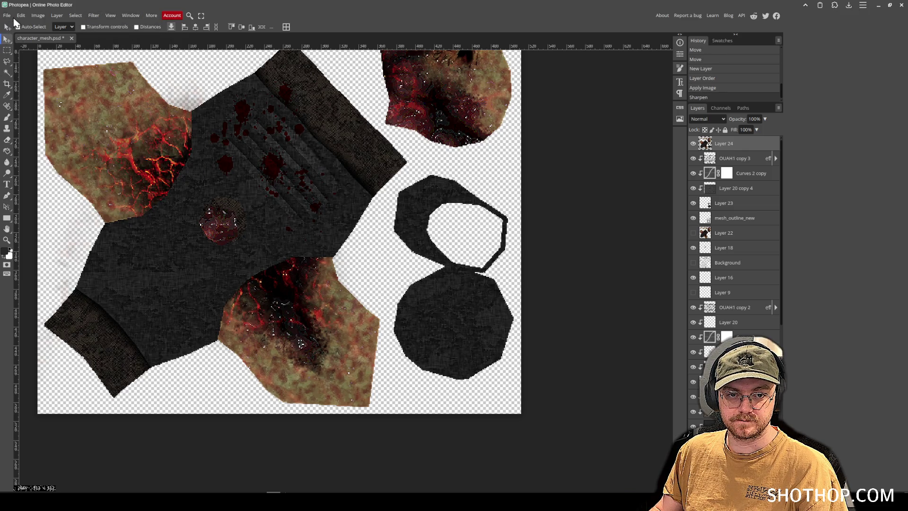
# - Export the sharpened texture as PNG, overwriting flesh_texture.png
pyautogui.click(6, 15)
pyautogui.moveTo(47, 121)
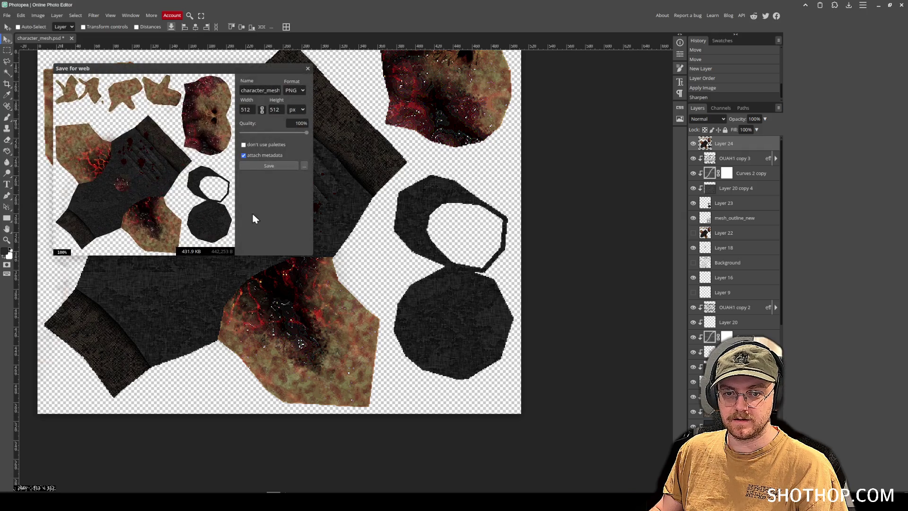
pyautogui.click(272, 166)
pyautogui.click(364, 106)
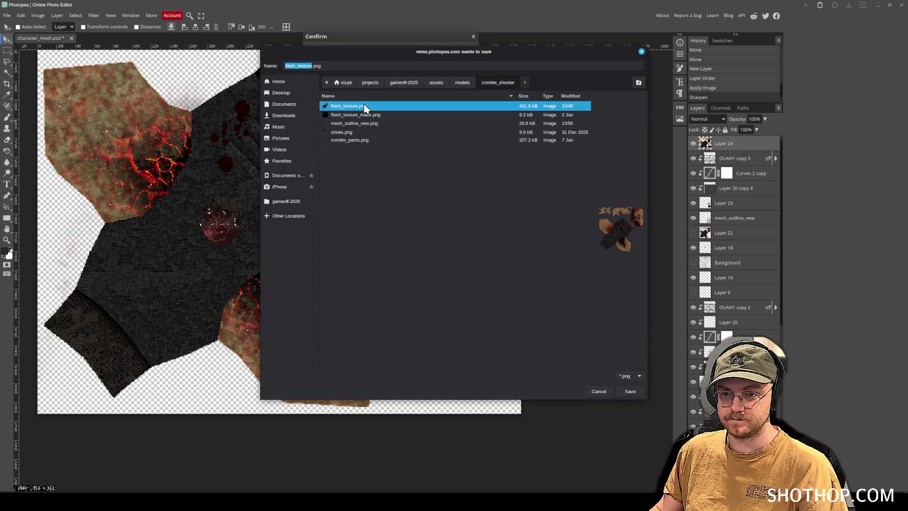
pyautogui.press('Return')
pyautogui.click(479, 259)
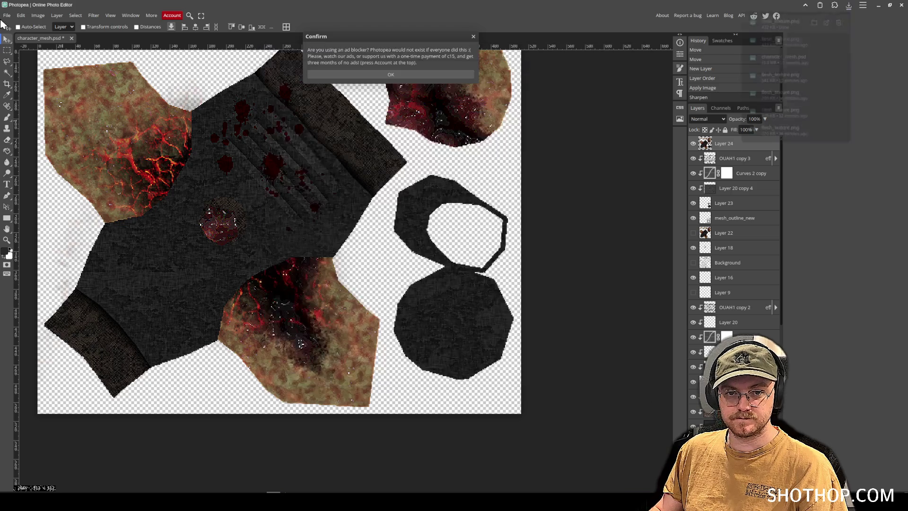
# - Save the document as PSD, replacing character_mesh.psd
pyautogui.click(7, 15)
pyautogui.click(21, 97)
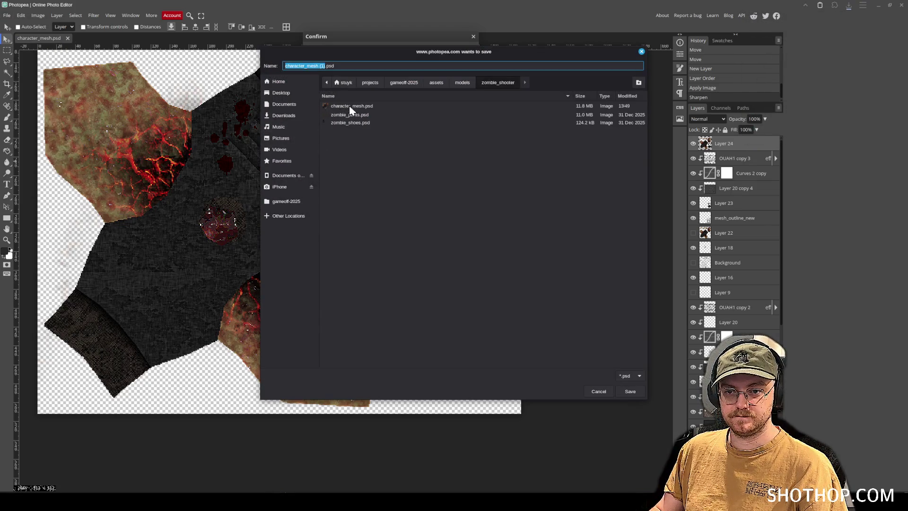
pyautogui.doubleClick(350, 106)
pyautogui.click(539, 259)
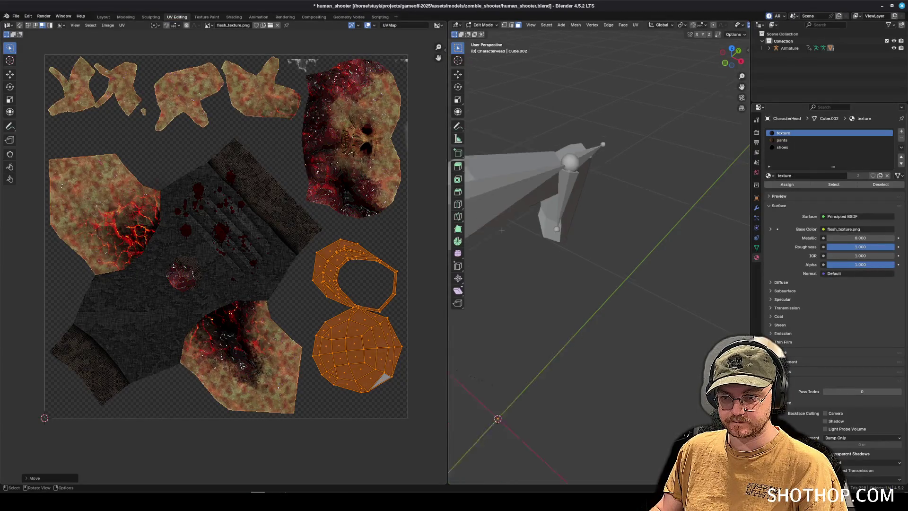
# - Deselect the UV islands, switch to Layout and view the flesh-textured zombie from the side
pyautogui.click(501, 231)
pyautogui.scroll(-6, 501, 231)
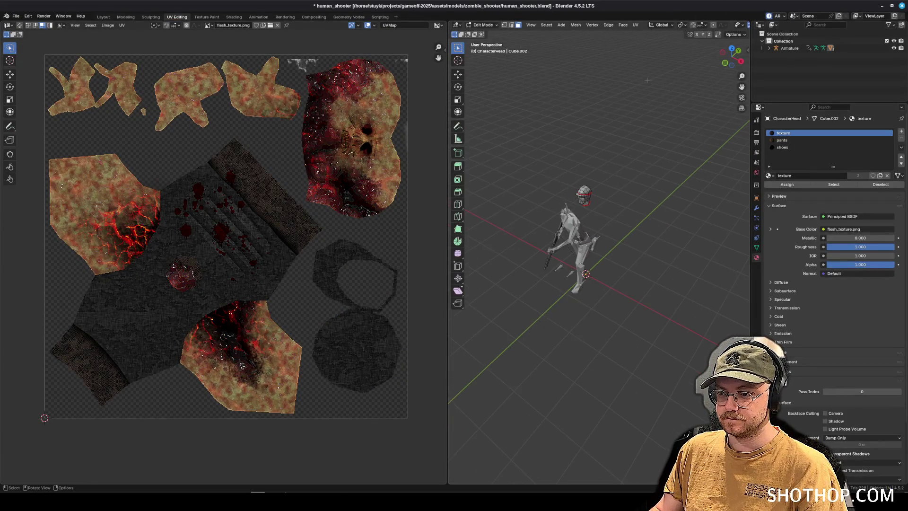
pyautogui.moveTo(647, 81); pyautogui.dragTo(629, 81)
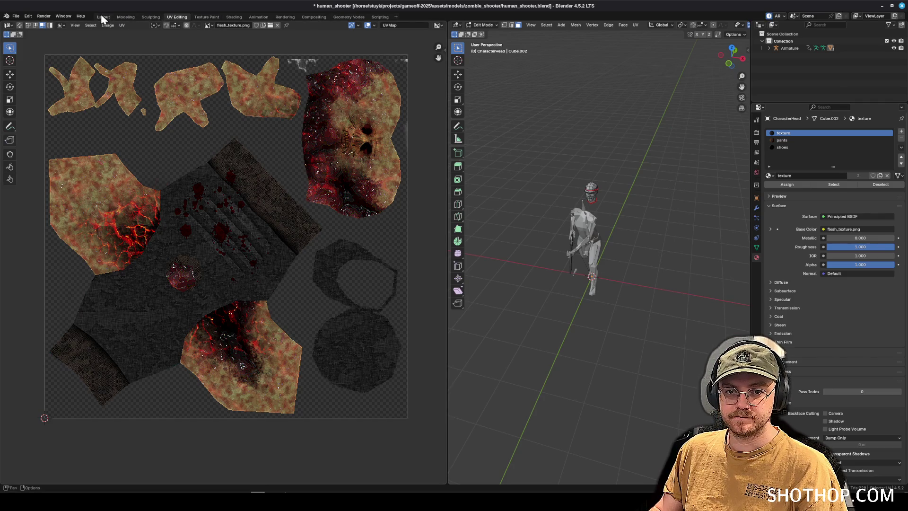
pyautogui.click(103, 17)
pyautogui.scroll(-5, 519, 196)
pyautogui.moveTo(427, 116)
pyautogui.mouseDown()
pyautogui.moveTo(483, 178)
pyautogui.moveTo(541, 178)
pyautogui.moveTo(581, 213)
pyautogui.moveTo(509, 211)
pyautogui.mouseUp()
pyautogui.click(581, 212)
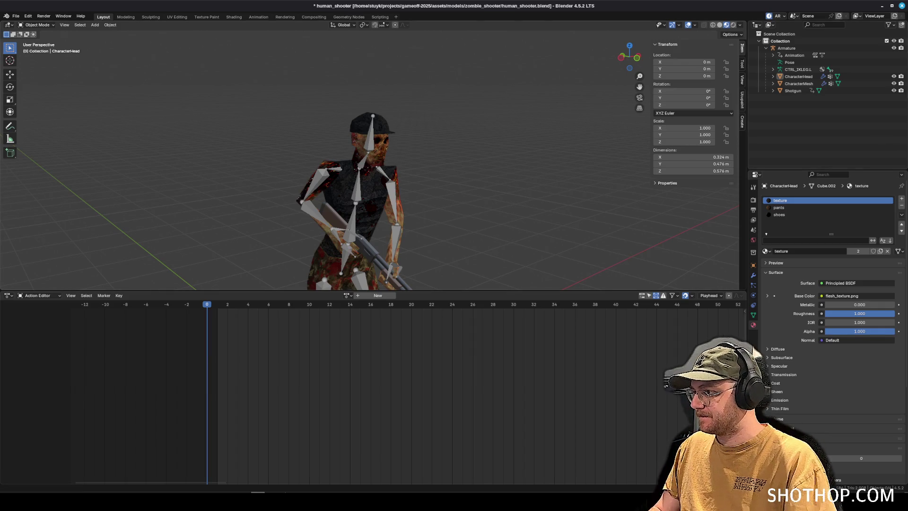
# - Frame CharacterHead and switch it into Edit Mode
pyautogui.moveTo(415, 184)
pyautogui.mouseDown()
pyautogui.moveTo(492, 178)
pyautogui.moveTo(502, 154)
pyautogui.moveTo(396, 150)
pyautogui.moveTo(332, 167)
pyautogui.moveTo(308, 158)
pyautogui.moveTo(349, 207)
pyautogui.moveTo(440, 151)
pyautogui.moveTo(496, 177)
pyautogui.moveTo(472, 168)
pyautogui.moveTo(472, 133)
pyautogui.mouseUp()
pyautogui.press('KP_Decimal')
pyautogui.click(473, 132)
pyautogui.click(37, 25)
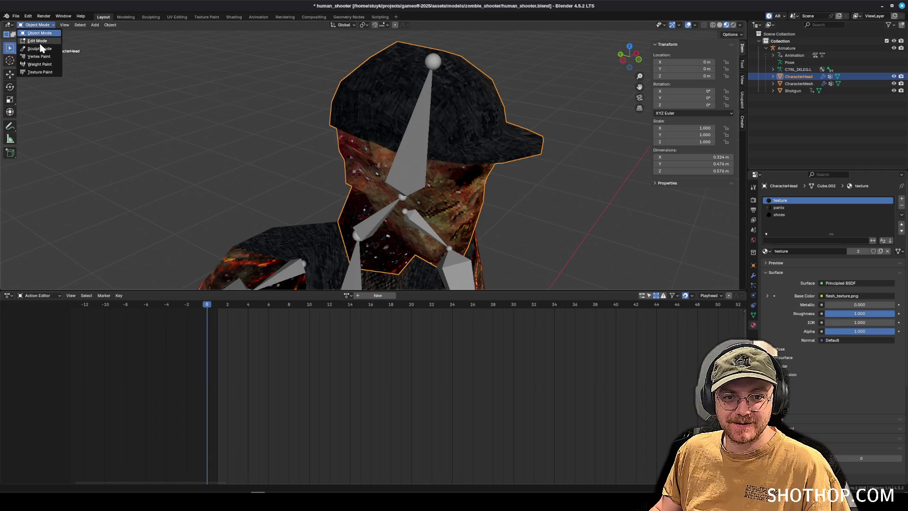
pyautogui.click(38, 41)
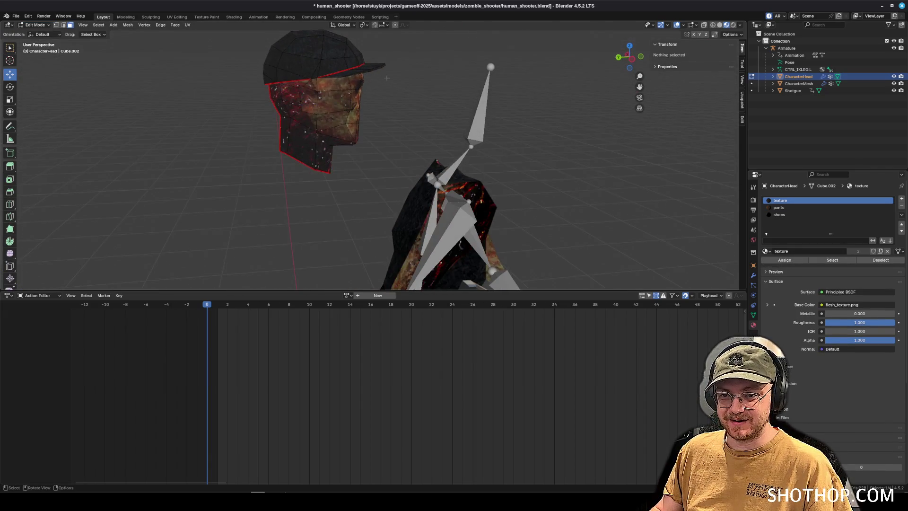
# - Switch to vertex select and try out selections on the cap brim
pyautogui.scroll(5, 284, 142)
pyautogui.click(420, 128)
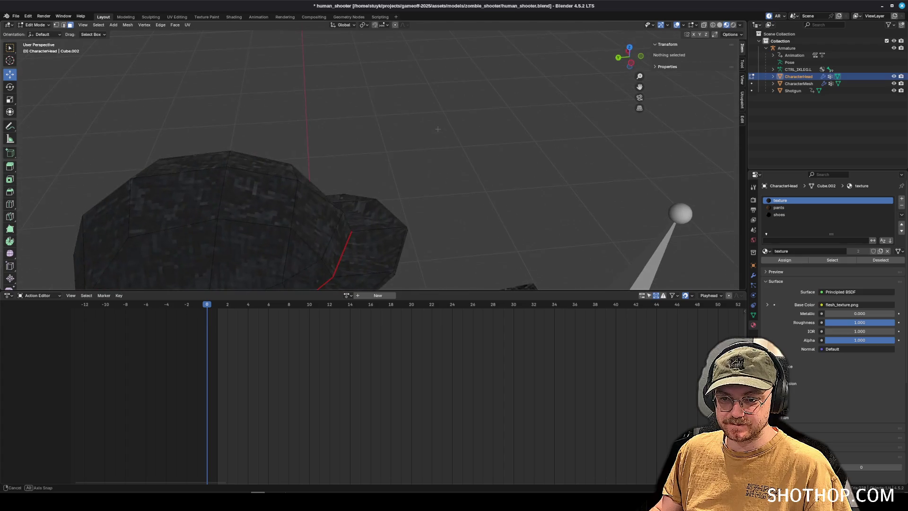
pyautogui.moveTo(403, 121); pyautogui.dragTo(354, 250)
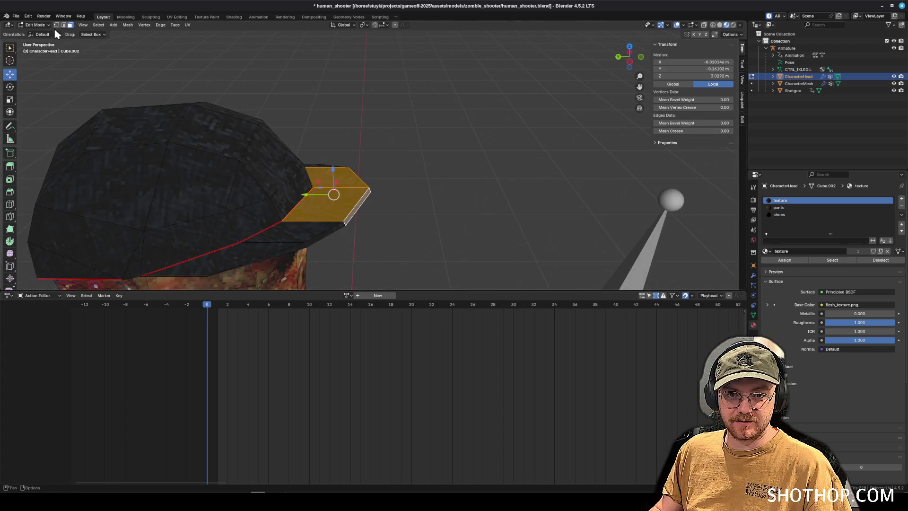
pyautogui.click(56, 24)
pyautogui.scroll(-5, 632, 67)
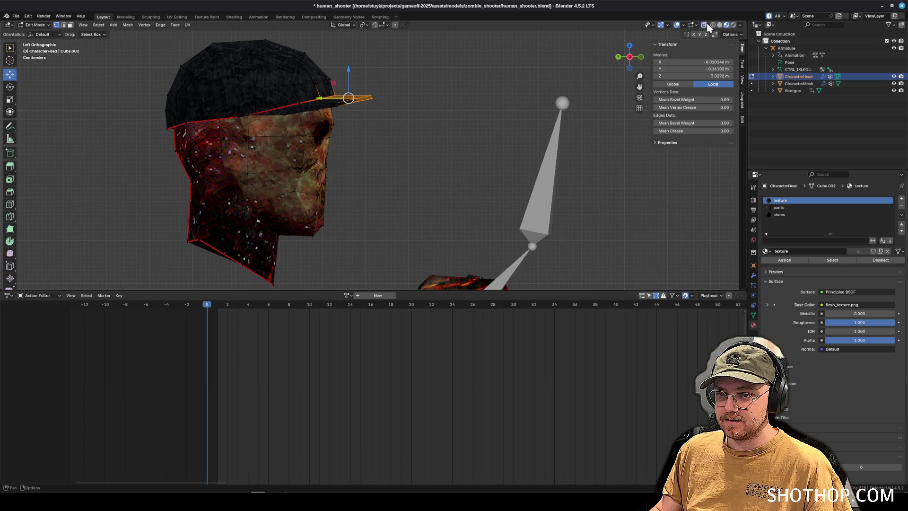
pyautogui.scroll(5, 632, 68)
pyautogui.hotkey('alt', 'a')
pyautogui.click(314, 198)
pyautogui.click(475, 131)
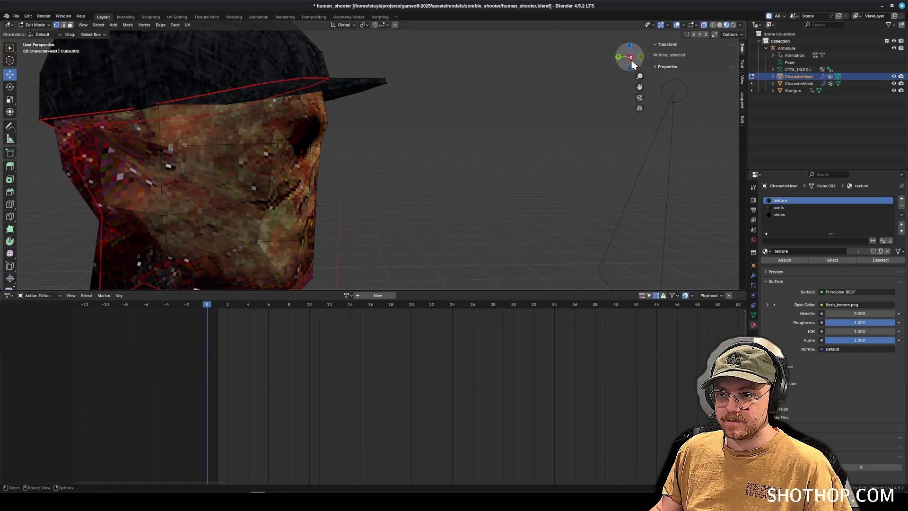
# - From a left side orthographic view, box-select the cap brim vertices
pyautogui.click(629, 57)
pyautogui.scroll(1, 341, 112)
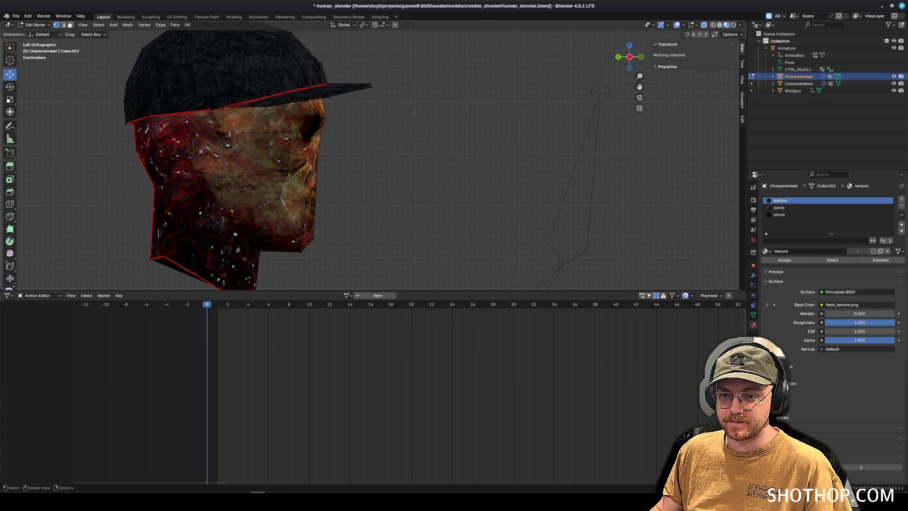
pyautogui.moveTo(327, 102); pyautogui.dragTo(416, 80)
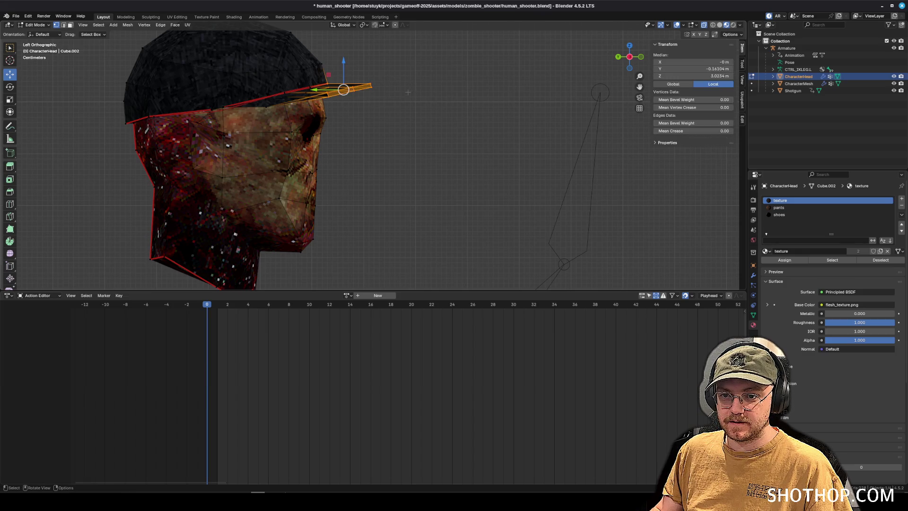
pyautogui.click(391, 110)
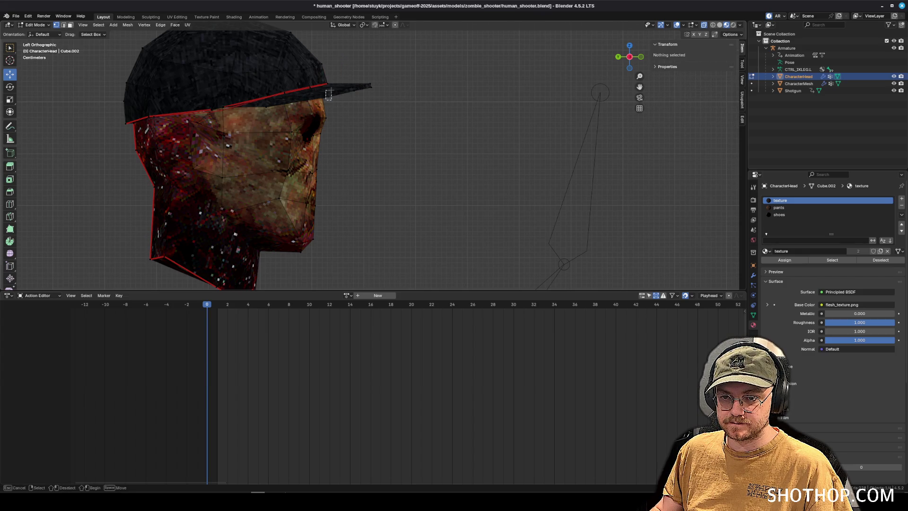
pyautogui.keyDown('shift'); pyautogui.click(332, 101); pyautogui.keyUp('shift')
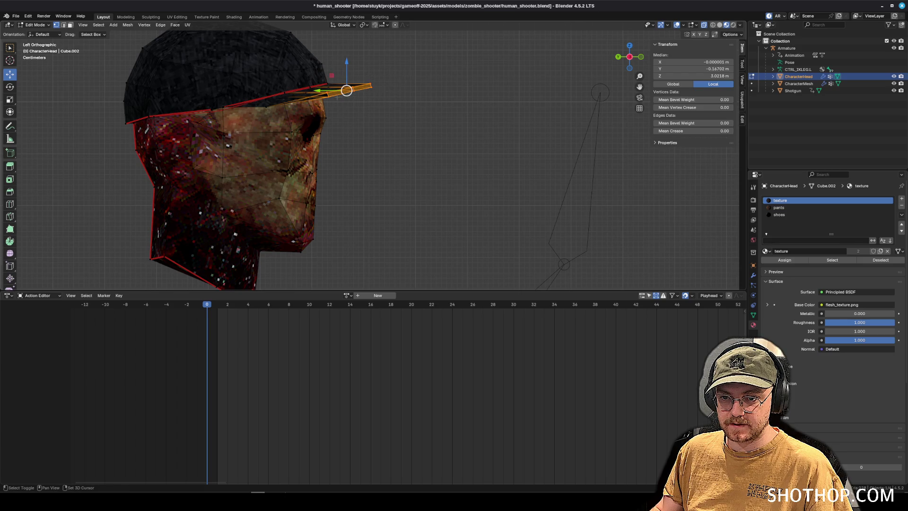
pyautogui.moveTo(337, 88)
pyautogui.mouseDown()
pyautogui.moveTo(225, 96)
pyautogui.moveTo(495, 152)
pyautogui.mouseUp()
pyautogui.moveTo(394, 133); pyautogui.dragTo(463, 152)
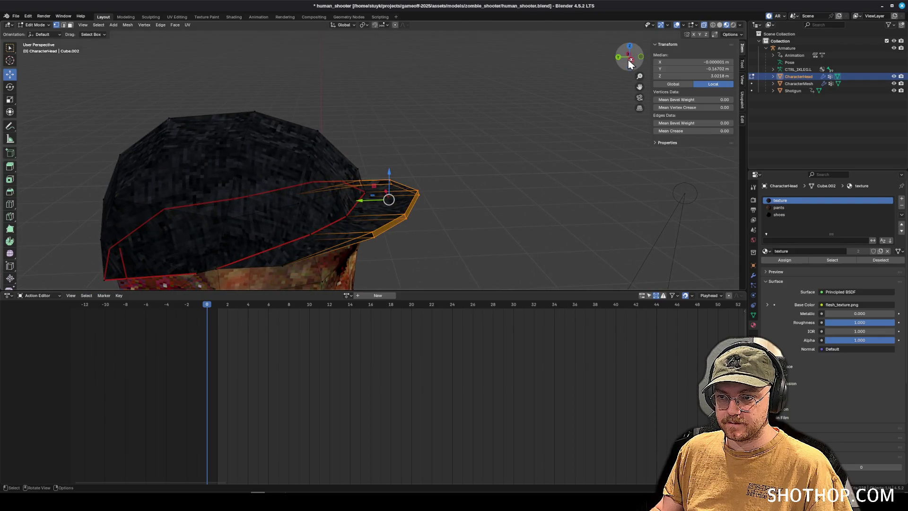
pyautogui.click(629, 57)
# - Flatten the brim vertices to zero depth with S Y 0, then nudge them along Y
pyautogui.press('s')
pyautogui.press('y')
pyautogui.press('0')
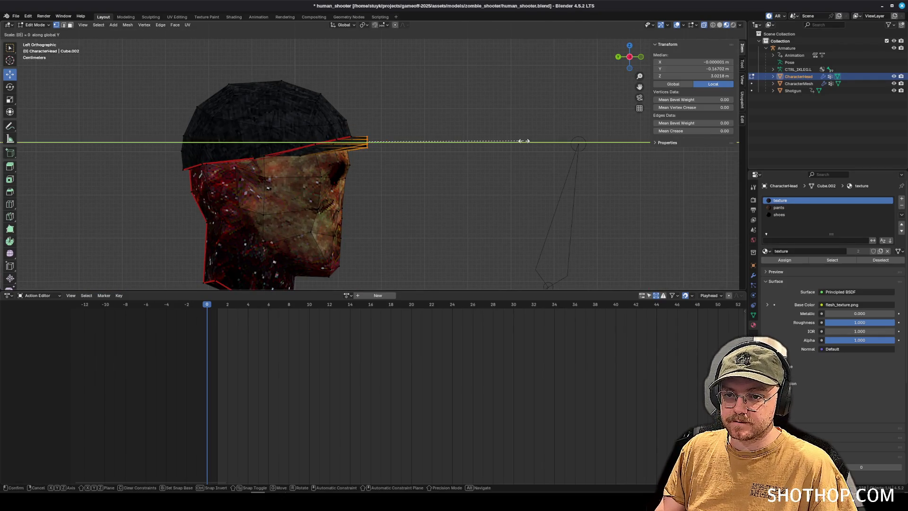
pyautogui.press('Return')
pyautogui.moveTo(523, 140)
pyautogui.mouseDown()
pyautogui.moveTo(430, 129)
pyautogui.moveTo(449, 183)
pyautogui.moveTo(430, 228)
pyautogui.moveTo(302, 207)
pyautogui.moveTo(378, 198)
pyautogui.mouseUp()
pyautogui.press('g')
pyautogui.press('y')
pyautogui.click(461, 193)
# - Reframe the brim and select two vertices along the brim edge
pyautogui.scroll(5, 411, 194)
pyautogui.moveTo(444, 189); pyautogui.dragTo(459, 180)
pyautogui.press('g')
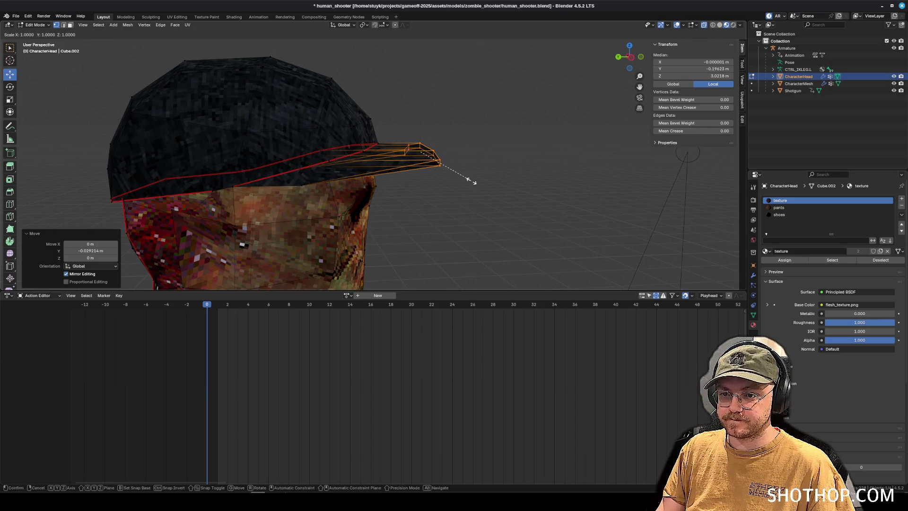
pyautogui.press('z')
pyautogui.press('Escape')
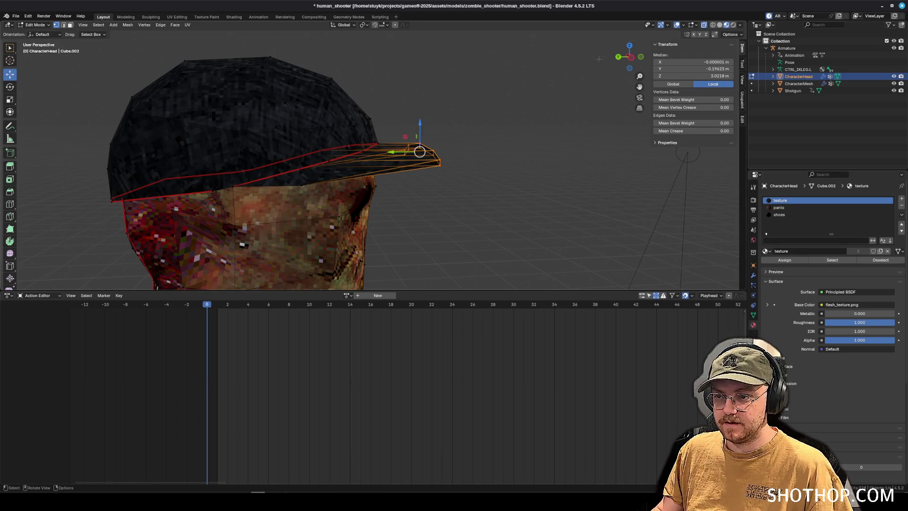
pyautogui.moveTo(535, 130); pyautogui.dragTo(507, 128)
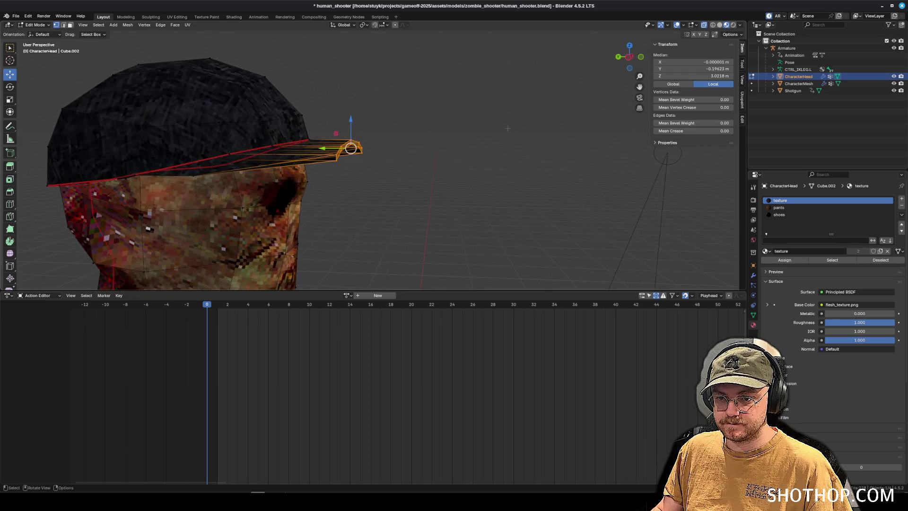
pyautogui.moveTo(389, 188); pyautogui.dragTo(369, 187)
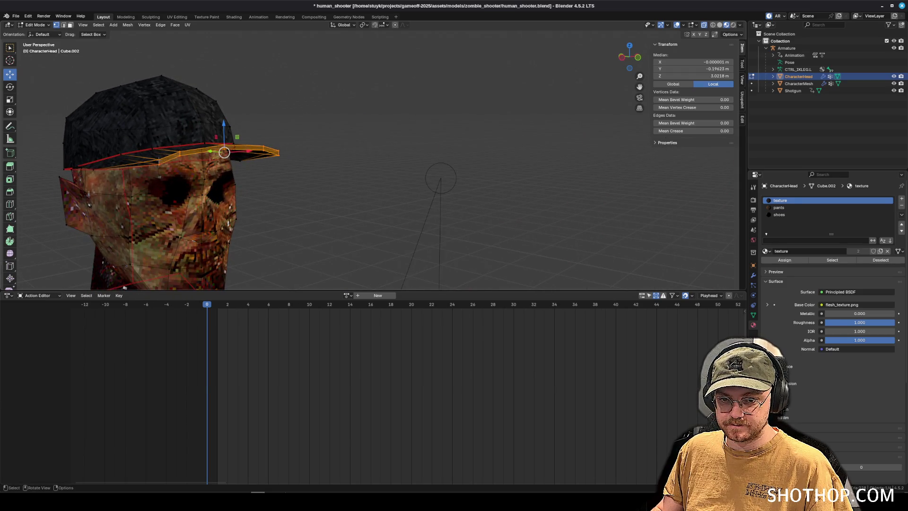
pyautogui.click(158, 159)
pyautogui.keyDown('shift'); pyautogui.click(173, 150); pyautogui.keyUp('shift')
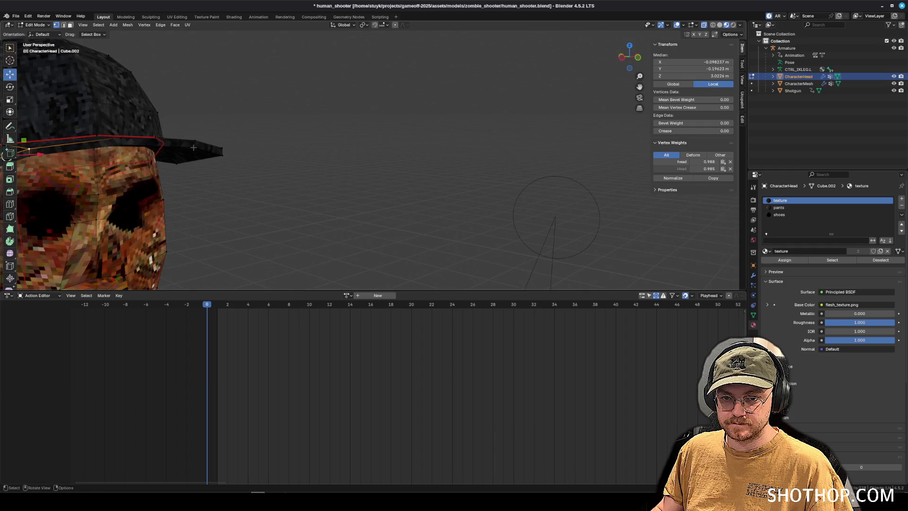
pyautogui.scroll(5, 219, 156)
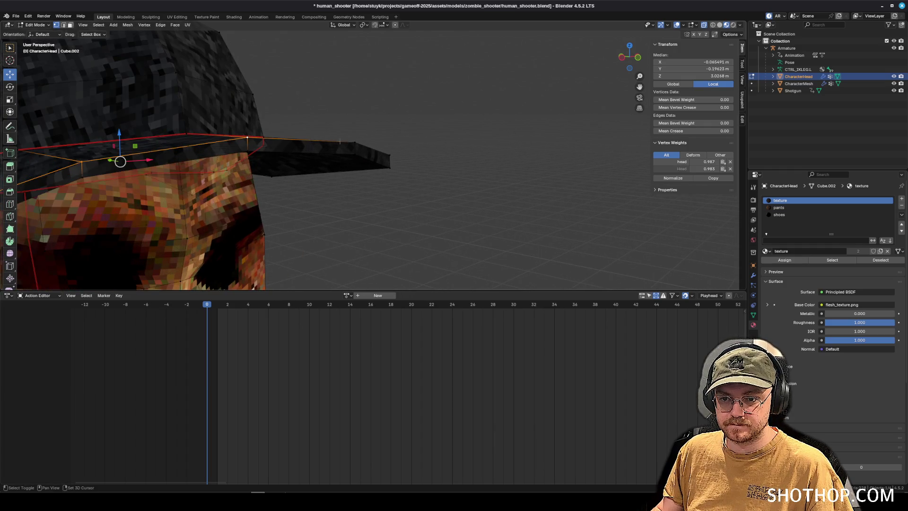
pyautogui.scroll(-3, 391, 151)
# - Flatten the brim edge to zero height with S Z 0 and raise it slightly
pyautogui.press('s')
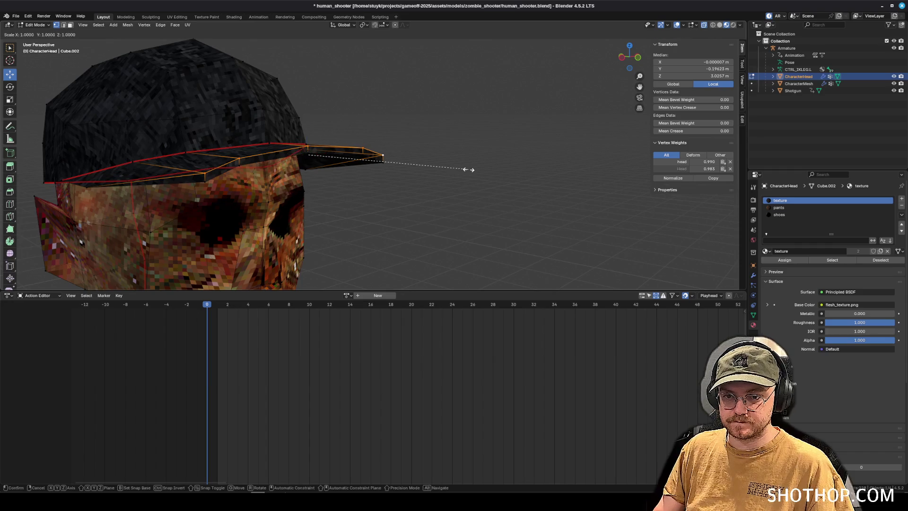
pyautogui.press('z')
pyautogui.press('0')
pyautogui.press('Return')
pyautogui.press('g')
pyautogui.press('z')
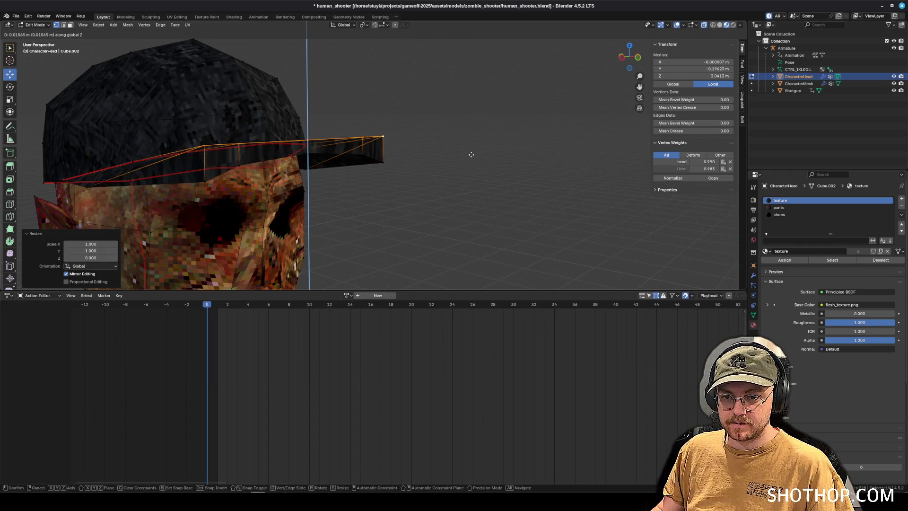
pyautogui.click(469, 158)
# - Select two head-cap seam vertices, flatten them with S Z 0, and shift them vertically
pyautogui.scroll(2, 469, 159)
pyautogui.click(315, 182)
pyautogui.keyDown('shift'); pyautogui.click(341, 167); pyautogui.keyUp('shift')
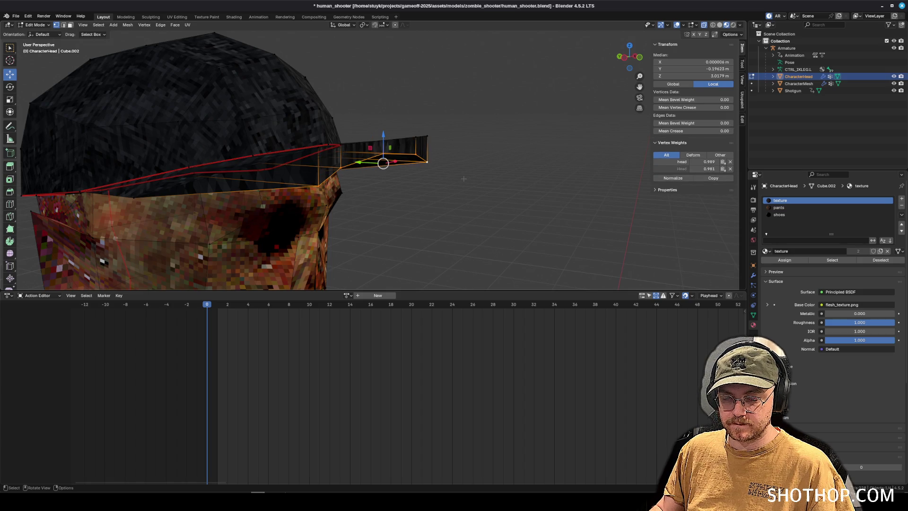
pyautogui.press('s')
pyautogui.press('z')
pyautogui.press('0')
pyautogui.press('Return')
pyautogui.press('g')
pyautogui.press('z')
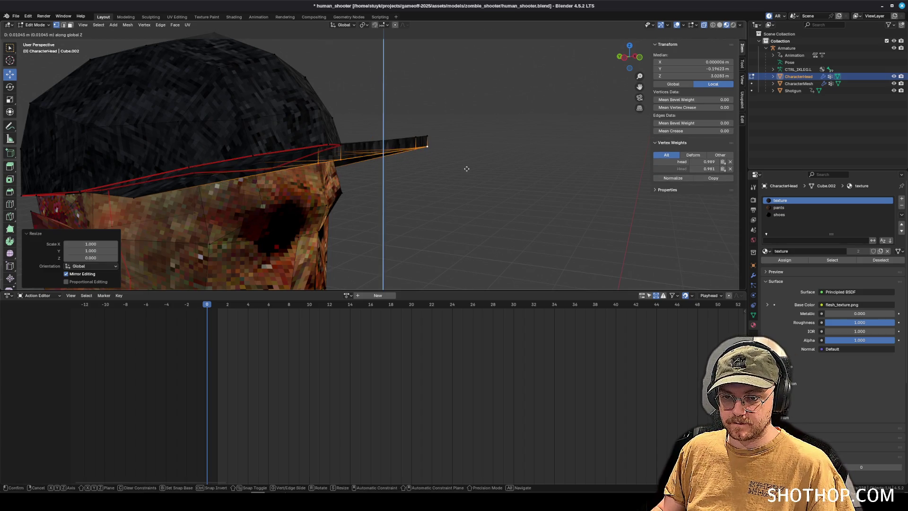
pyautogui.click(466, 169)
# - Select the whole brim tip and lower it along Z
pyautogui.scroll(2, 466, 168)
pyautogui.moveTo(543, 105); pyautogui.dragTo(428, 187)
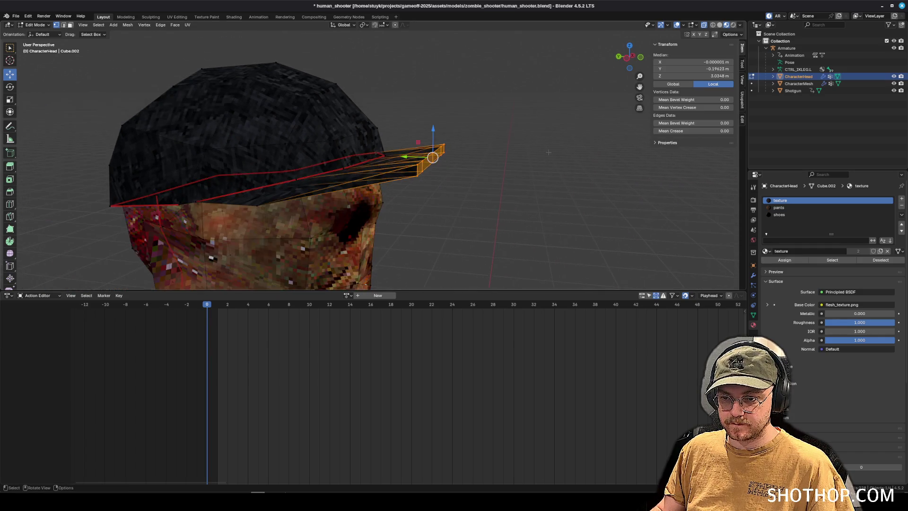
pyautogui.press('g')
pyautogui.press('z')
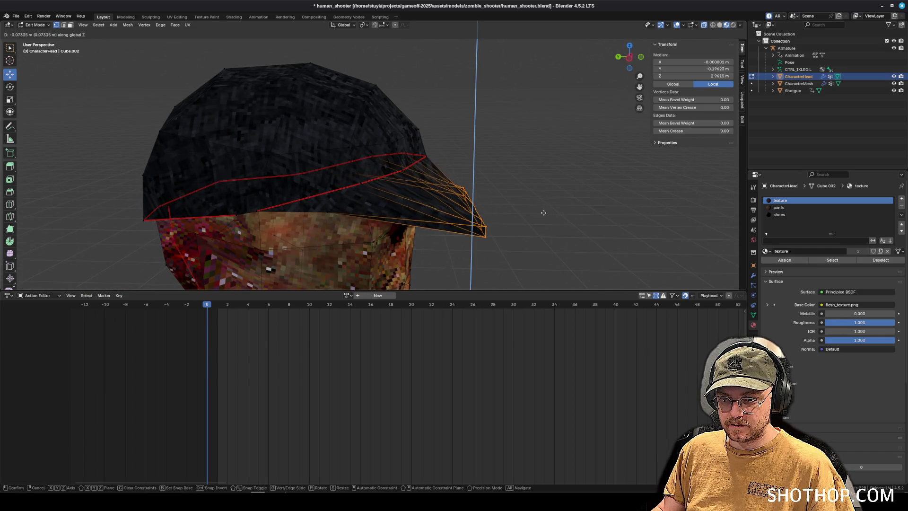
pyautogui.click(546, 194)
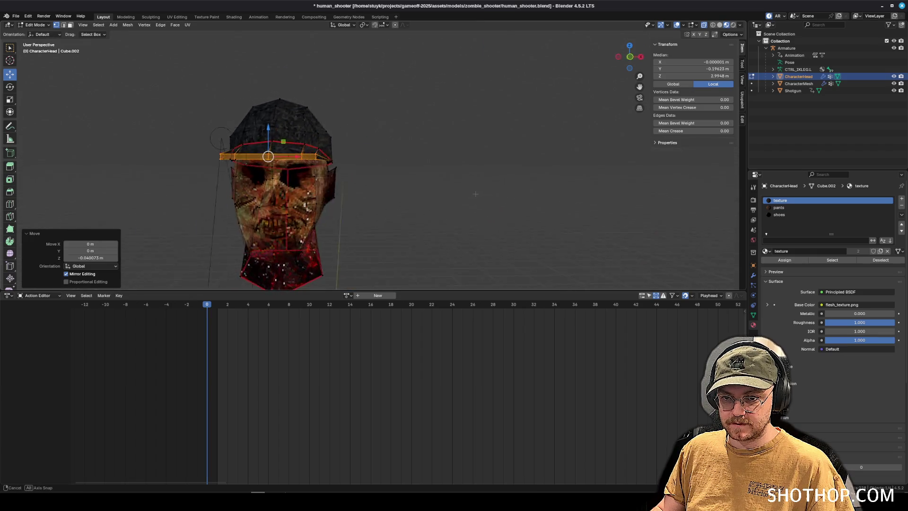
# - Clear the selection, view the whole head, and save human_shooter.blend
pyautogui.scroll(3, 479, 125)
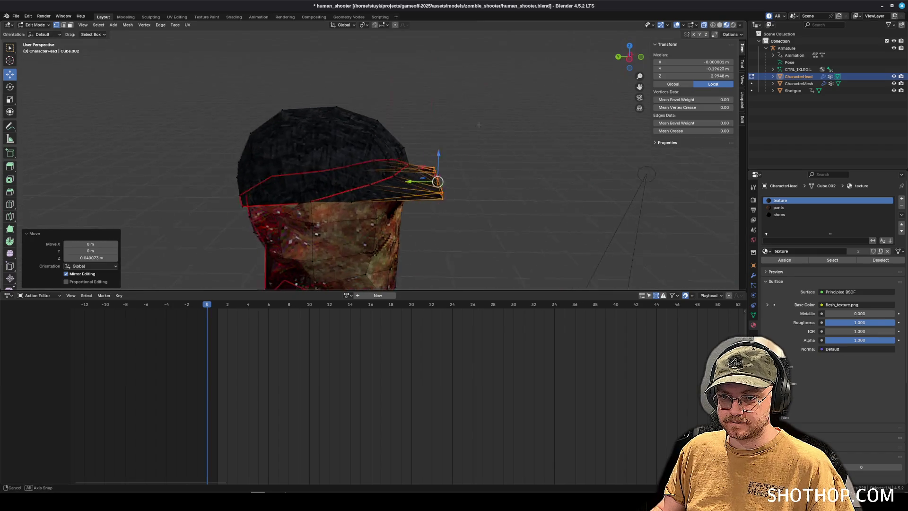
pyautogui.moveTo(478, 125); pyautogui.dragTo(272, 68)
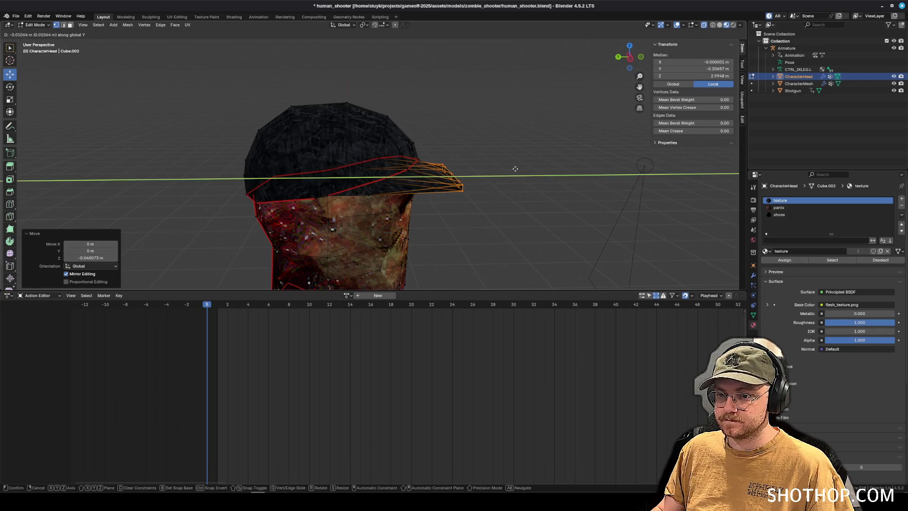
pyautogui.click(510, 168)
pyautogui.moveTo(510, 168)
pyautogui.mouseDown()
pyautogui.moveTo(487, 195)
pyautogui.moveTo(437, 195)
pyautogui.moveTo(734, 126)
pyautogui.mouseUp()
pyautogui.hotkey('ctrl', 's')
pyautogui.click(35, 25)
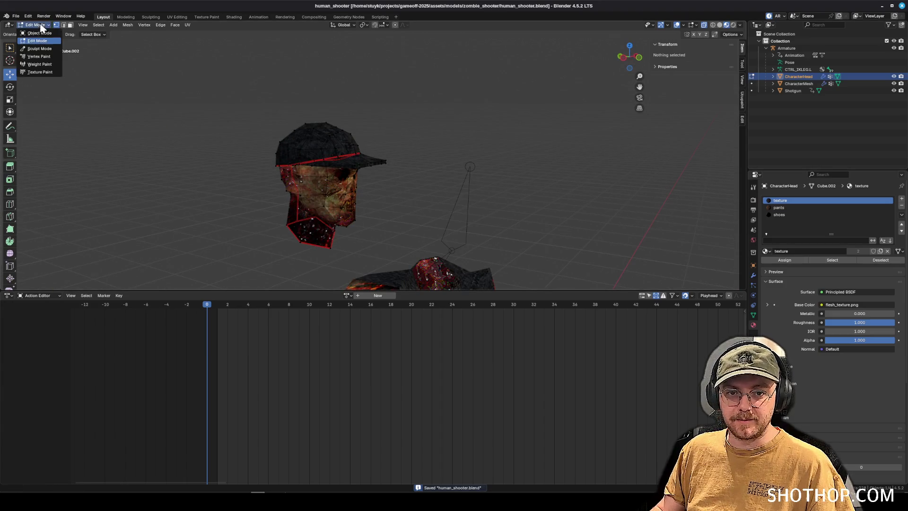
pyautogui.click(35, 34)
pyautogui.moveTo(387, 101)
pyautogui.mouseDown()
pyautogui.moveTo(492, 128)
pyautogui.moveTo(532, 170)
pyautogui.moveTo(488, 188)
pyautogui.moveTo(396, 154)
pyautogui.moveTo(263, 146)
pyautogui.moveTo(395, 147)
pyautogui.moveTo(347, 102)
pyautogui.moveTo(348, 115)
pyautogui.mouseUp()
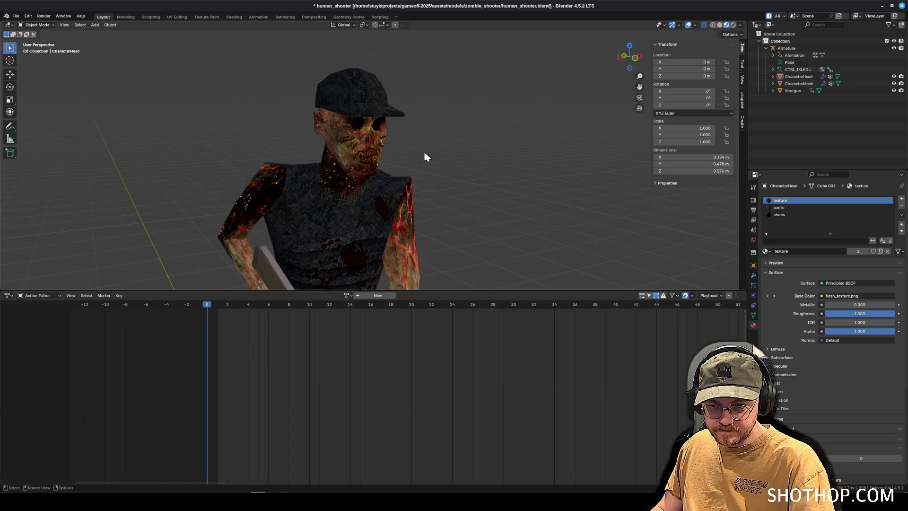
pyautogui.scroll(2, 392, 130)
pyautogui.click(390, 132)
pyautogui.moveTo(421, 124); pyautogui.dragTo(470, 111)
pyautogui.click(24, 26)
pyautogui.click(38, 42)
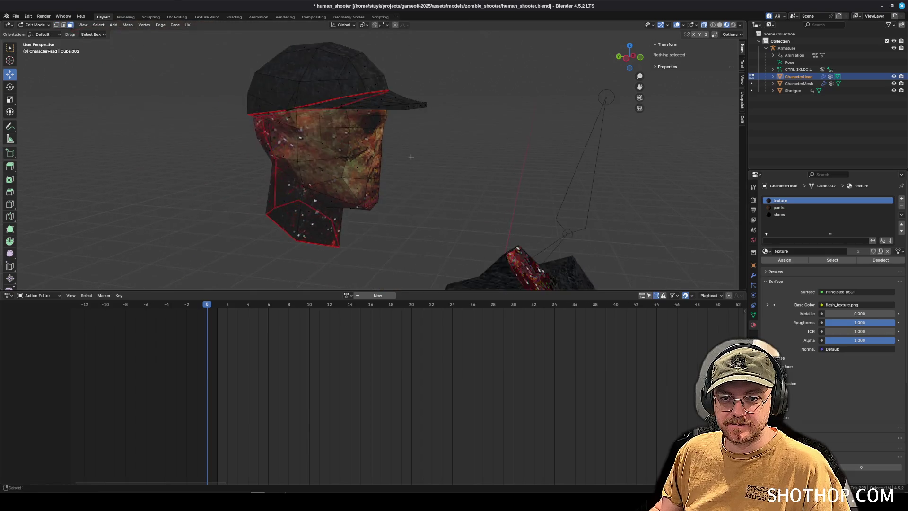
pyautogui.moveTo(411, 156); pyautogui.dragTo(387, 156)
pyautogui.scroll(-2, 388, 156)
pyautogui.click(345, 217)
pyautogui.scroll(3, 344, 216)
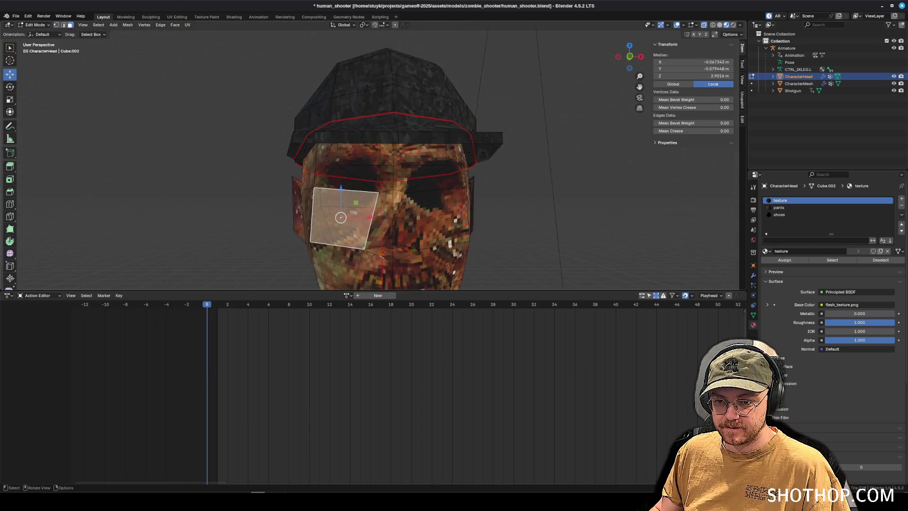
# - Select the faces around the eyes and across the eye band of CharacterHead
pyautogui.scroll(2, 348, 218)
pyautogui.click(350, 222)
pyautogui.click(607, 256)
pyautogui.moveTo(607, 256); pyautogui.dragTo(449, 251)
pyautogui.click(349, 192)
pyautogui.keyDown('shift'); pyautogui.click(406, 189); pyautogui.keyUp('shift')
pyautogui.moveTo(449, 202); pyautogui.dragTo(501, 246)
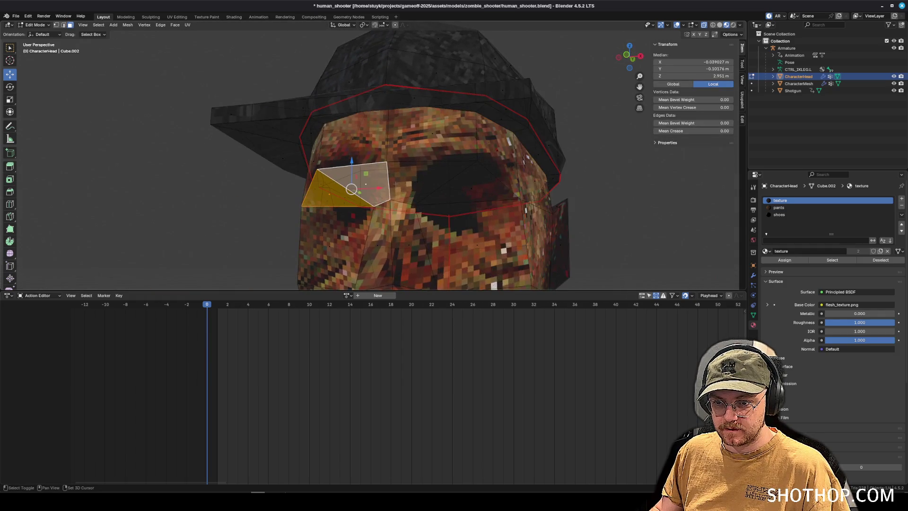
pyautogui.keyDown('ctrl'); pyautogui.click(425, 190); pyautogui.keyUp('ctrl')
pyautogui.keyDown('ctrl'); pyautogui.click(468, 196); pyautogui.keyUp('ctrl')
pyautogui.moveTo(629, 56); pyautogui.dragTo(704, 56)
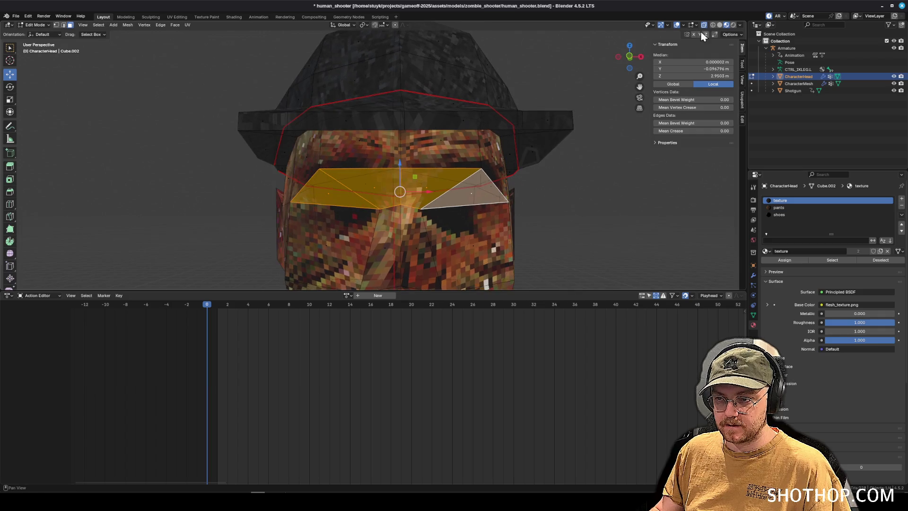
pyautogui.moveTo(514, 183)
pyautogui.mouseDown()
pyautogui.moveTo(362, 173)
pyautogui.moveTo(360, 156)
pyautogui.moveTo(425, 156)
pyautogui.moveTo(349, 156)
pyautogui.mouseUp()
pyautogui.keyDown('shift'); pyautogui.click(362, 173); pyautogui.keyUp('shift')
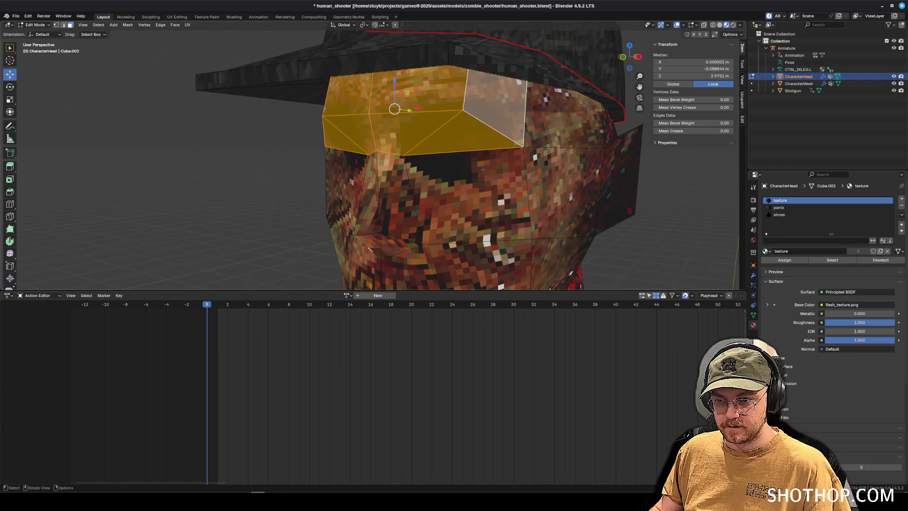
# - Review the eye-band selection from several angles, trying and undoing a face move
pyautogui.scroll(-3, 368, 156)
pyautogui.moveTo(451, 185)
pyautogui.mouseDown()
pyautogui.moveTo(435, 169)
pyautogui.moveTo(440, 187)
pyautogui.moveTo(471, 187)
pyautogui.moveTo(428, 174)
pyautogui.moveTo(447, 174)
pyautogui.moveTo(402, 174)
pyautogui.moveTo(439, 174)
pyautogui.moveTo(407, 174)
pyautogui.moveTo(426, 179)
pyautogui.moveTo(396, 215)
pyautogui.mouseUp()
pyautogui.scroll(2, 402, 166)
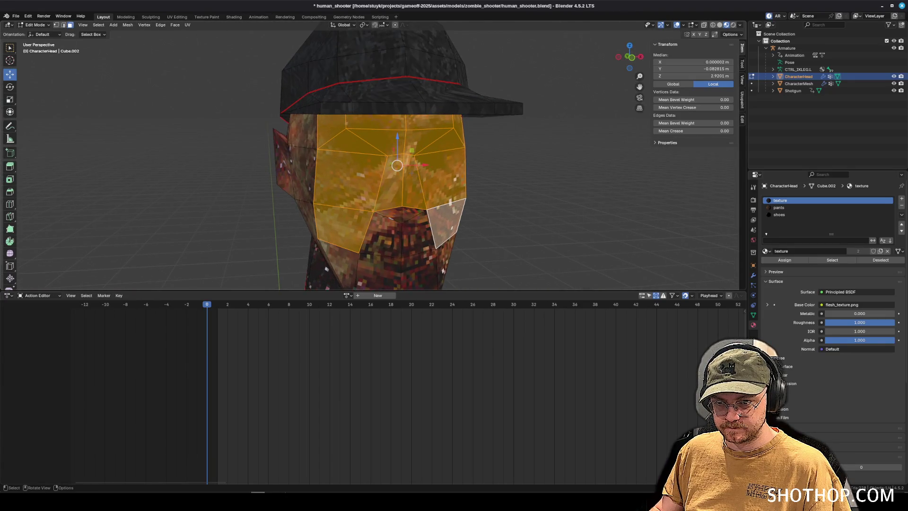
pyautogui.moveTo(402, 174)
pyautogui.mouseDown()
pyautogui.moveTo(449, 174)
pyautogui.moveTo(397, 169)
pyautogui.moveTo(424, 167)
pyautogui.mouseUp()
pyautogui.scroll(-3, 424, 167)
pyautogui.press('g')
pyautogui.press('Return')
pyautogui.hotkey('ctrl', 'z')
pyautogui.scroll(2, 476, 196)
pyautogui.scroll(1, 454, 191)
# - Move the mask faces along Y, flatten them with S Y 0, and add a material slot
pyautogui.press('g')
pyautogui.press('y')
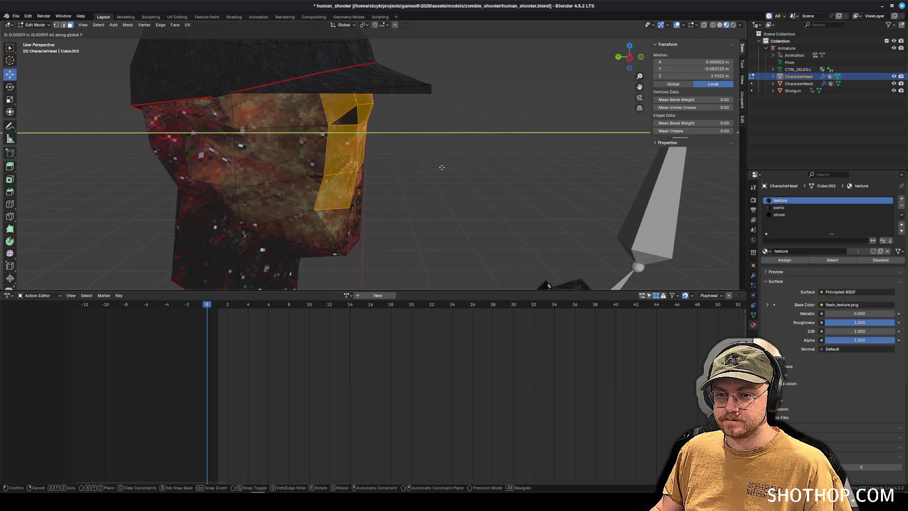
pyautogui.press('Return')
pyautogui.press('s')
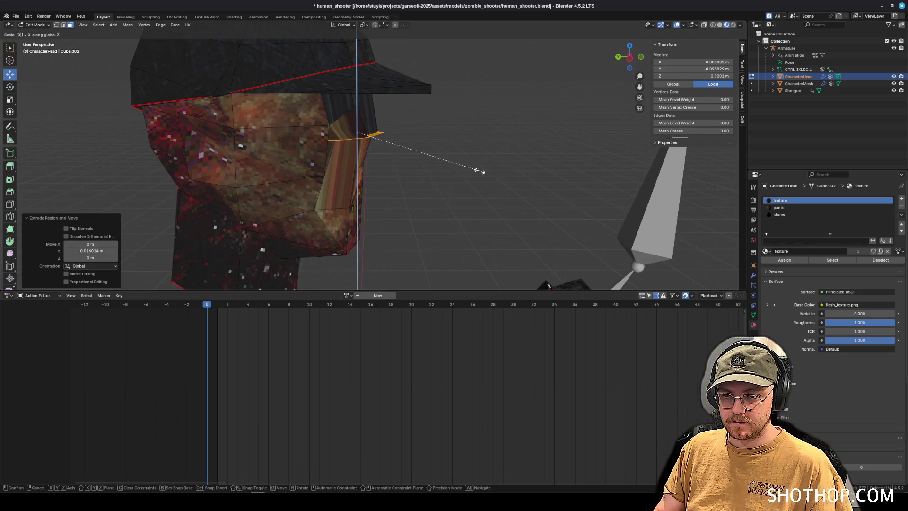
pyautogui.press('Escape')
pyautogui.press('s')
pyautogui.press('y')
pyautogui.press('0')
pyautogui.press('Return')
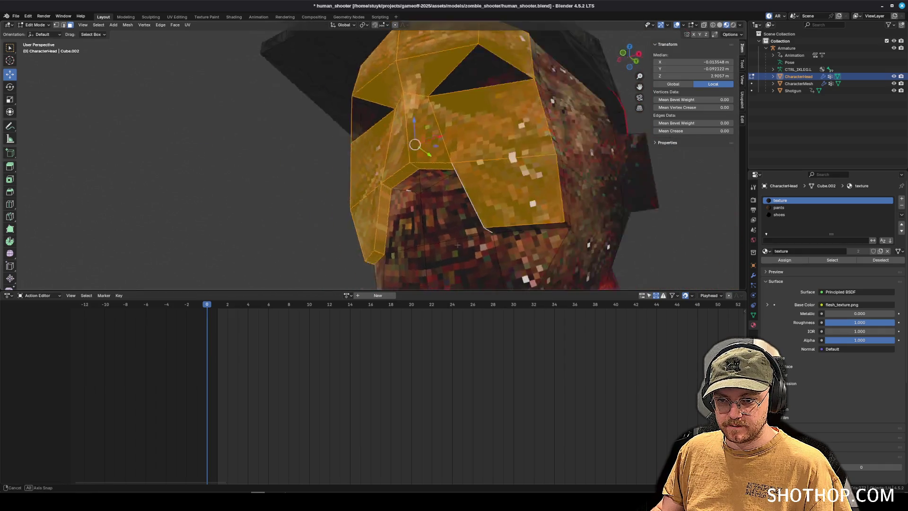
pyautogui.scroll(-4, 395, 81)
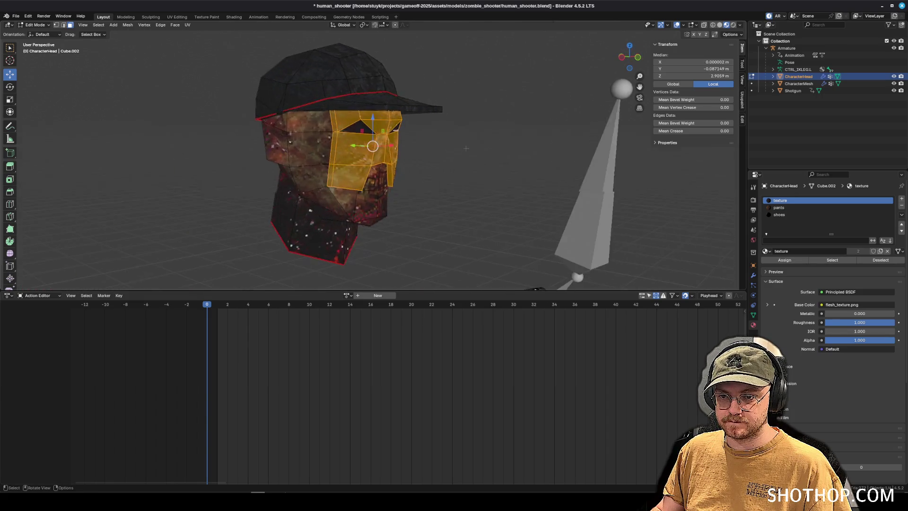
pyautogui.moveTo(395, 132); pyautogui.dragTo(512, 188)
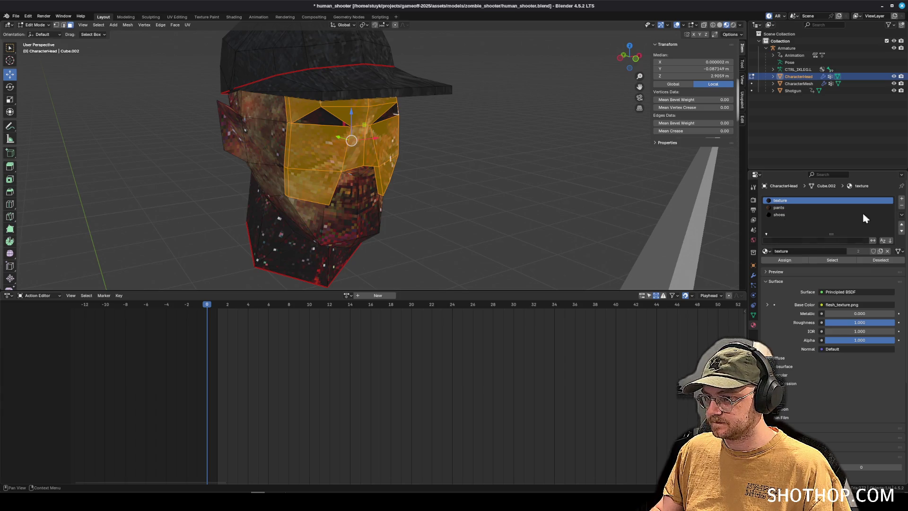
pyautogui.click(900, 199)
# - Create the white mask material in the new slot and assign it to the eye-band faces
pyautogui.click(804, 253)
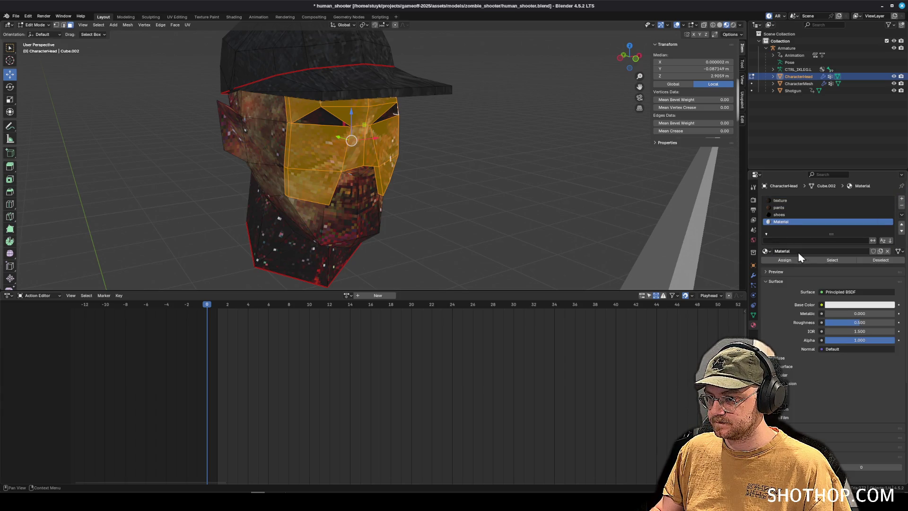
pyautogui.moveTo(426, 180)
pyautogui.mouseDown()
pyautogui.moveTo(401, 179)
pyautogui.moveTo(464, 181)
pyautogui.moveTo(421, 180)
pyautogui.mouseUp()
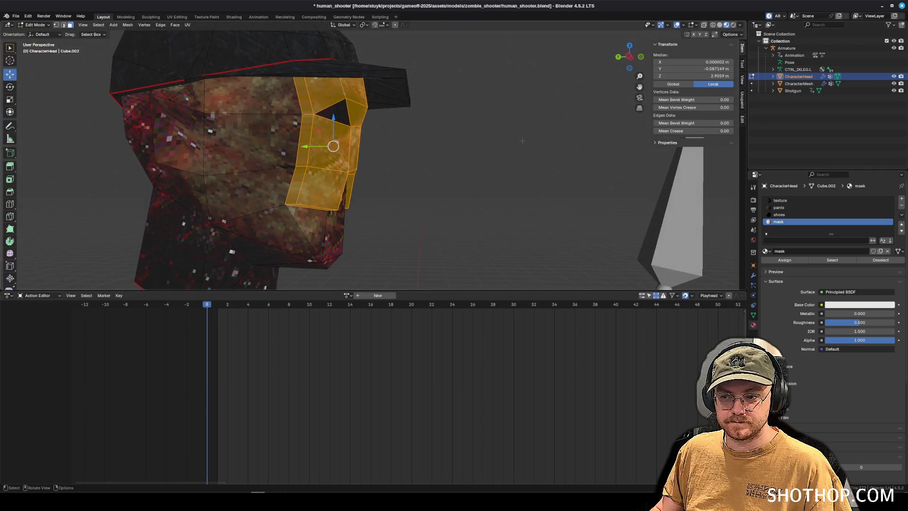
pyautogui.click(770, 261)
pyautogui.moveTo(357, 77); pyautogui.dragTo(124, 57)
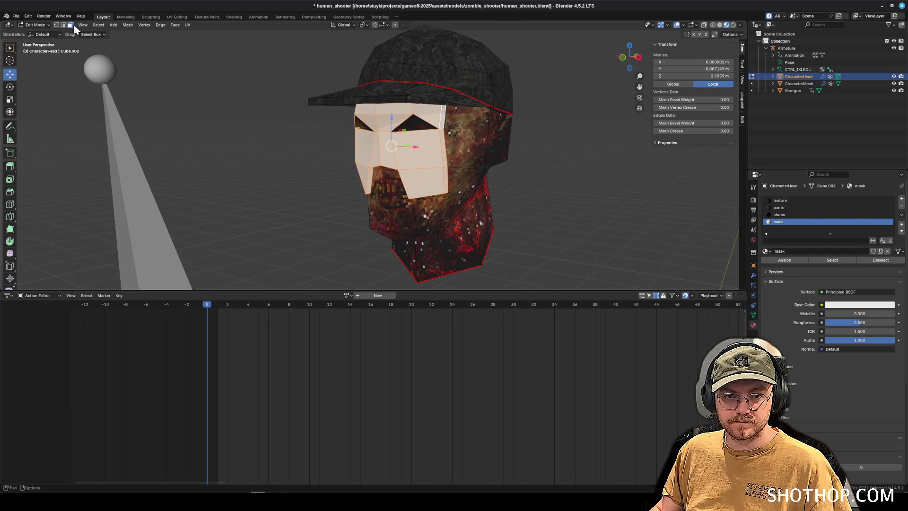
pyautogui.moveTo(284, 154); pyautogui.dragTo(346, 154)
pyautogui.moveTo(339, 224)
pyautogui.mouseDown()
pyautogui.moveTo(392, 80)
pyautogui.moveTo(364, 130)
pyautogui.mouseUp()
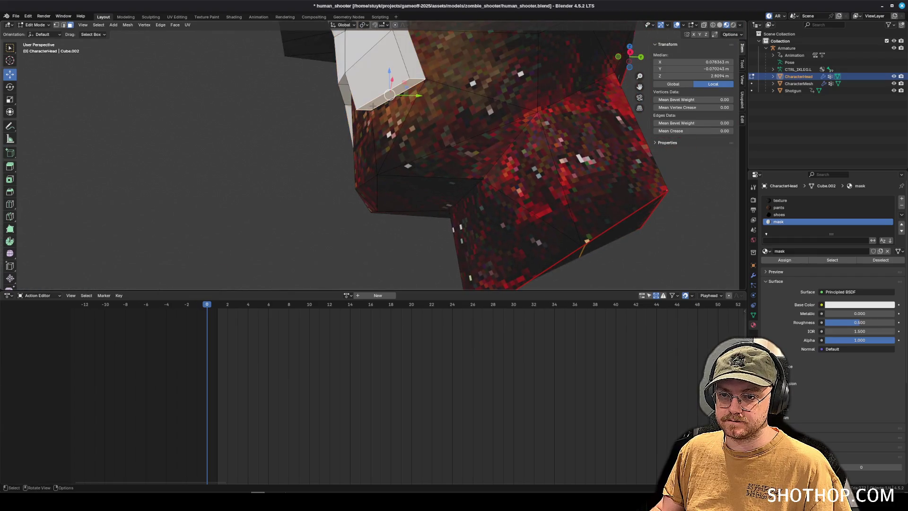
pyautogui.press('g')
pyautogui.moveTo(386, 171); pyautogui.dragTo(325, 174)
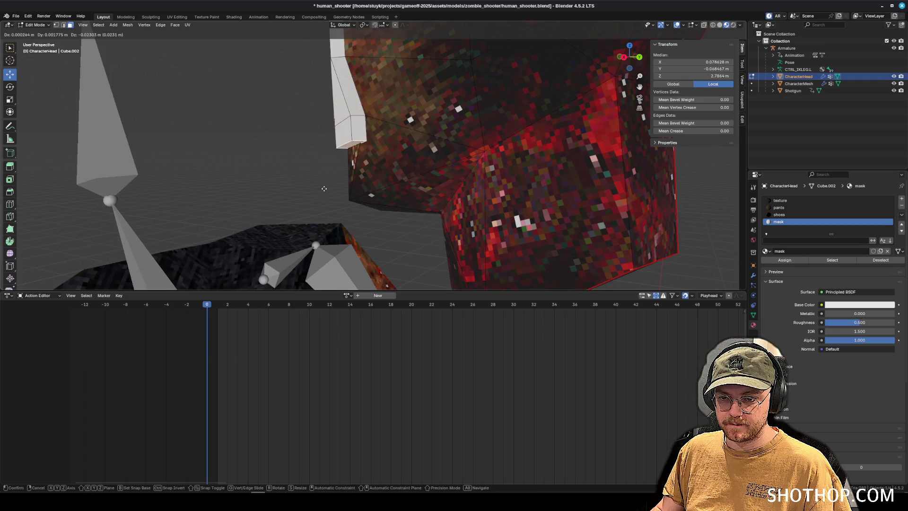
# - Extrude the mask faces individually, then along normals by 0.0859 m
pyautogui.click(324, 189)
pyautogui.click(174, 25)
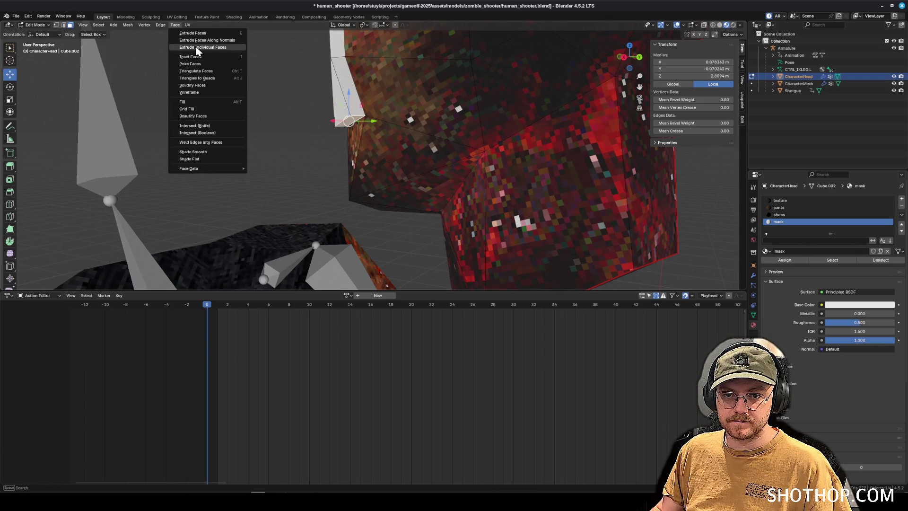
pyautogui.click(196, 47)
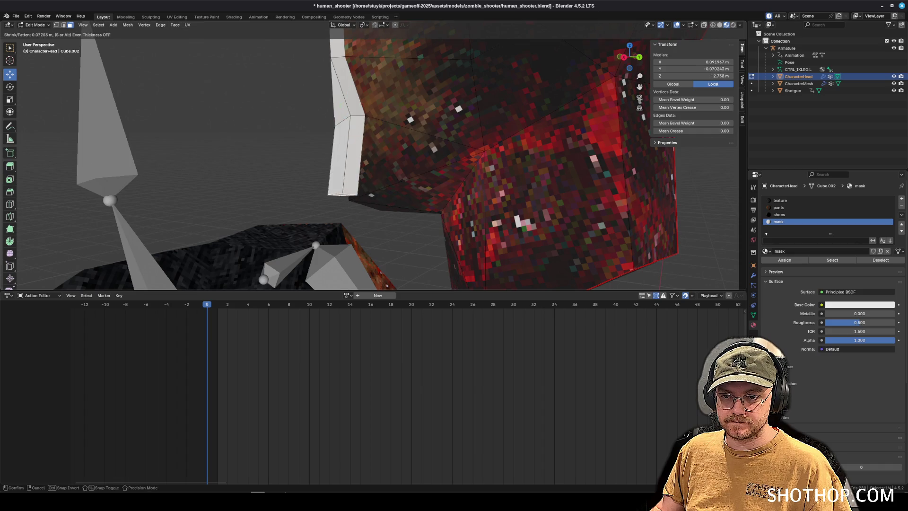
pyautogui.click(239, 266)
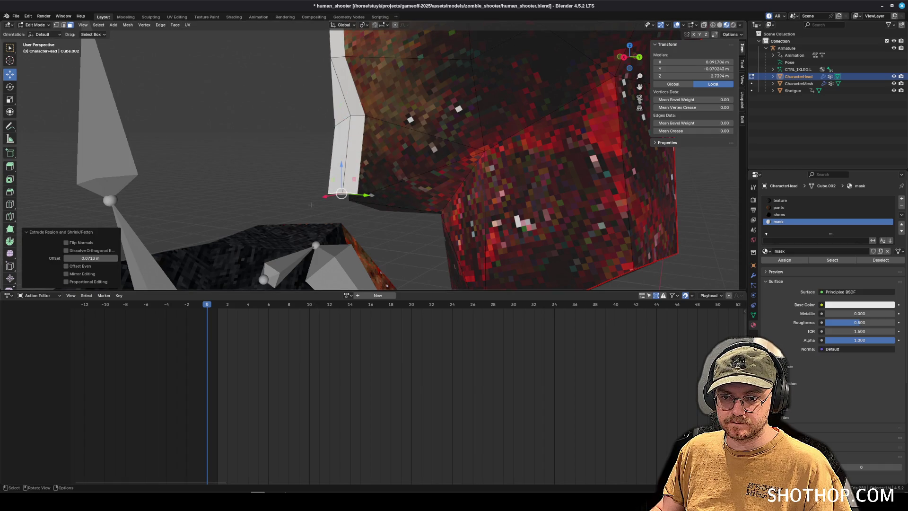
pyautogui.scroll(5, 311, 204)
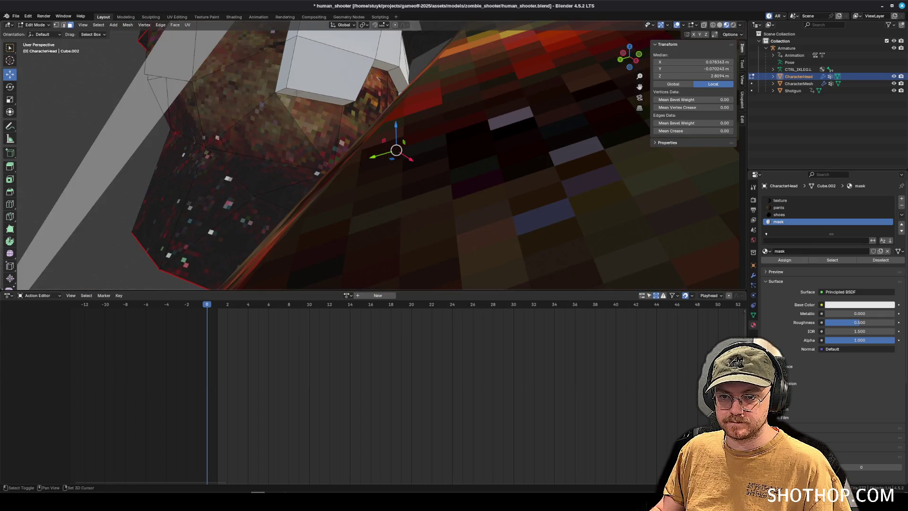
pyautogui.scroll(-5, 302, 95)
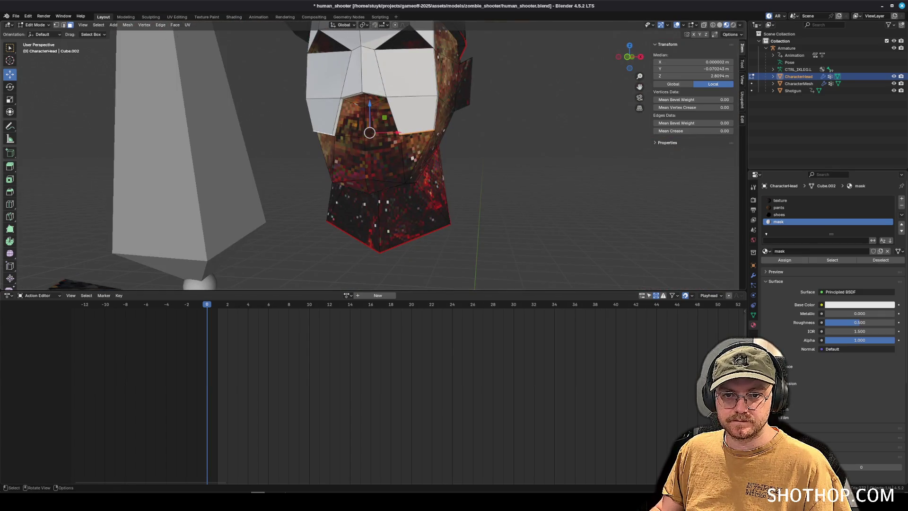
pyautogui.click(174, 25)
pyautogui.click(219, 41)
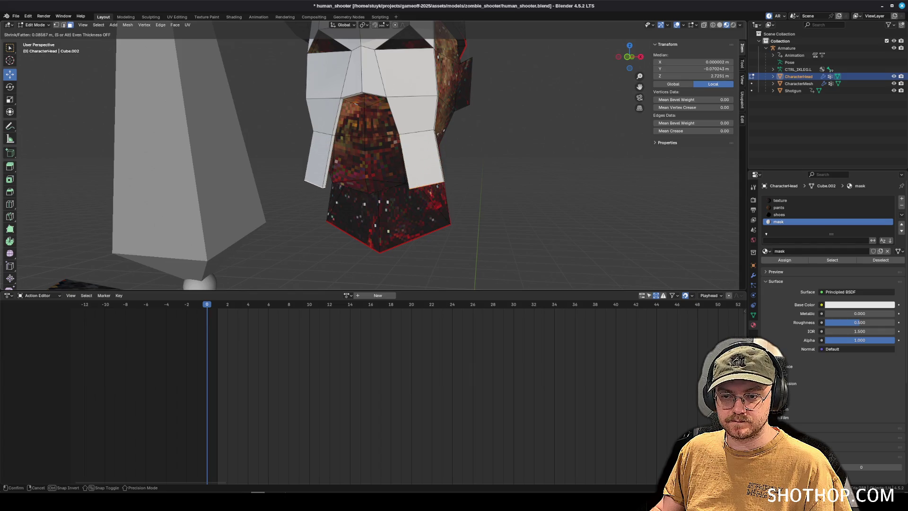
pyautogui.click(546, 339)
# - Narrow the mask to 0.793 along X, then select lower-head faces with the mask slot active
pyautogui.press('s')
pyautogui.press('x')
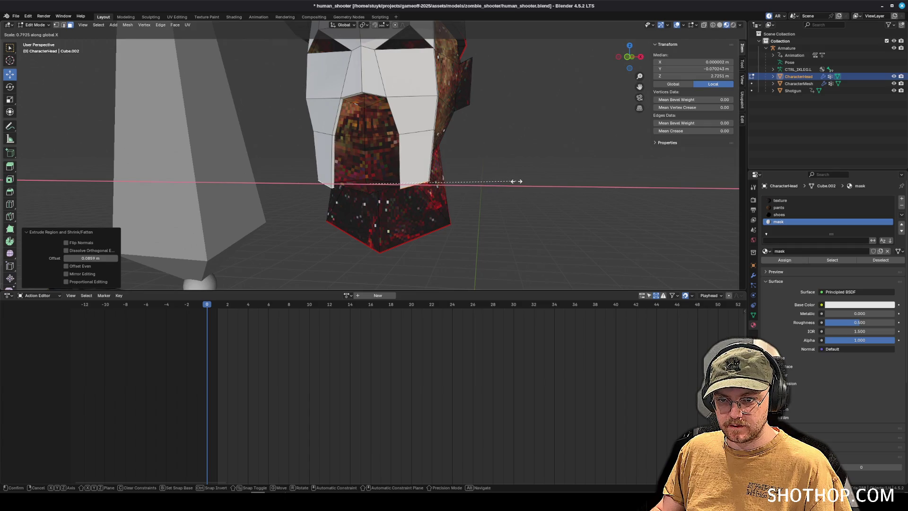
pyautogui.click(516, 181)
pyautogui.moveTo(406, 190); pyautogui.dragTo(480, 194)
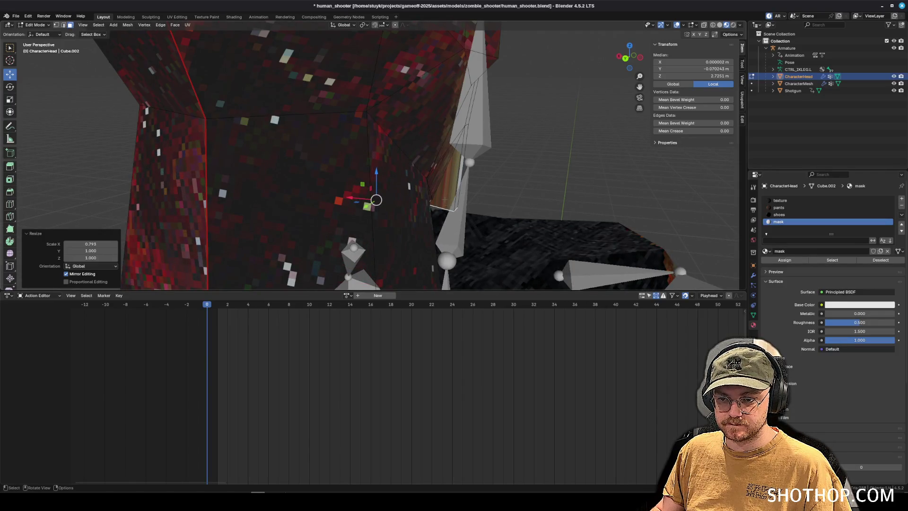
pyautogui.click(257, 181)
pyautogui.moveTo(257, 180); pyautogui.dragTo(298, 163)
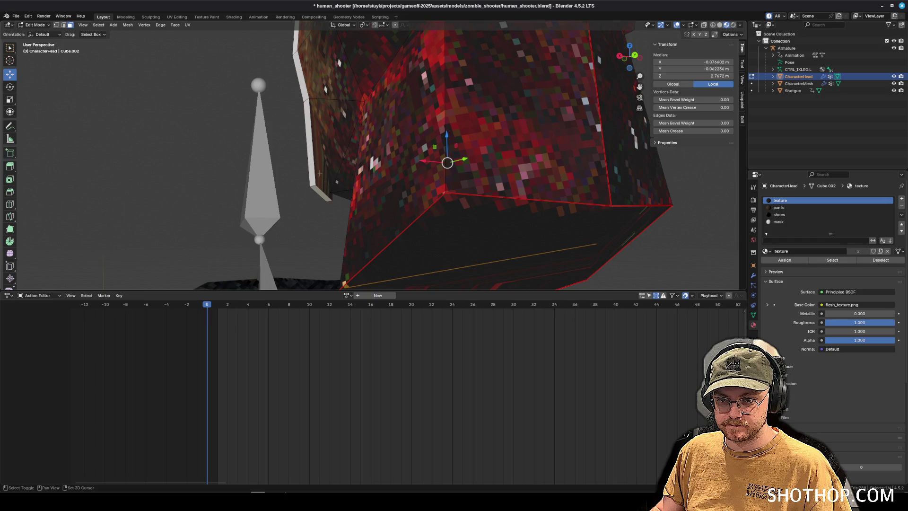
pyautogui.click(790, 221)
pyautogui.moveTo(407, 176)
pyautogui.mouseDown()
pyautogui.moveTo(395, 176)
pyautogui.moveTo(529, 159)
pyautogui.moveTo(482, 166)
pyautogui.moveTo(295, 132)
pyautogui.moveTo(296, 140)
pyautogui.moveTo(236, 145)
pyautogui.mouseUp()
# - In vertex select mode, move one mask vertex along the Y axis
pyautogui.scroll(-5, 296, 139)
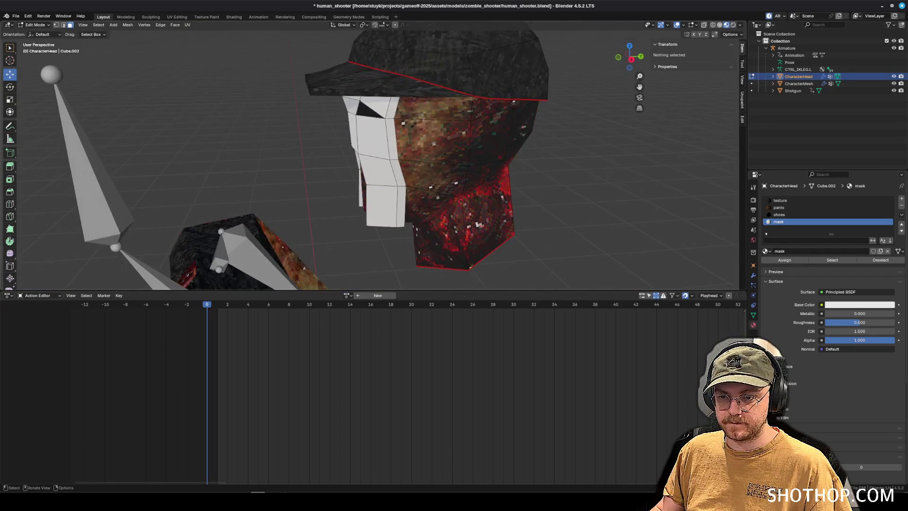
pyautogui.moveTo(386, 139); pyautogui.dragTo(413, 163)
pyautogui.scroll(5, 412, 162)
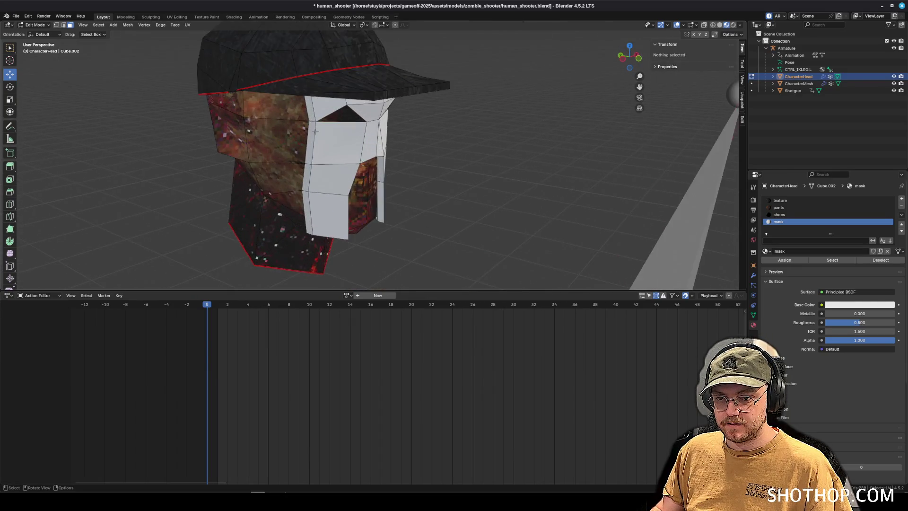
pyautogui.click(57, 25)
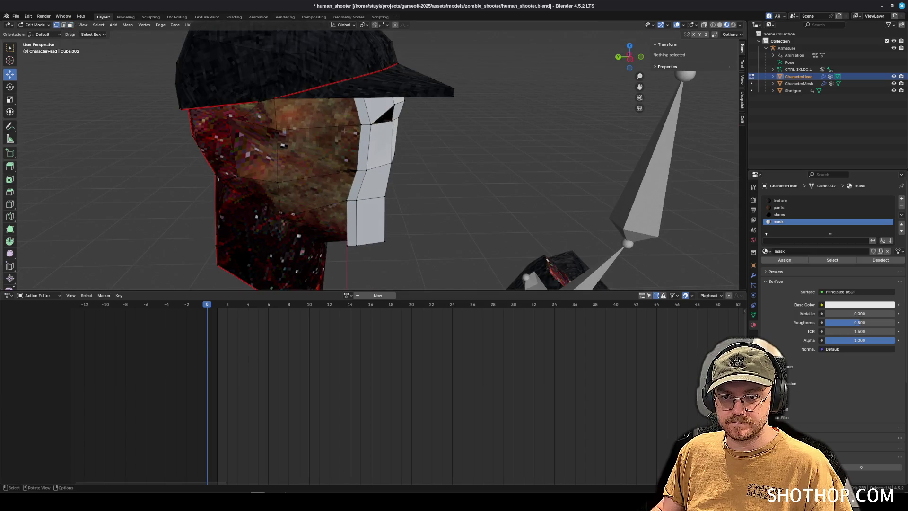
pyautogui.click(364, 127)
pyautogui.press('g')
pyautogui.press('y')
pyautogui.click(485, 146)
pyautogui.click(486, 146)
# - Select the mask-material faces, unwrap them Angle Based, and show them in UV Editing
pyautogui.scroll(-4, 615, 160)
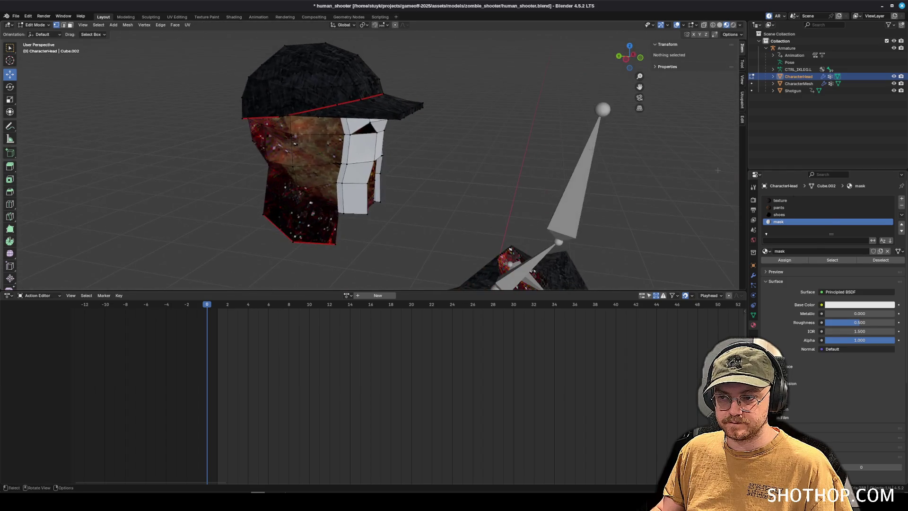
pyautogui.click(832, 260)
pyautogui.moveTo(520, 123); pyautogui.dragTo(591, 147)
pyautogui.click(187, 24)
pyautogui.click(200, 33)
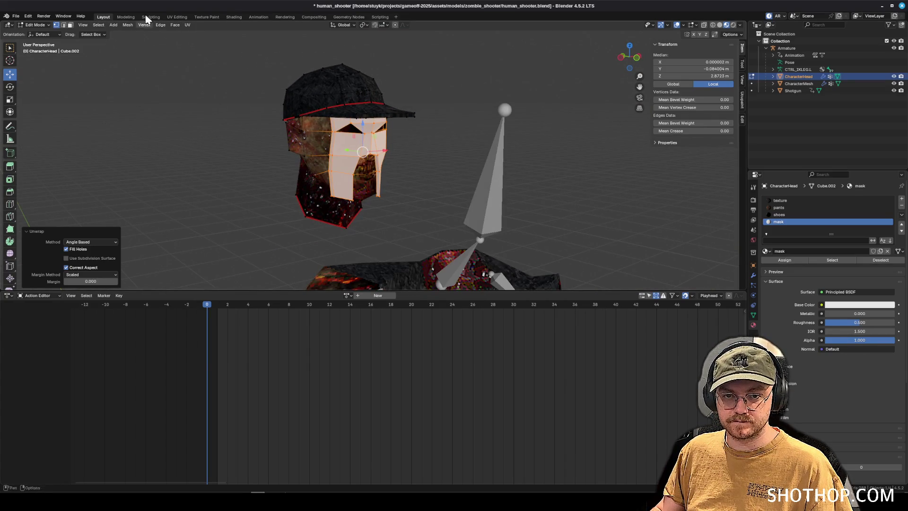
pyautogui.click(175, 17)
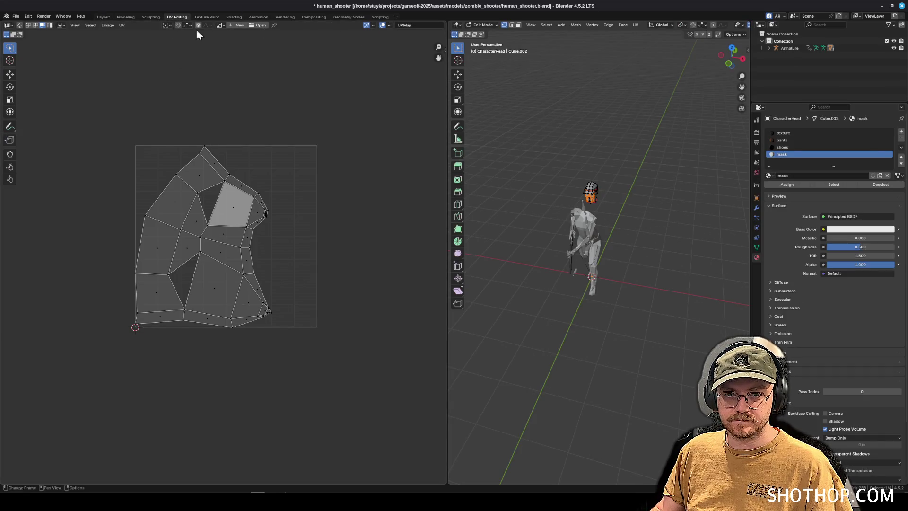
# - Display flesh_texture.png behind the UV layout and scale all UV islands down
pyautogui.click(220, 26)
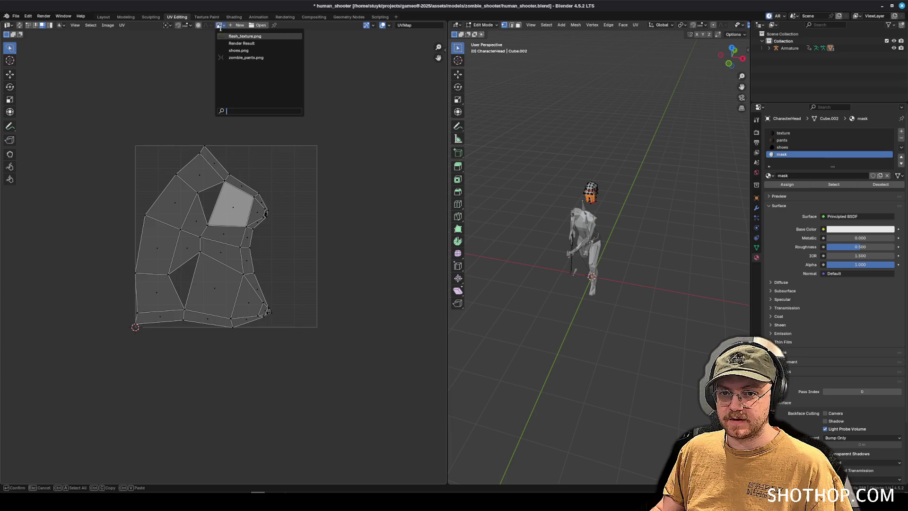
pyautogui.click(244, 36)
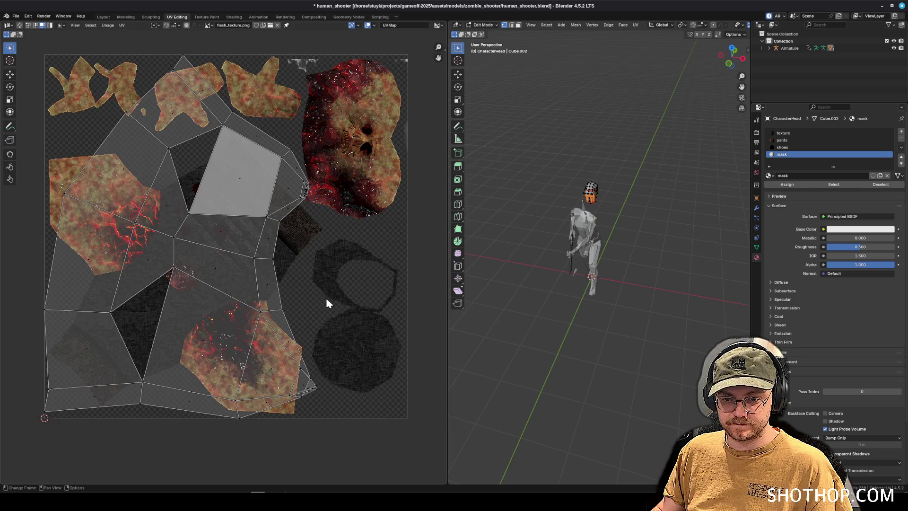
pyautogui.moveTo(324, 239); pyautogui.dragTo(331, 259)
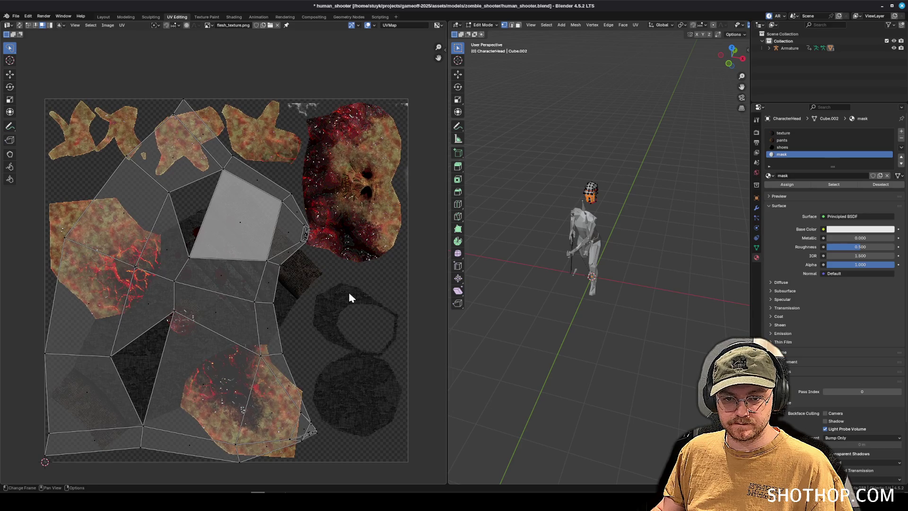
pyautogui.scroll(-3, 337, 300)
pyautogui.press('a')
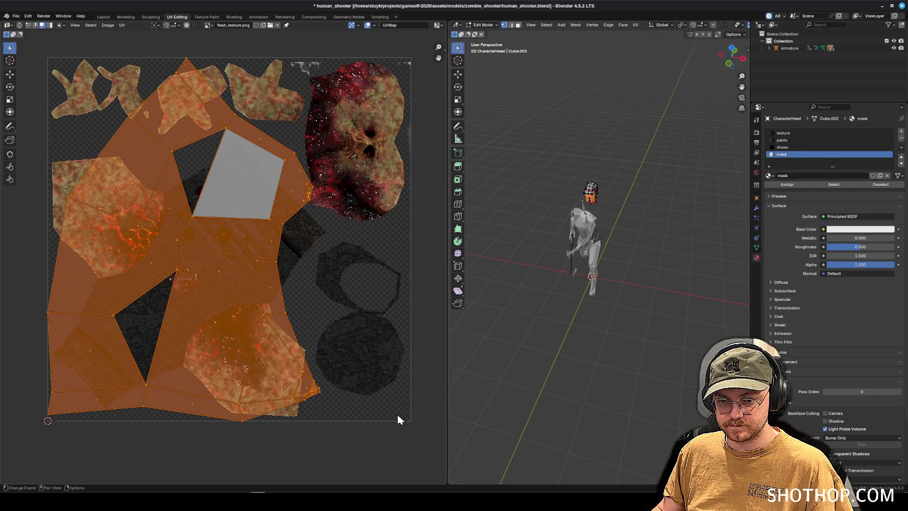
pyautogui.press('s')
pyautogui.click(265, 293)
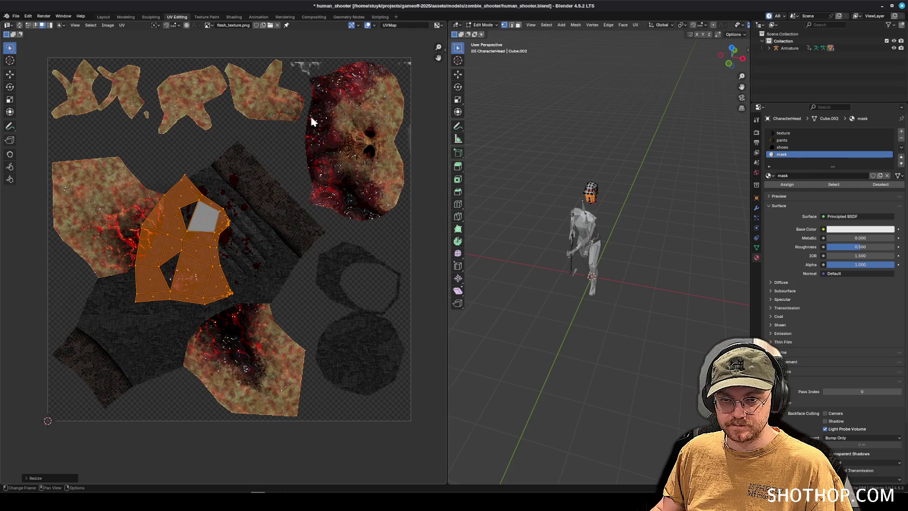
# - Re-unwrap the mask faces and shrink the new island to about a fifth
pyautogui.click(635, 25)
pyautogui.click(649, 33)
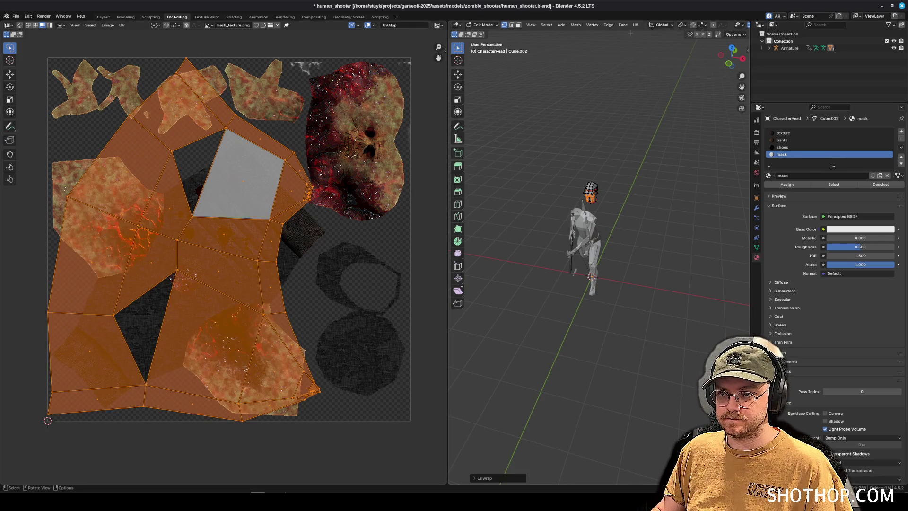
pyautogui.click(635, 25)
pyautogui.click(635, 25)
pyautogui.click(636, 25)
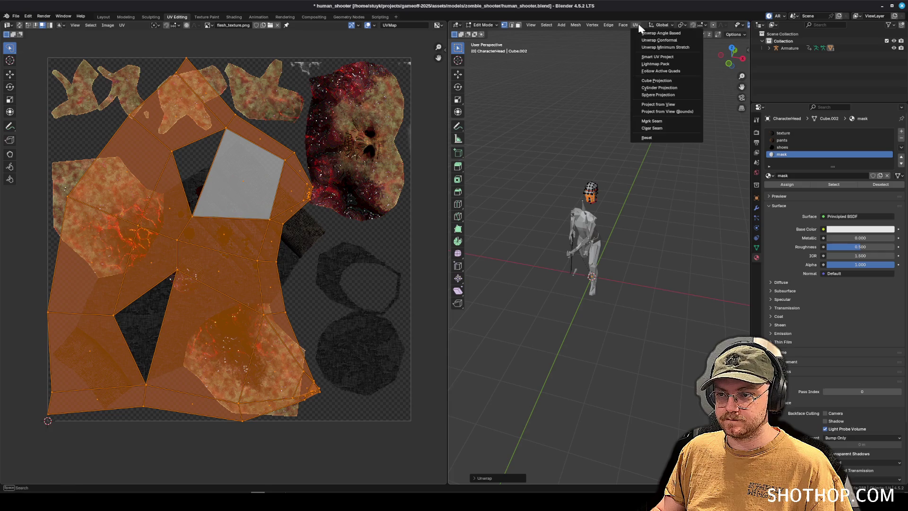
pyautogui.click(646, 47)
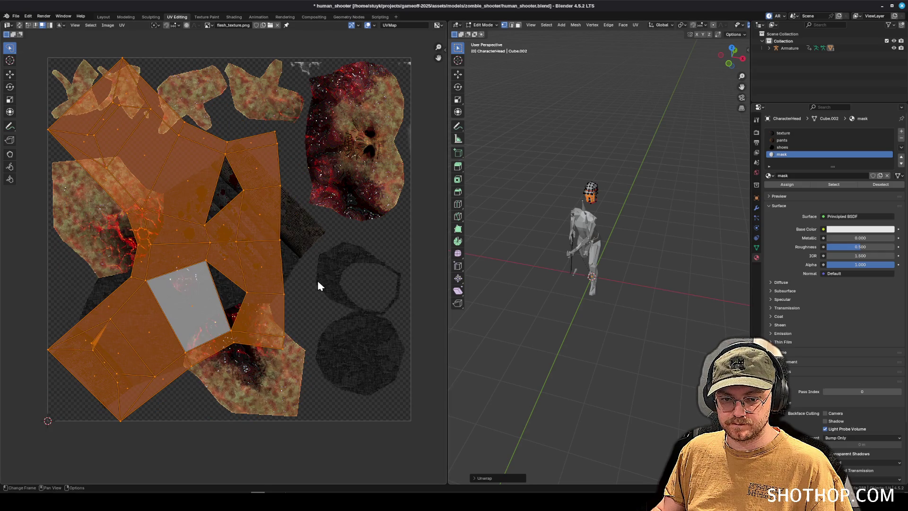
pyautogui.press('s')
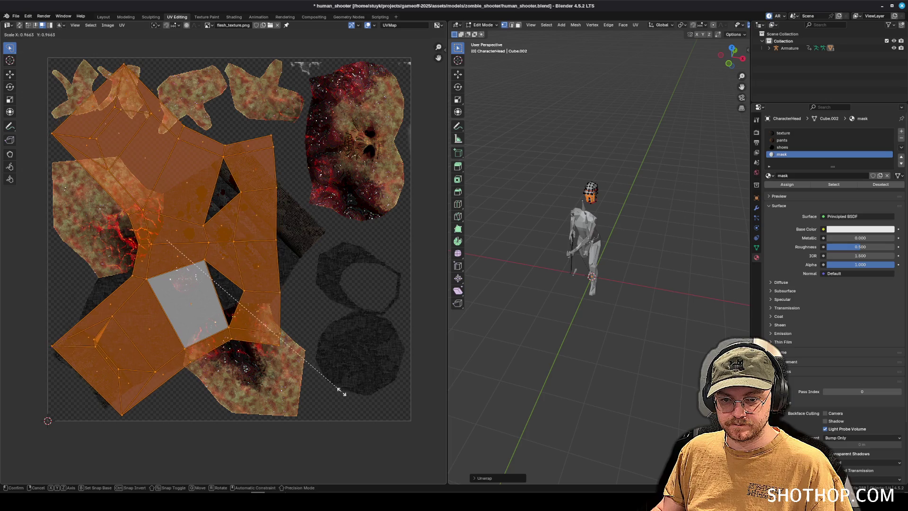
pyautogui.click(197, 282)
# - Move, rotate and further shrink the mask UV island toward the lower right
pyautogui.press('g')
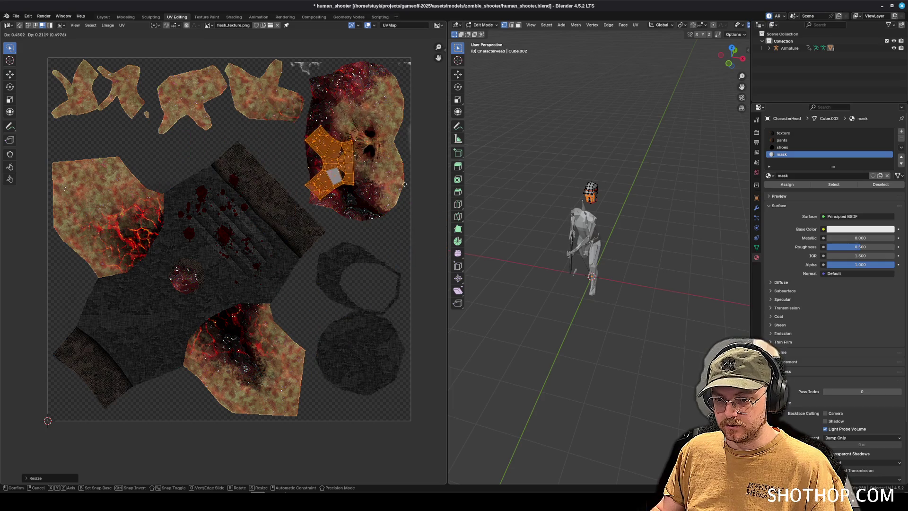
pyautogui.click(254, 411)
pyautogui.press('r')
pyautogui.click(218, 293)
pyautogui.press('s')
pyautogui.click(258, 310)
pyautogui.press('r')
pyautogui.click(257, 297)
pyautogui.press('g')
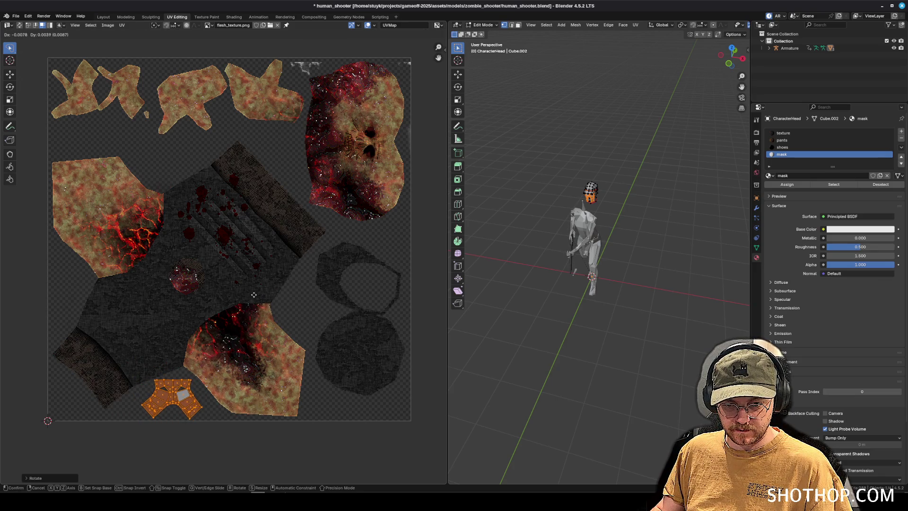
pyautogui.click(259, 298)
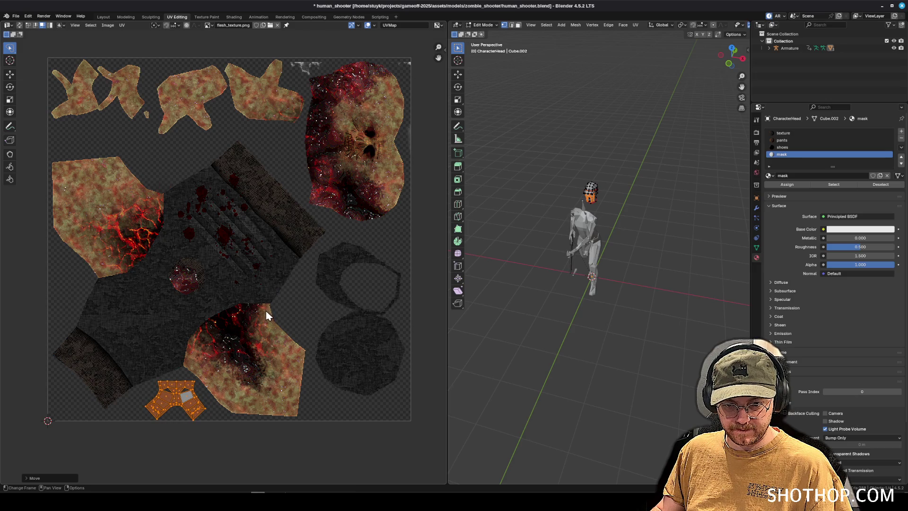
# - Place the mask island in the empty top-left area above the left flesh island, turned about 190°
pyautogui.scroll(-2, 264, 311)
pyautogui.hscroll(-2, 258, 331)
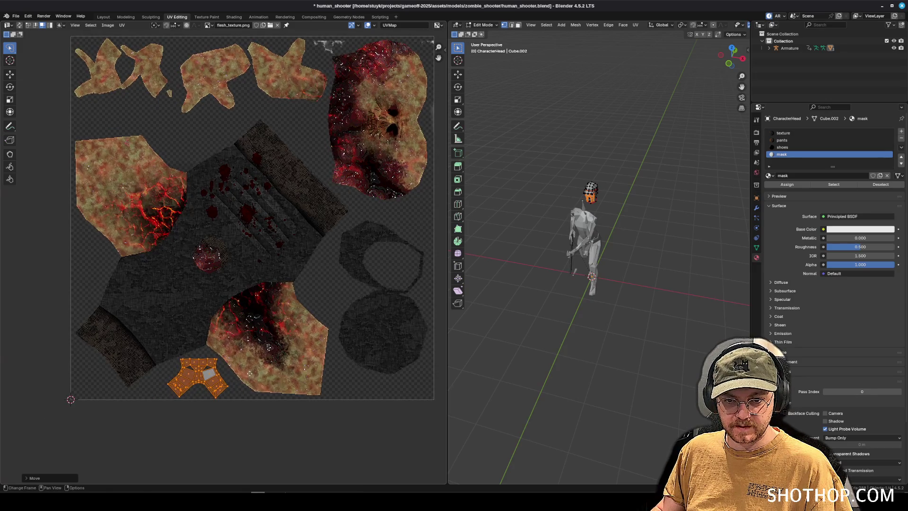
pyautogui.press('g')
pyautogui.click(239, 138)
pyautogui.press('r')
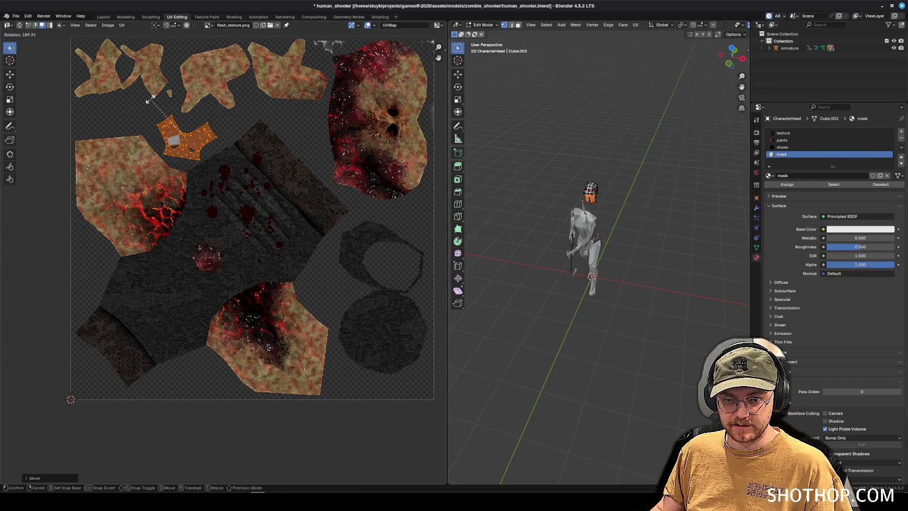
pyautogui.click(155, 101)
pyautogui.press('s')
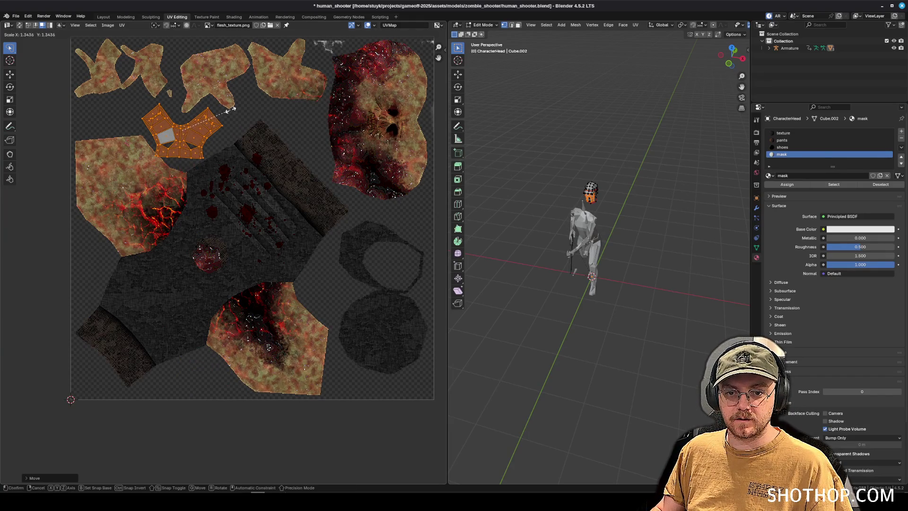
pyautogui.click(227, 116)
pyautogui.press('g')
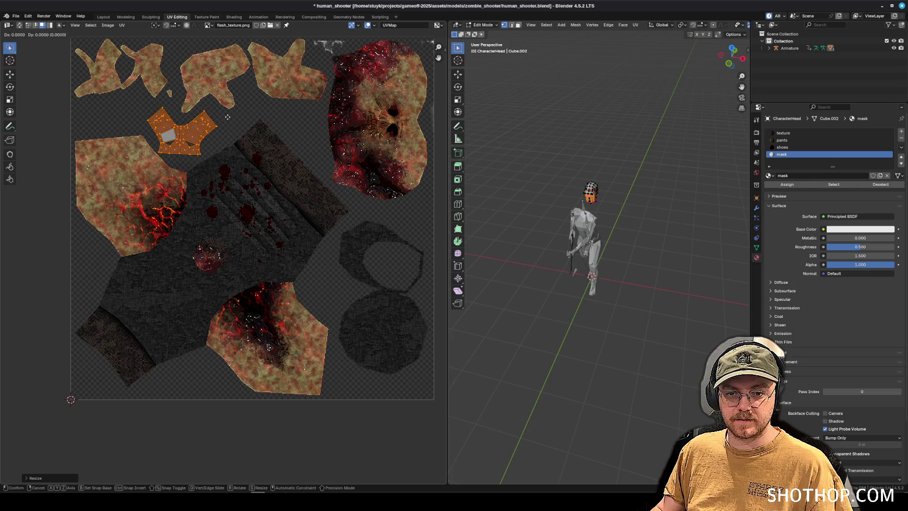
pyautogui.click(231, 117)
# - Export the UV layout over mesh_outline_new.png
pyautogui.click(121, 25)
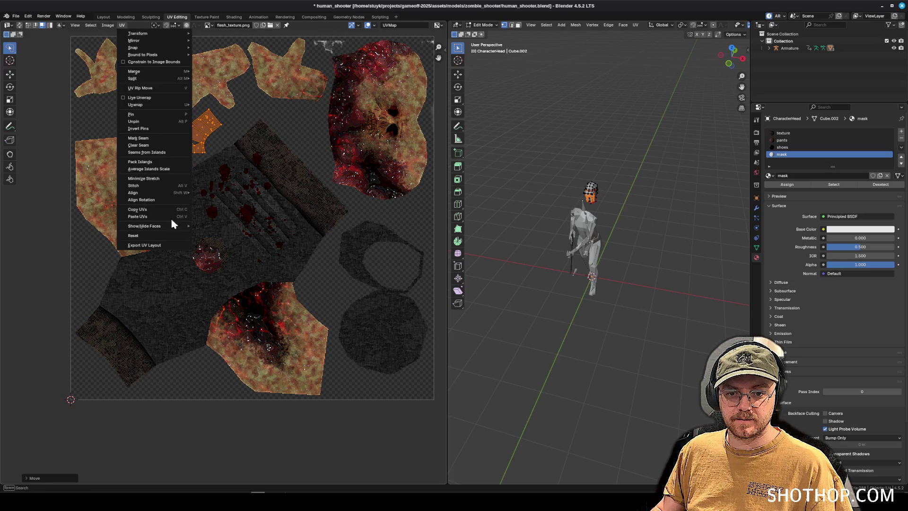
pyautogui.click(163, 247)
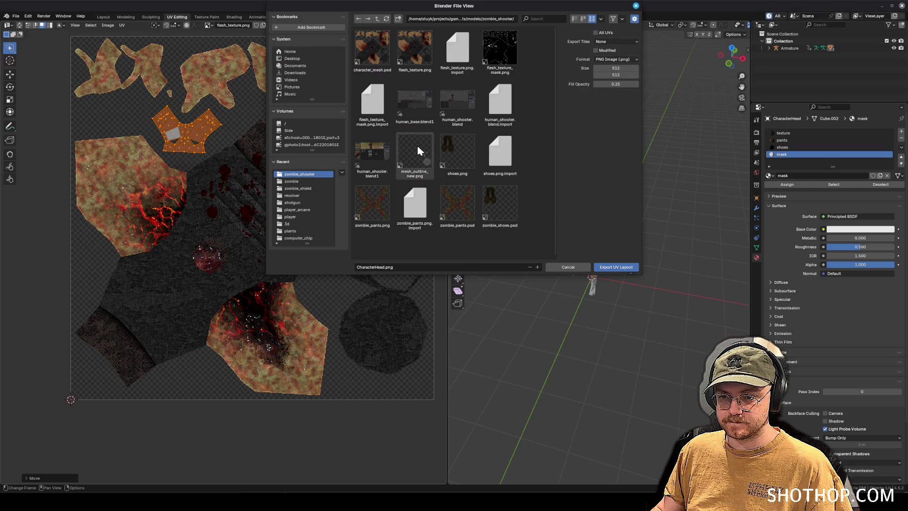
pyautogui.doubleClick(417, 145)
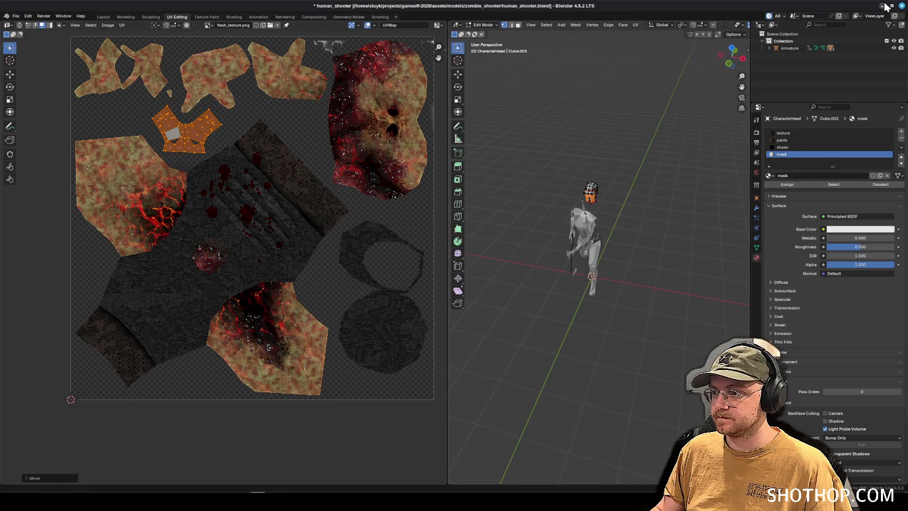
pyautogui.click(882, 6)
# - Place the exported mesh outline into the texture and select the mask shape with Magic Wand and Select > Inverse
pyautogui.click(423, 76)
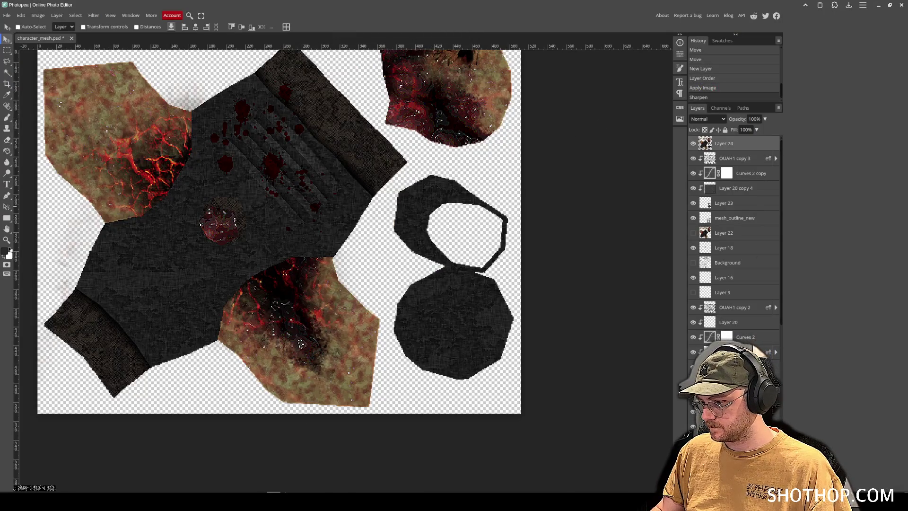
pyautogui.moveTo(907, 180)
pyautogui.mouseDown()
pyautogui.moveTo(506, 177)
pyautogui.moveTo(444, 235)
pyautogui.mouseUp()
pyautogui.scroll(10, 256, 134)
pyautogui.scroll(-10, 288, 227)
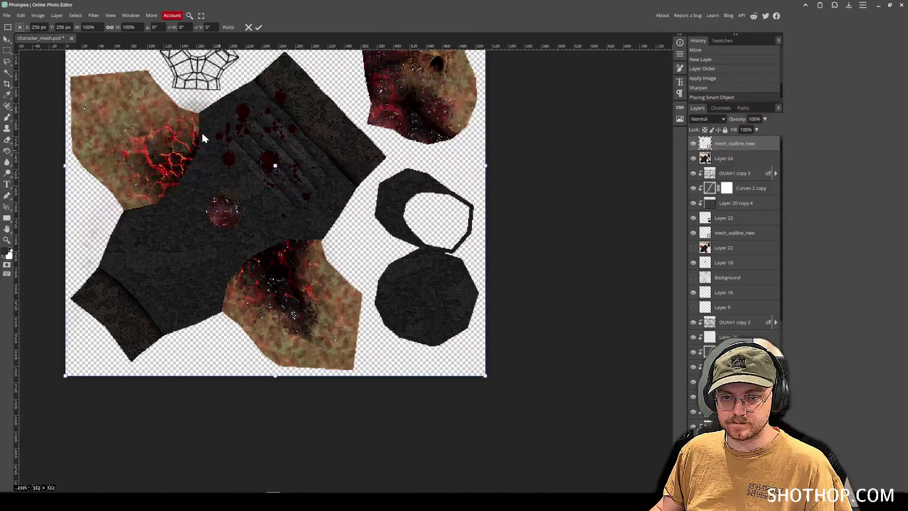
pyautogui.click(7, 72)
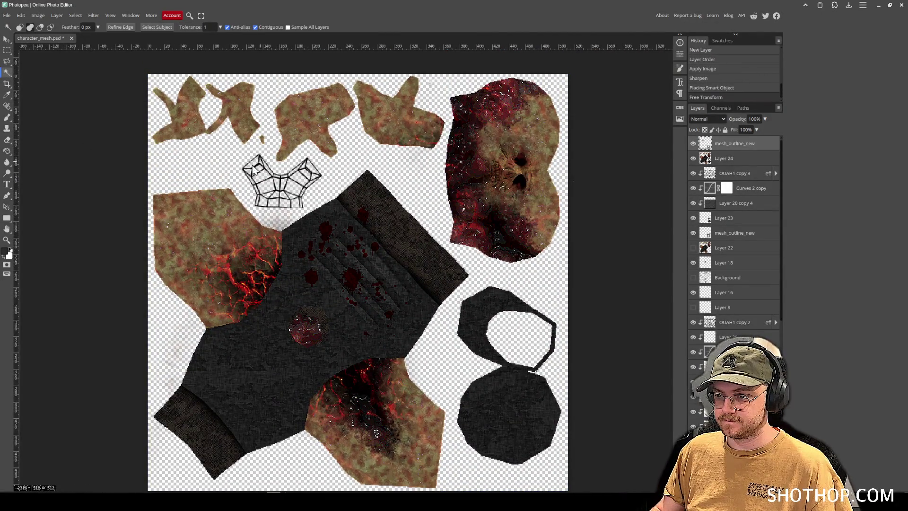
pyautogui.click(267, 217)
pyautogui.click(76, 15)
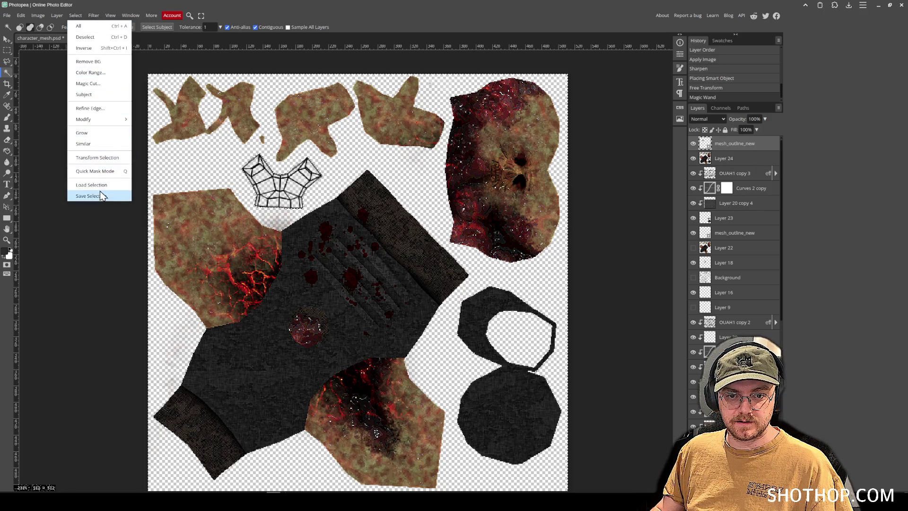
pyautogui.moveTo(101, 120)
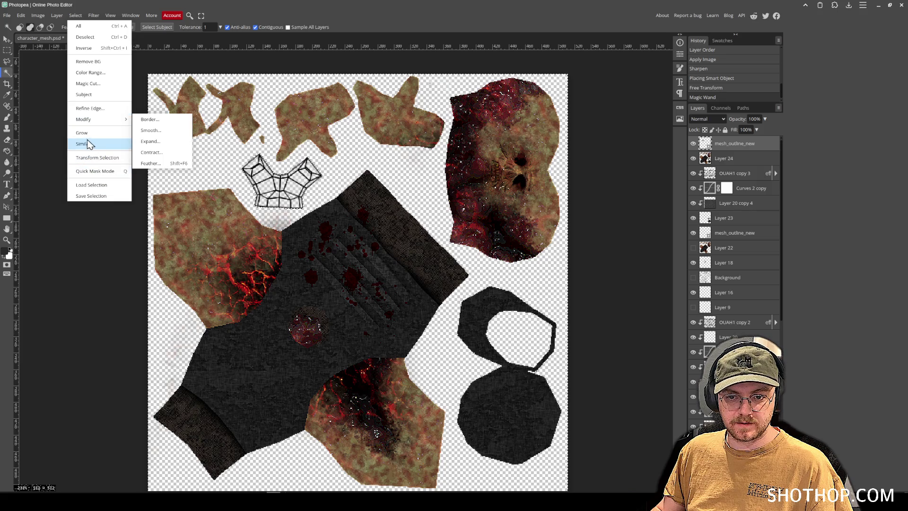
pyautogui.click(106, 48)
# - Fill the selected mask shape dark on a new Layer 25 with the Paint Bucket
pyautogui.click(7, 152)
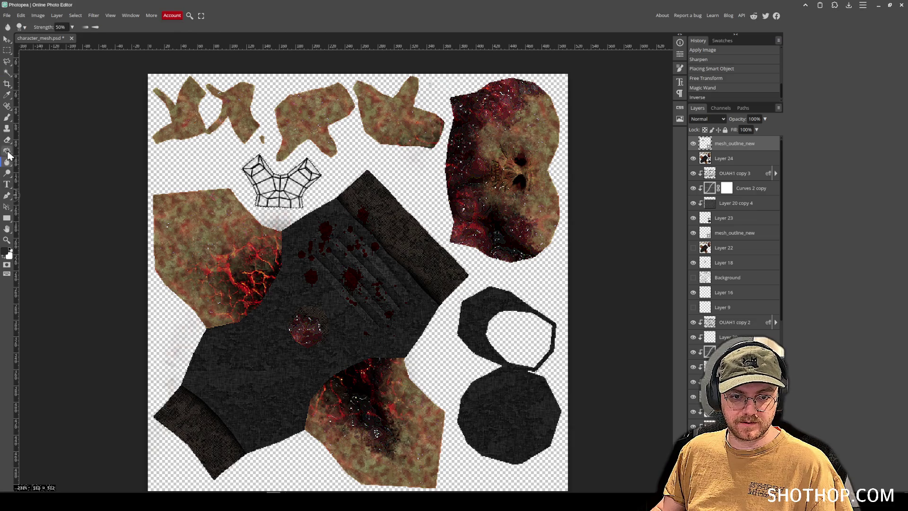
pyautogui.click(283, 161)
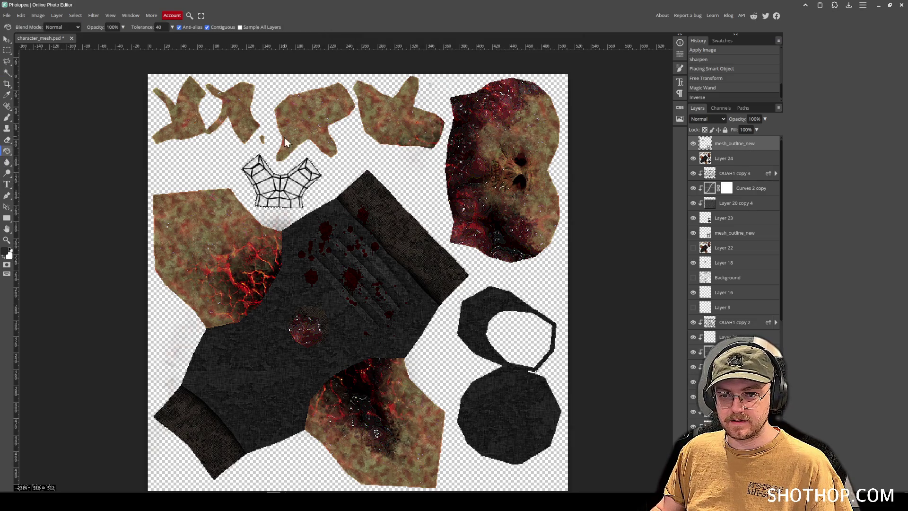
pyautogui.scroll(3, 410, 184)
pyautogui.scroll(-3, 353, 271)
pyautogui.scroll(2, 320, 197)
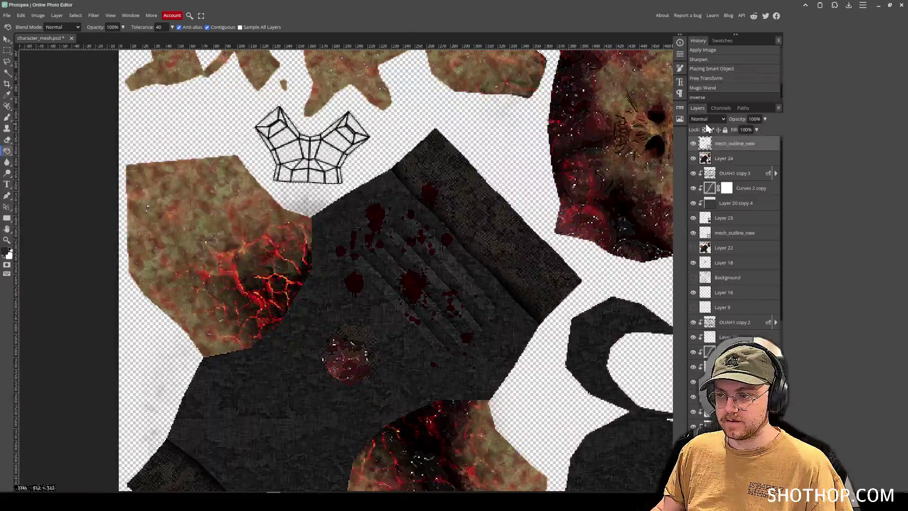
pyautogui.rightClick(718, 144)
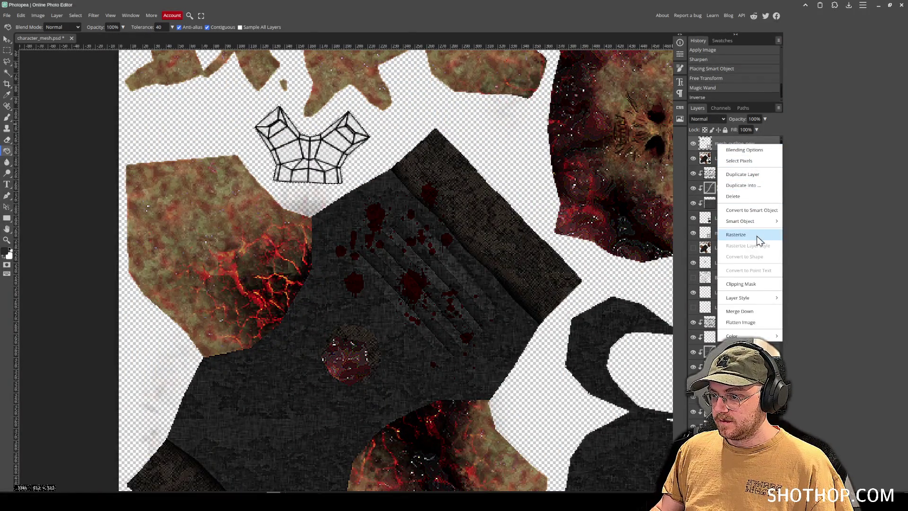
pyautogui.click(756, 235)
pyautogui.click(319, 159)
pyautogui.hotkey('ctrl', 'z')
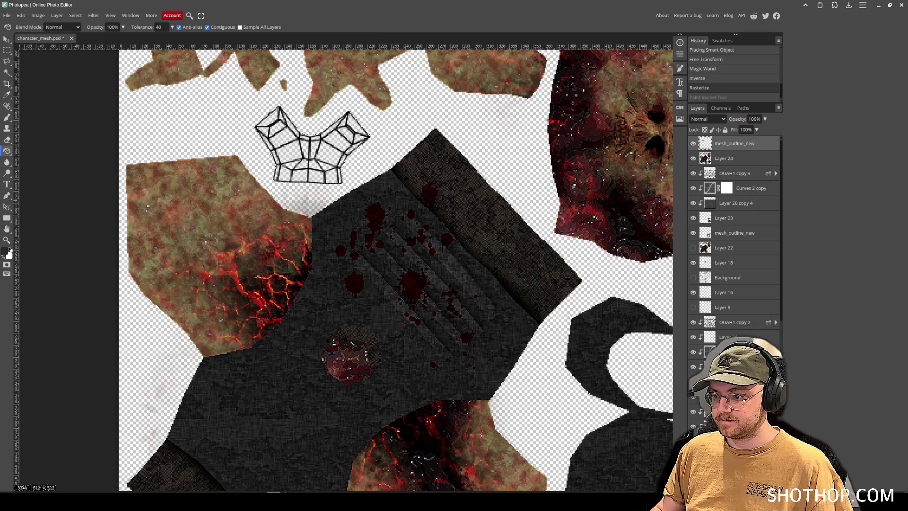
pyautogui.hotkey('ctrl', 'shift', 'n')
pyautogui.click(331, 160)
pyautogui.hotkey('ctrl', 'd')
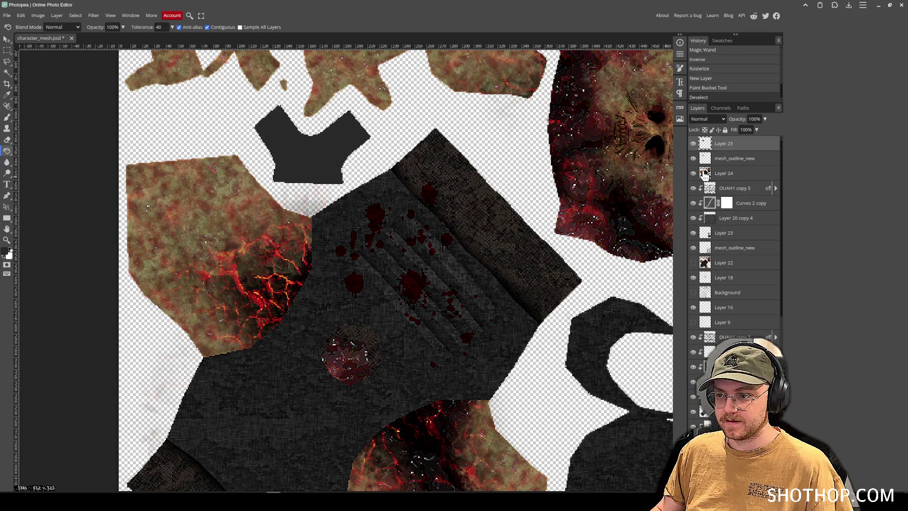
# - Delete the mesh_outline_new layer and Layer 24, then drag in the shield image
pyautogui.press('Delete')
pyautogui.scroll(3, 305, 140)
pyautogui.scroll(-3, 305, 140)
pyautogui.hotkey('ctrl', 'z')
pyautogui.press('Delete')
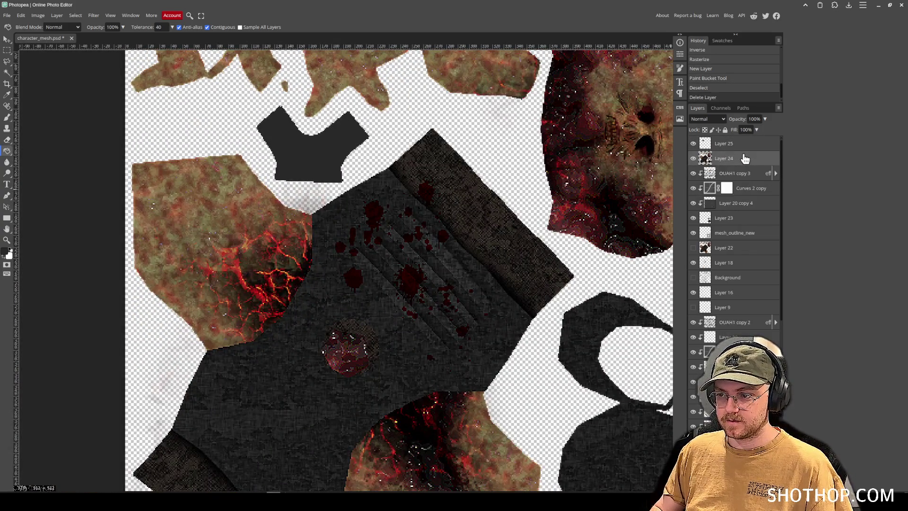
pyautogui.click(736, 145)
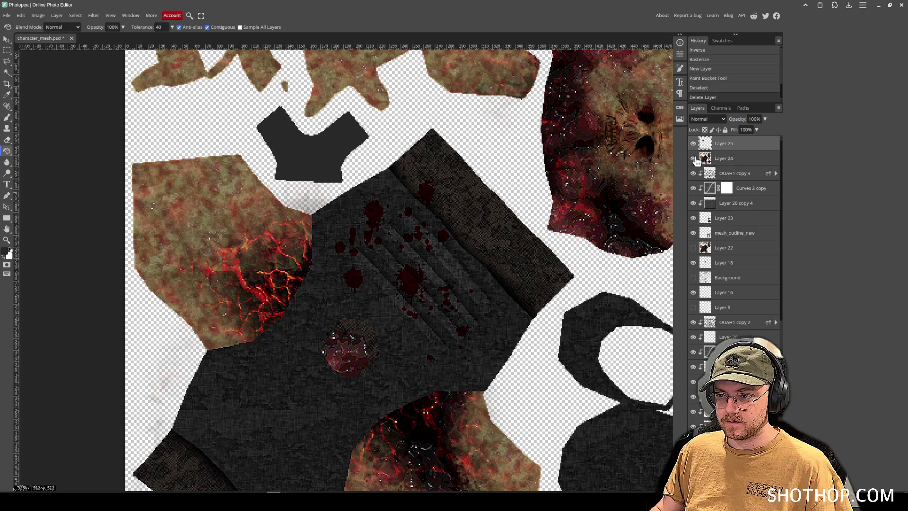
pyautogui.click(734, 159)
pyautogui.press('Delete')
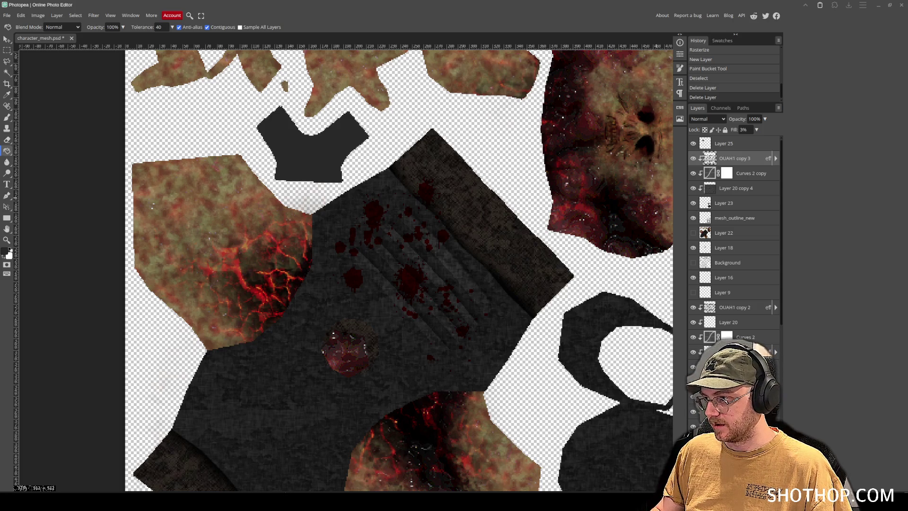
pyautogui.moveTo(322, 173); pyautogui.dragTo(471, 269)
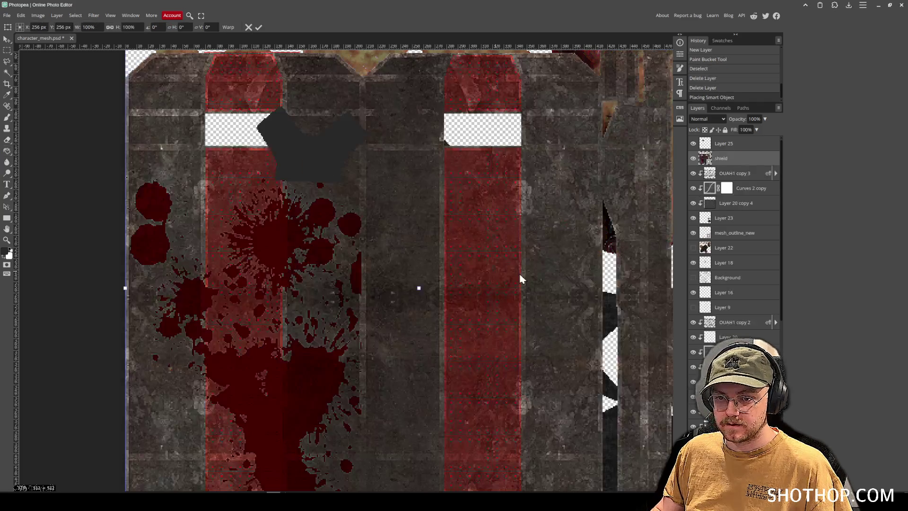
# - Commit the shield layer, move it above Layer 25, and clip it to the dark mask shape
pyautogui.click(7, 42)
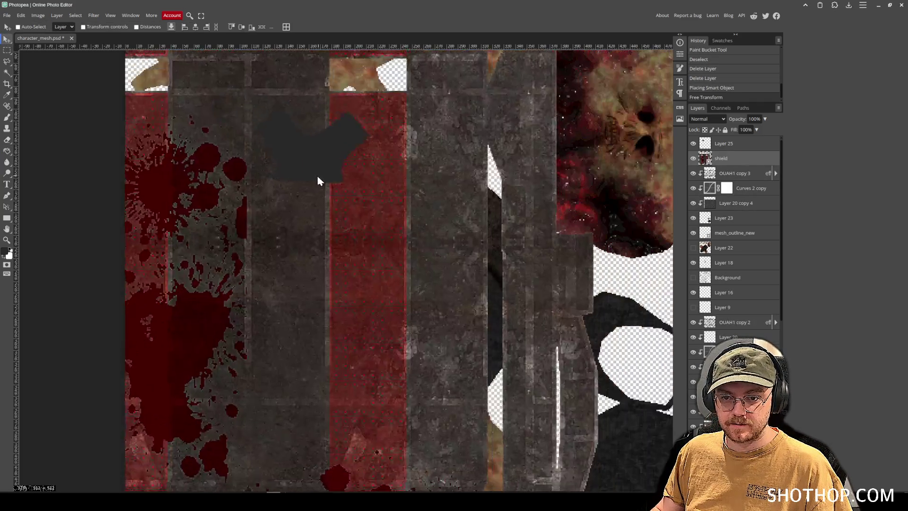
pyautogui.moveTo(318, 178); pyautogui.dragTo(532, 191)
pyautogui.rightClick(743, 164)
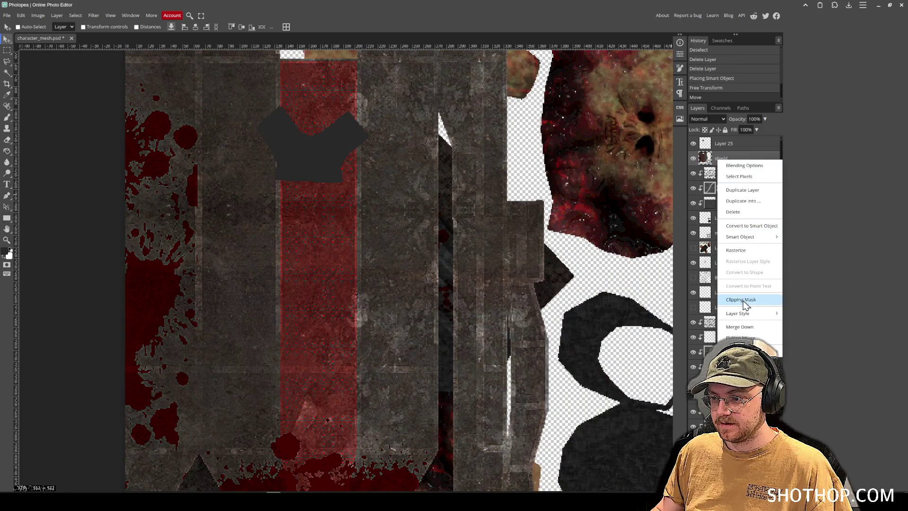
pyautogui.click(743, 299)
pyautogui.hotkey('ctrl', 'z')
pyautogui.moveTo(730, 161); pyautogui.dragTo(726, 140)
pyautogui.rightClick(726, 140)
pyautogui.click(743, 277)
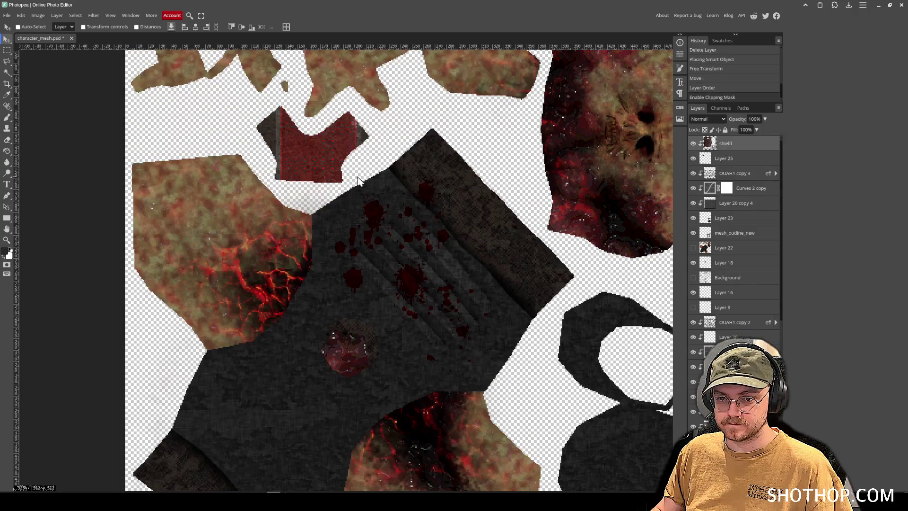
pyautogui.moveTo(362, 181); pyautogui.dragTo(424, 180)
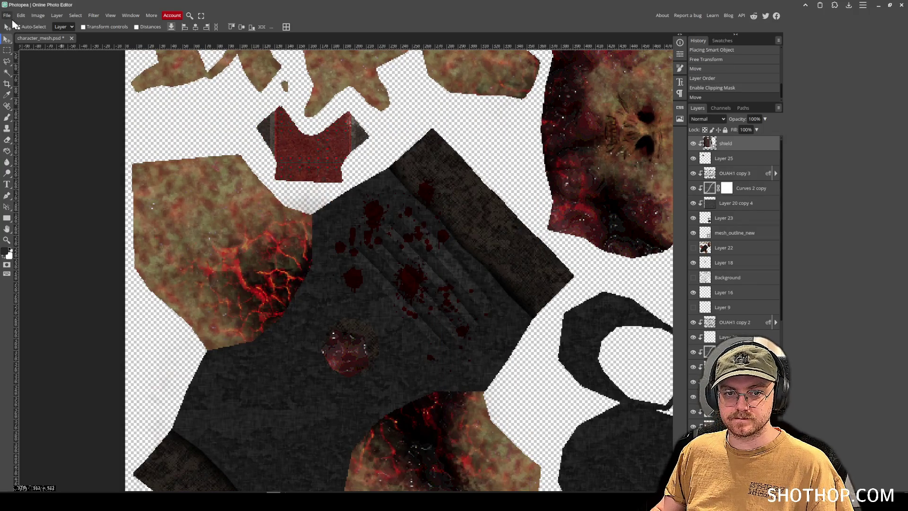
# - Free Transform the shield to rotate, shrink and place it nearly upright on the chest piece
pyautogui.click(21, 15)
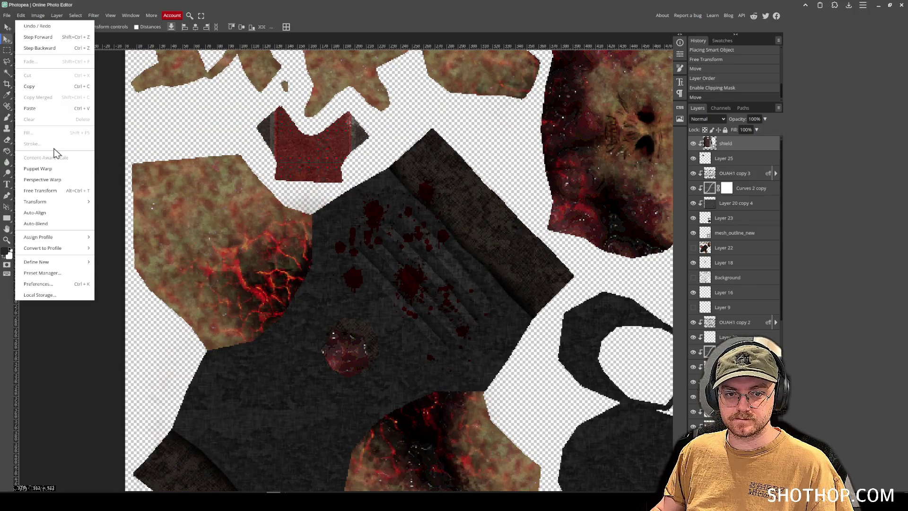
pyautogui.click(65, 191)
pyautogui.moveTo(363, 134); pyautogui.dragTo(389, 150)
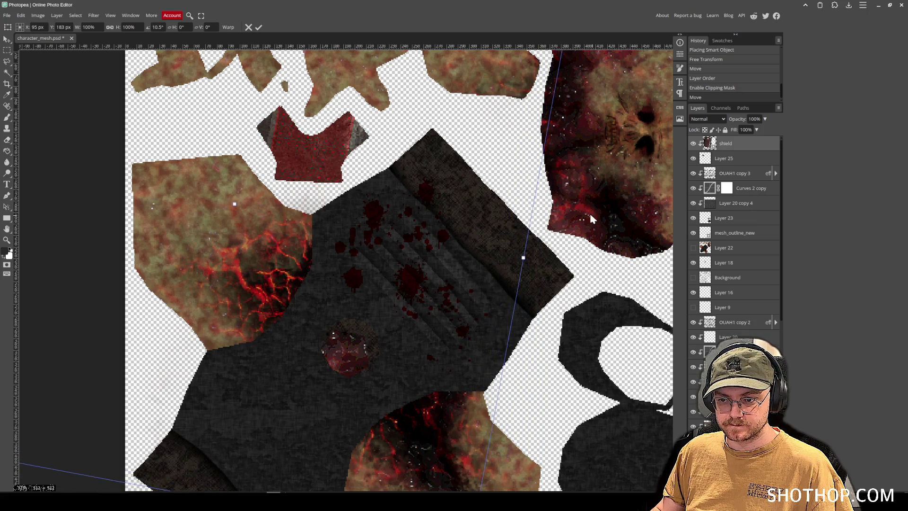
pyautogui.moveTo(536, 209); pyautogui.dragTo(535, 180)
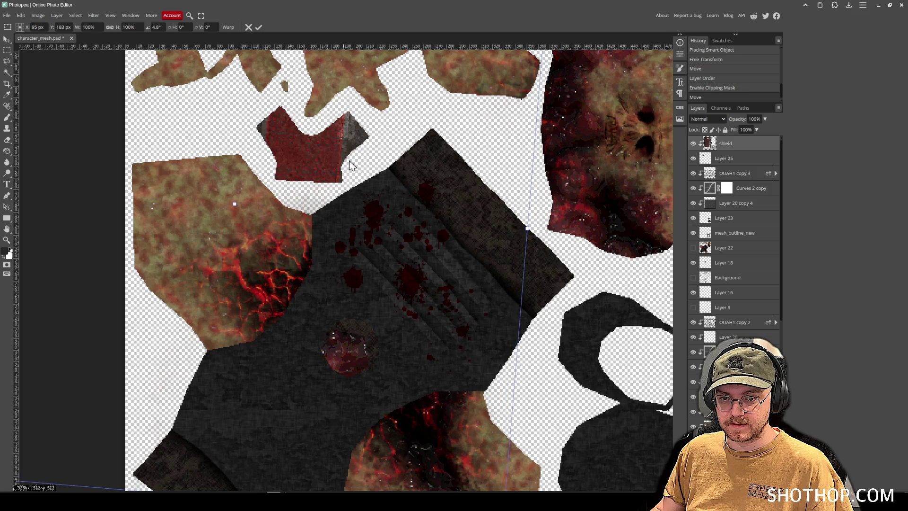
pyautogui.scroll(-5, 356, 152)
pyautogui.moveTo(422, 316)
pyautogui.mouseDown()
pyautogui.moveTo(404, 272)
pyautogui.moveTo(383, 269)
pyautogui.mouseUp()
pyautogui.moveTo(347, 221)
pyautogui.mouseDown()
pyautogui.moveTo(378, 222)
pyautogui.moveTo(375, 229)
pyautogui.mouseUp()
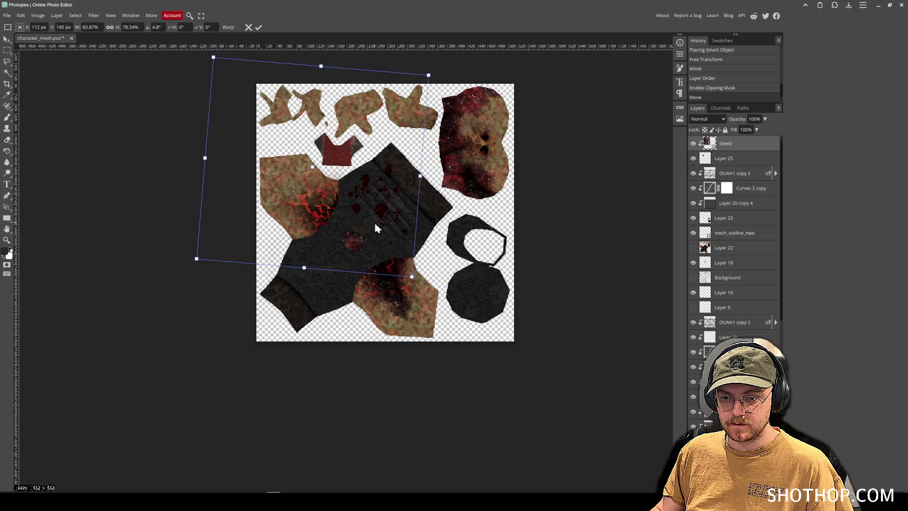
pyautogui.scroll(3, 362, 122)
pyautogui.moveTo(467, 429); pyautogui.dragTo(368, 334)
pyautogui.moveTo(318, 258); pyautogui.dragTo(379, 292)
pyautogui.moveTo(479, 406)
pyautogui.mouseDown()
pyautogui.moveTo(446, 388)
pyautogui.moveTo(383, 318)
pyautogui.moveTo(439, 400)
pyautogui.moveTo(350, 279)
pyautogui.moveTo(385, 312)
pyautogui.mouseUp()
pyautogui.click(258, 27)
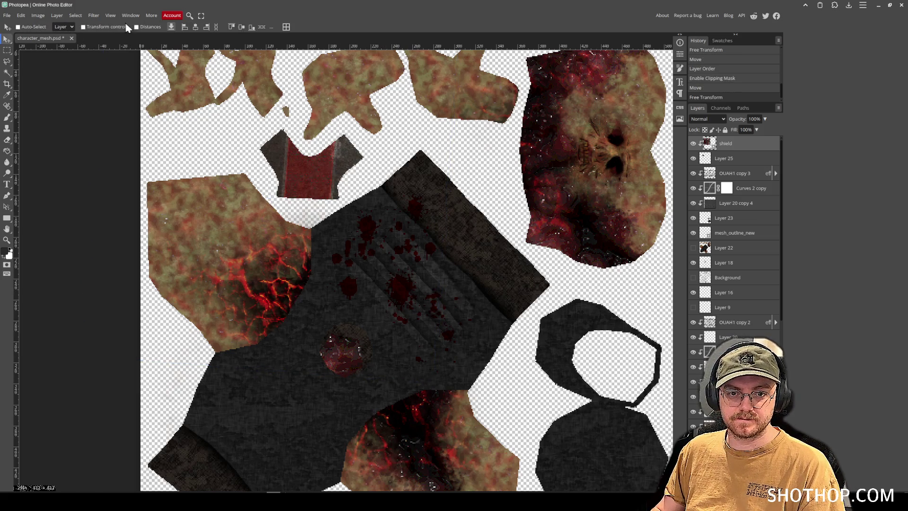
# - Export the texture as PNG, replacing flesh_texture.png
pyautogui.click(6, 15)
pyautogui.moveTo(43, 122)
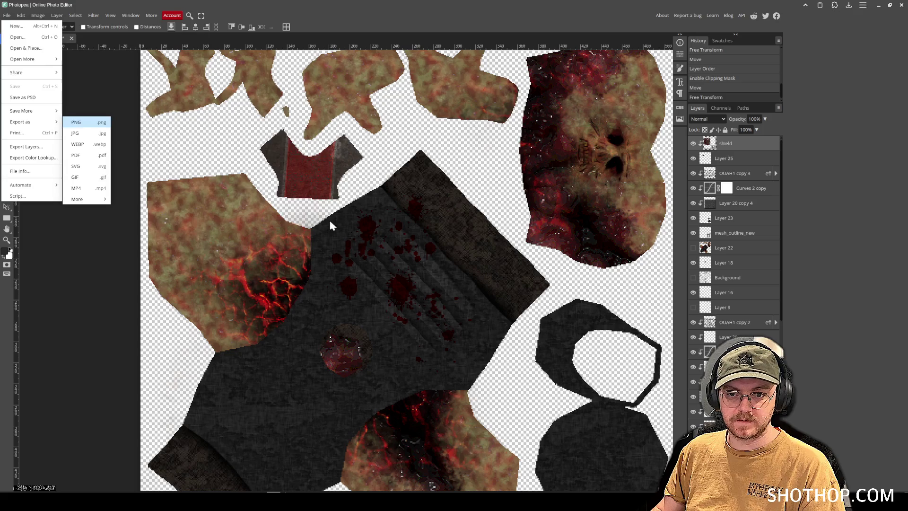
pyautogui.press('Return')
pyautogui.click(247, 166)
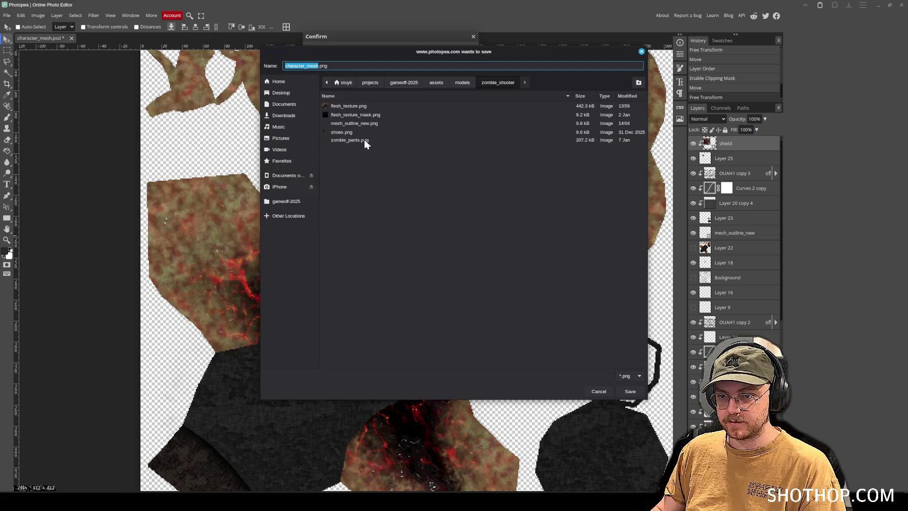
pyautogui.doubleClick(333, 106)
pyautogui.click(504, 266)
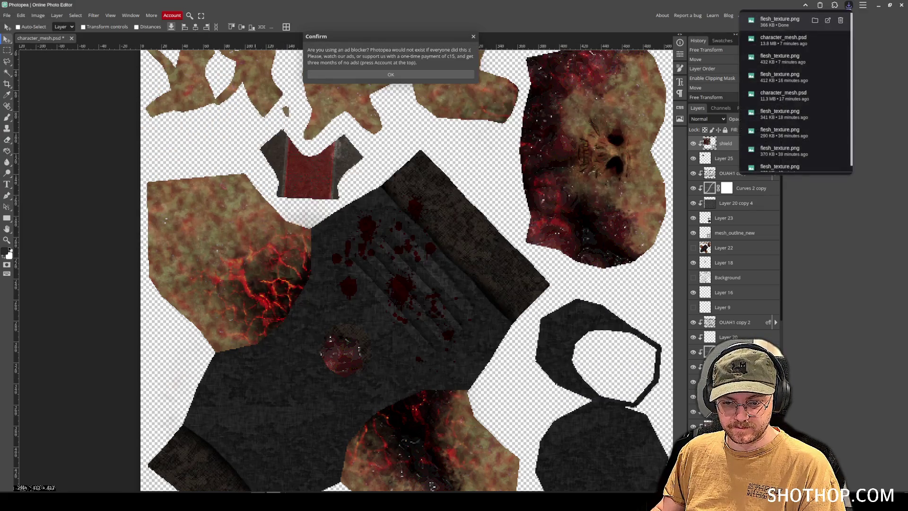
pyautogui.hotkey('alt', 'Tab')
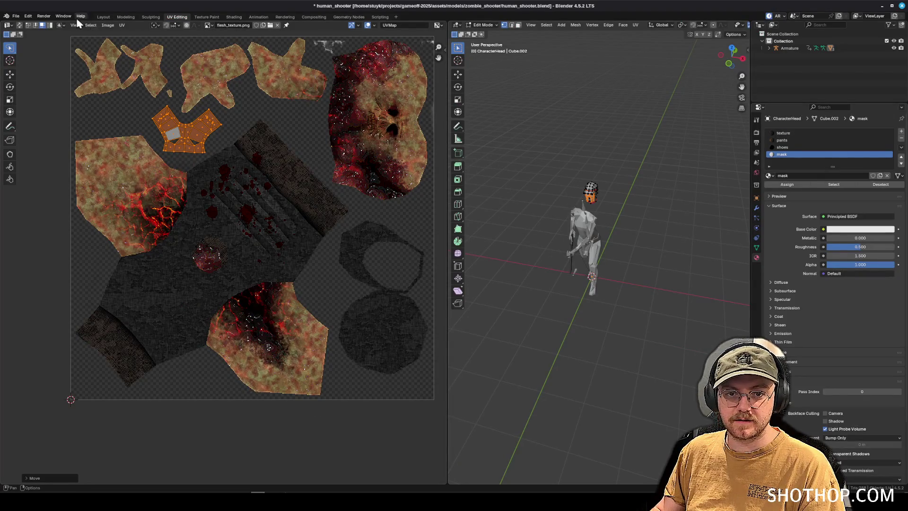
# - In the Layout workspace's Edit Mode, assign the texture material to the selected mask faces
pyautogui.click(103, 16)
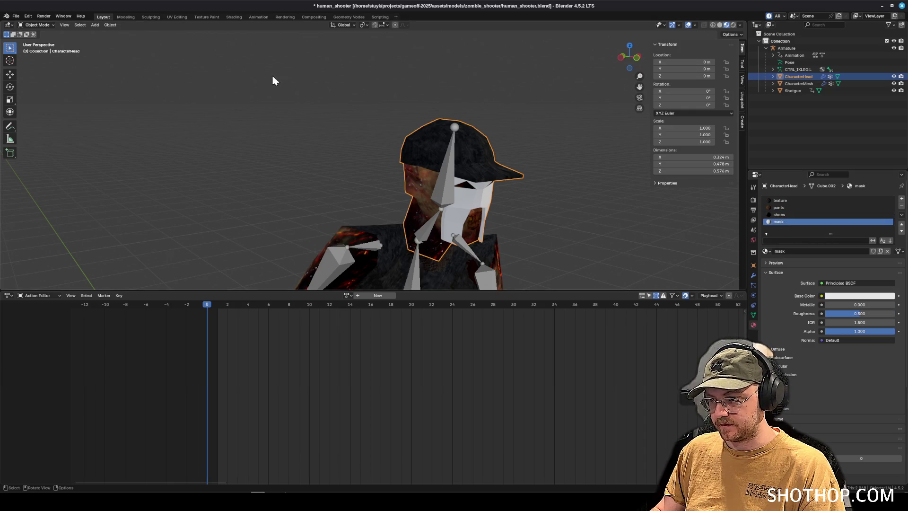
pyautogui.click(36, 24)
pyautogui.click(33, 32)
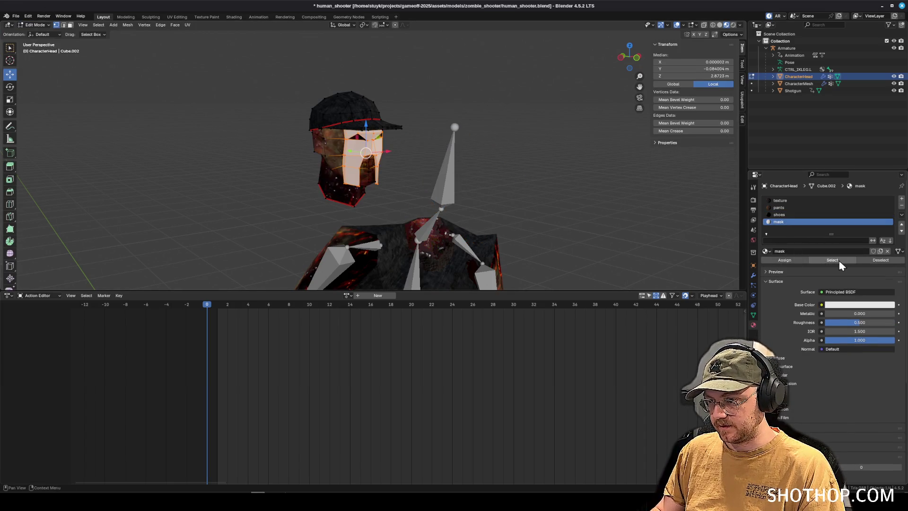
pyautogui.click(786, 200)
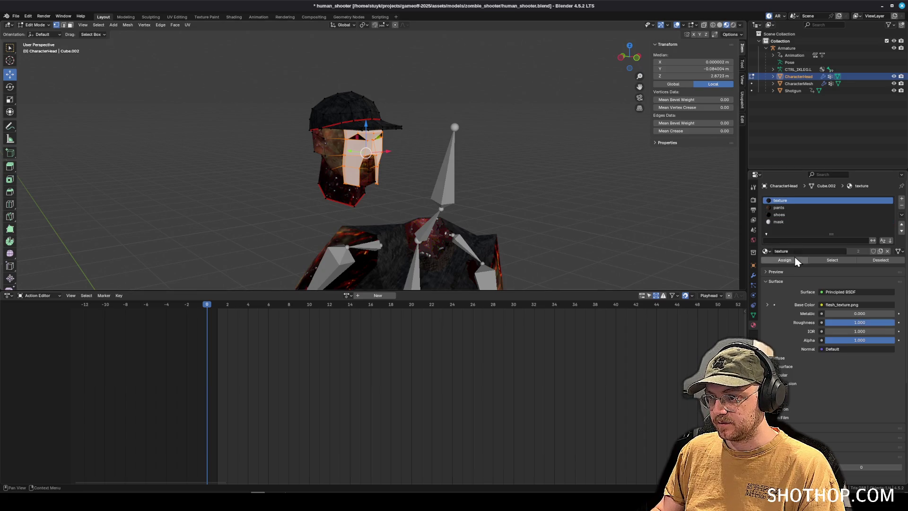
pyautogui.click(794, 260)
# - Back in Object Mode, remove the mask material slot and inspect the shield texture on the head
pyautogui.click(811, 222)
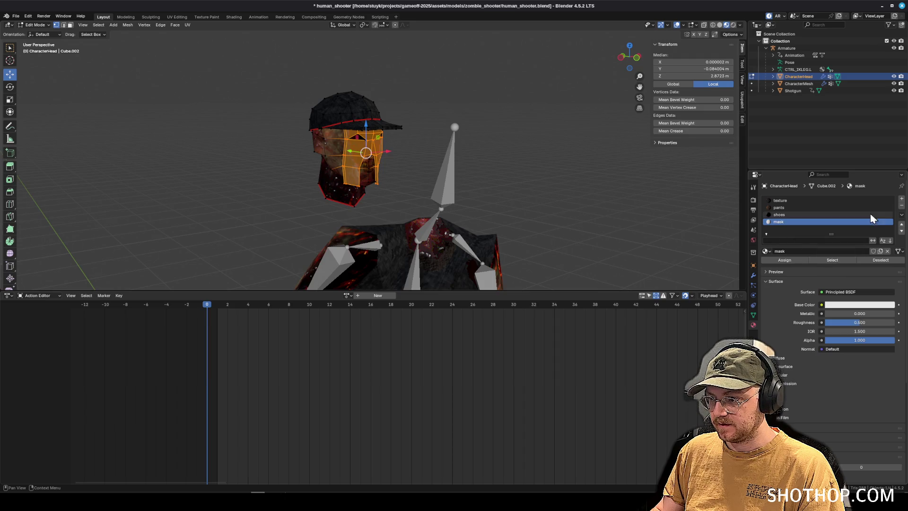
pyautogui.click(34, 24)
pyautogui.click(37, 33)
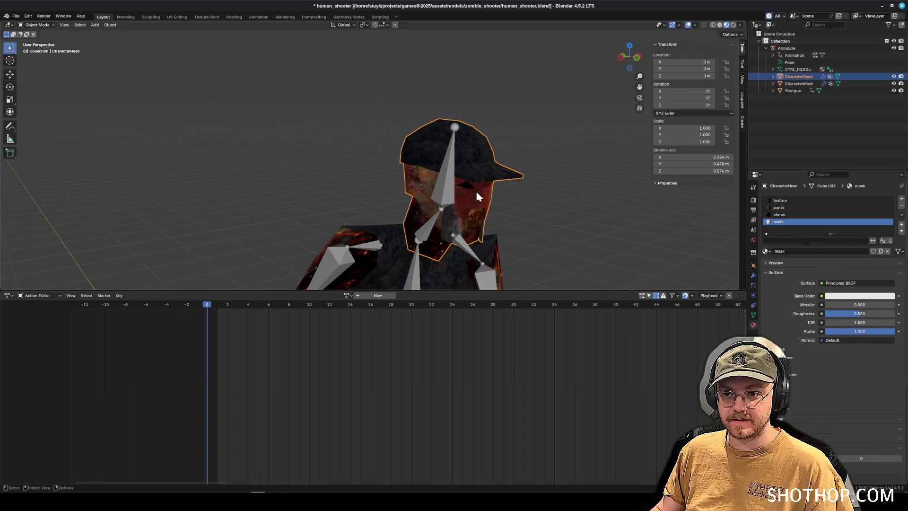
pyautogui.click(901, 206)
pyautogui.moveTo(557, 215)
pyautogui.mouseDown()
pyautogui.moveTo(403, 201)
pyautogui.moveTo(455, 202)
pyautogui.moveTo(421, 255)
pyautogui.moveTo(483, 203)
pyautogui.moveTo(496, 230)
pyautogui.moveTo(617, 231)
pyautogui.moveTo(367, 179)
pyautogui.moveTo(369, 196)
pyautogui.moveTo(308, 189)
pyautogui.mouseUp()
pyautogui.scroll(3, 475, 204)
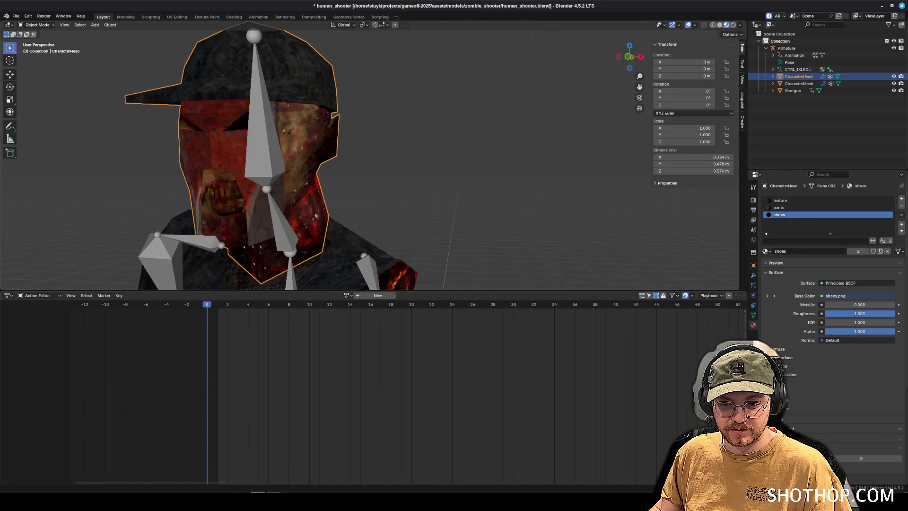
pyautogui.click(274, 491)
pyautogui.scroll(-1, 349, 325)
pyautogui.scroll(4, 387, 314)
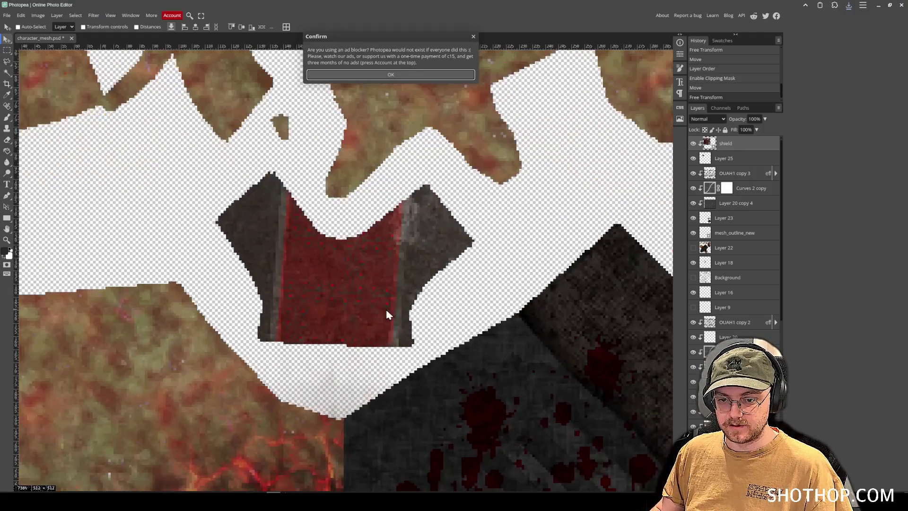
# - Dismiss the ad-blocker prompt, then scale the shield layer to about 50% and move it onto the chest piece
pyautogui.click(21, 15)
pyautogui.click(64, 192)
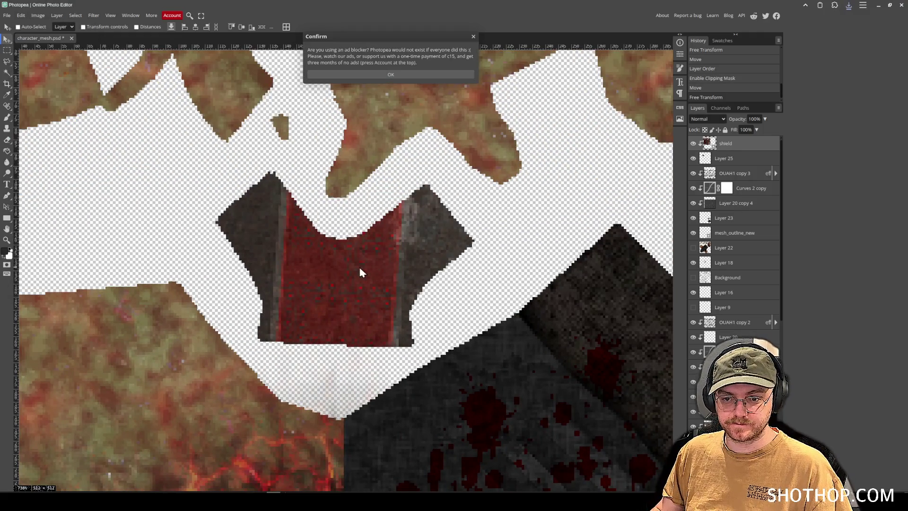
pyautogui.scroll(-4, 381, 289)
pyautogui.scroll(-2, 382, 290)
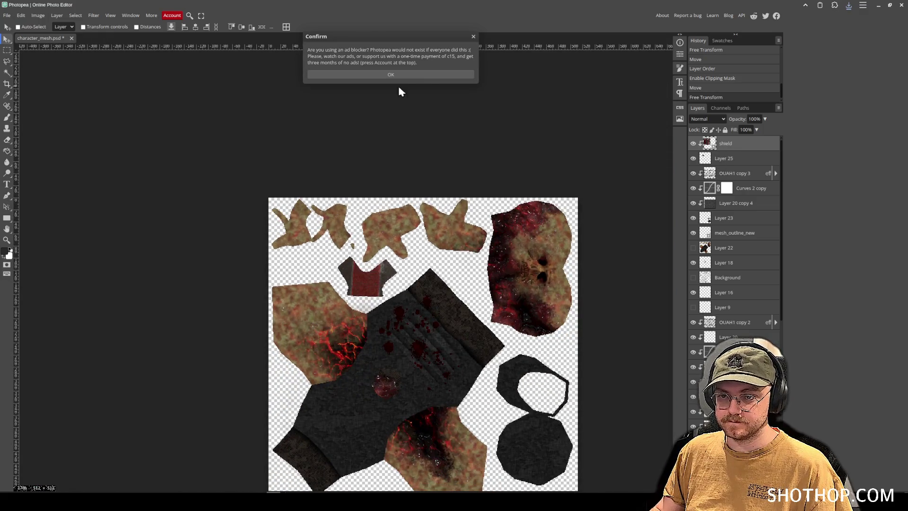
pyautogui.click(390, 75)
pyautogui.click(21, 15)
pyautogui.click(58, 194)
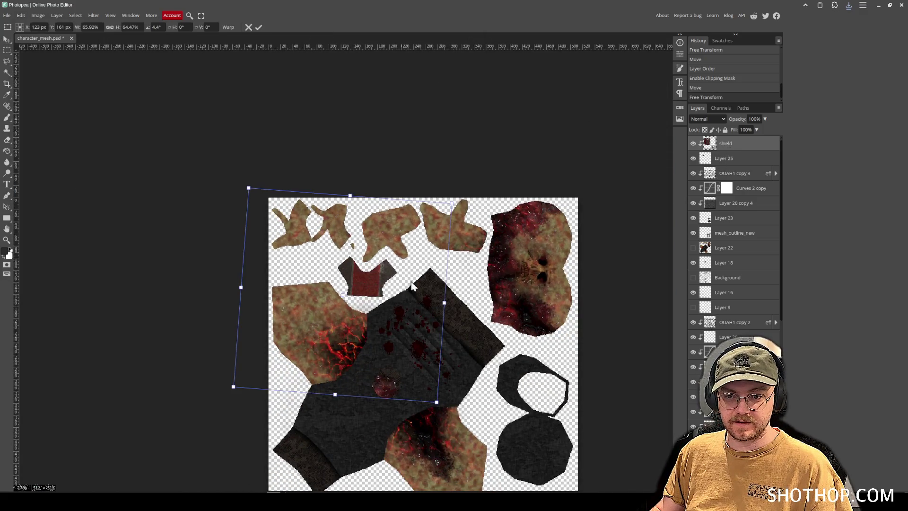
pyautogui.moveTo(434, 402)
pyautogui.mouseDown()
pyautogui.moveTo(402, 345)
pyautogui.moveTo(395, 352)
pyautogui.mouseUp()
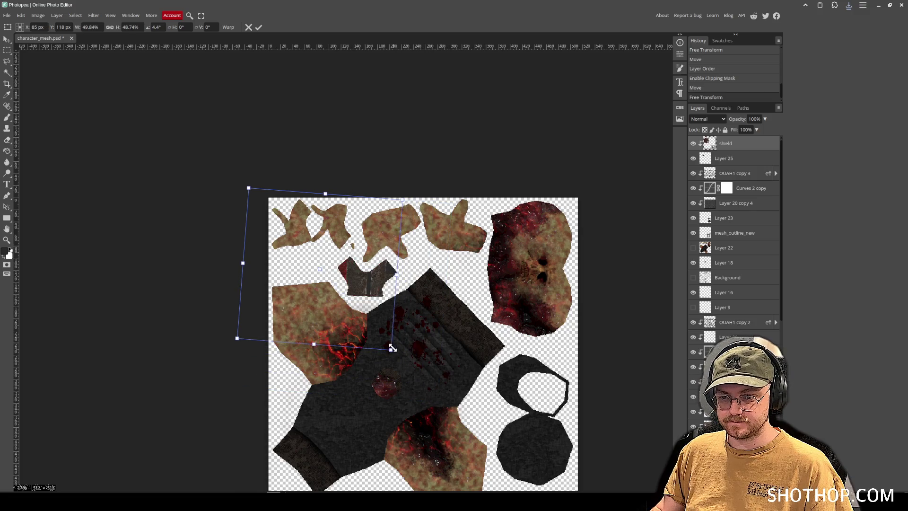
pyautogui.scroll(3, 397, 314)
pyautogui.moveTo(328, 301)
pyautogui.mouseDown()
pyautogui.moveTo(427, 324)
pyautogui.moveTo(444, 350)
pyautogui.moveTo(427, 339)
pyautogui.moveTo(431, 322)
pyautogui.mouseUp()
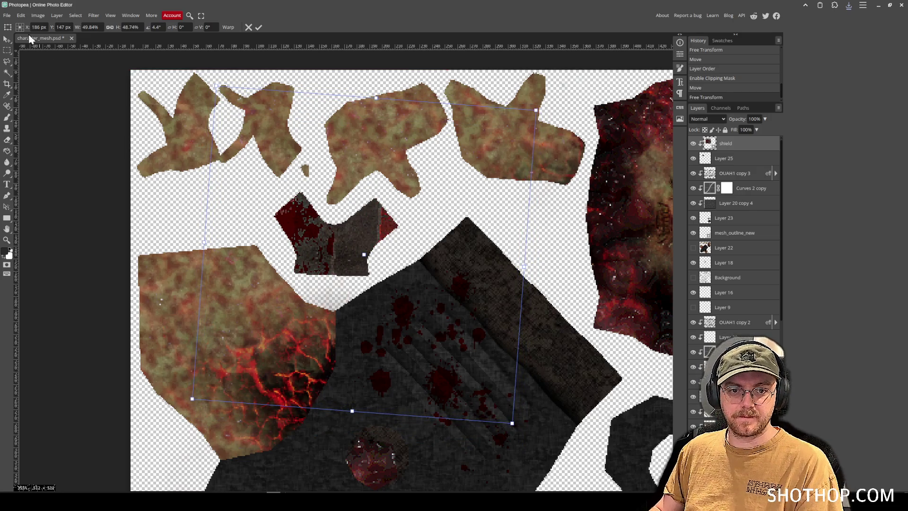
pyautogui.press('Return')
pyautogui.click(7, 15)
# - Export the texture as PNG over flesh_texture.png and view the updated head mask in Blender
pyautogui.moveTo(32, 128)
pyautogui.click(89, 126)
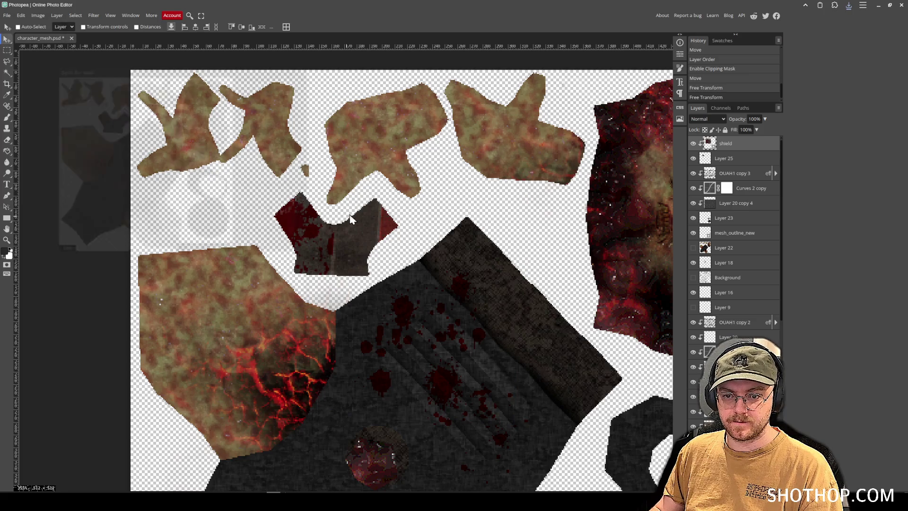
pyautogui.click(274, 164)
pyautogui.click(347, 106)
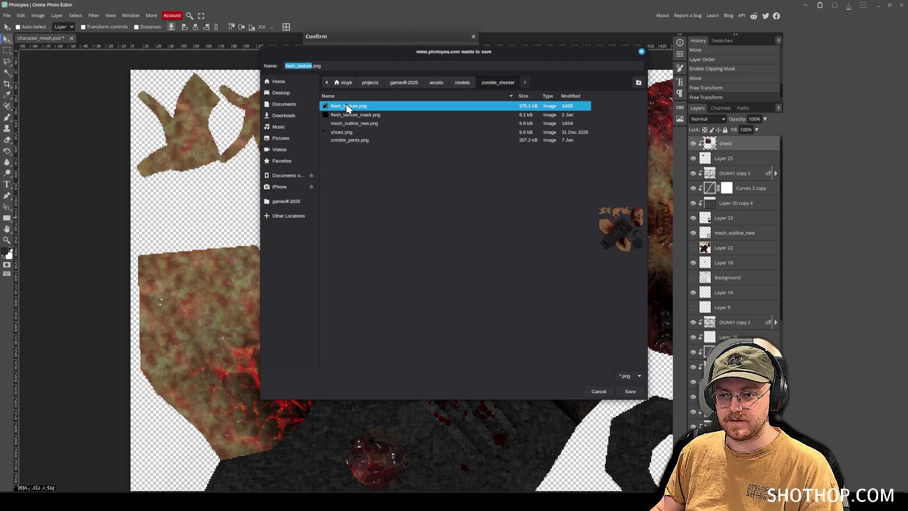
pyautogui.doubleClick(348, 105)
pyautogui.click(466, 260)
pyautogui.hotkey('alt', 'Tab')
pyautogui.moveTo(413, 245)
pyautogui.mouseDown()
pyautogui.moveTo(341, 163)
pyautogui.moveTo(518, 208)
pyautogui.mouseUp()
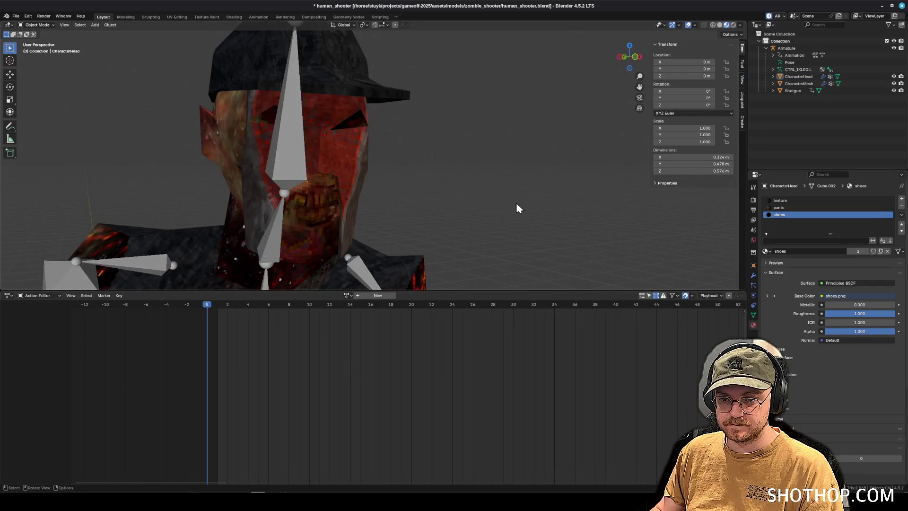
# - Hide the armature, enter Edit Mode on the head, and select its two eye faces in Face mode
pyautogui.click(893, 48)
pyautogui.scroll(-2, 467, 159)
pyautogui.moveTo(465, 158)
pyautogui.mouseDown()
pyautogui.moveTo(478, 202)
pyautogui.moveTo(427, 195)
pyautogui.moveTo(622, 207)
pyautogui.mouseUp()
pyautogui.moveTo(621, 202)
pyautogui.mouseDown()
pyautogui.moveTo(542, 193)
pyautogui.moveTo(460, 209)
pyautogui.moveTo(289, 146)
pyautogui.mouseUp()
pyautogui.scroll(8, 303, 146)
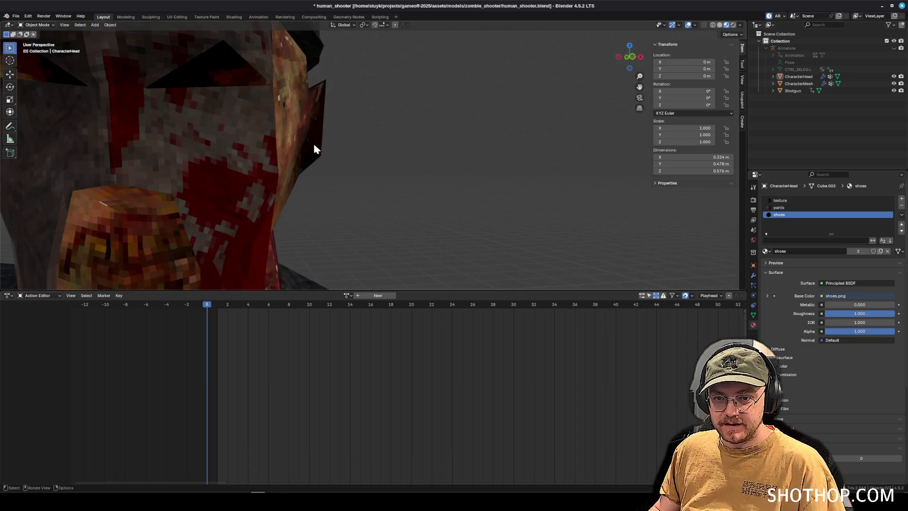
pyautogui.scroll(-5, 314, 149)
pyautogui.moveTo(397, 166)
pyautogui.mouseDown()
pyautogui.moveTo(360, 176)
pyautogui.moveTo(351, 154)
pyautogui.moveTo(176, 75)
pyautogui.mouseUp()
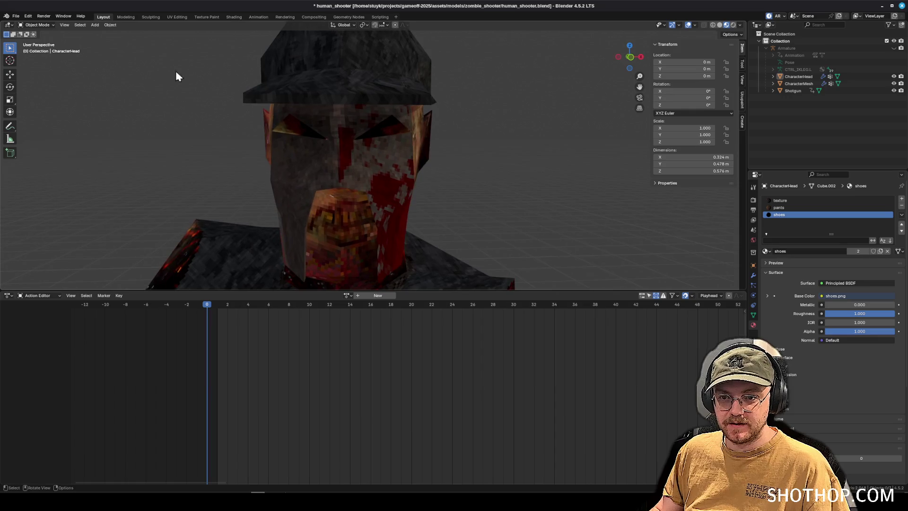
pyautogui.click(38, 24)
pyautogui.click(38, 42)
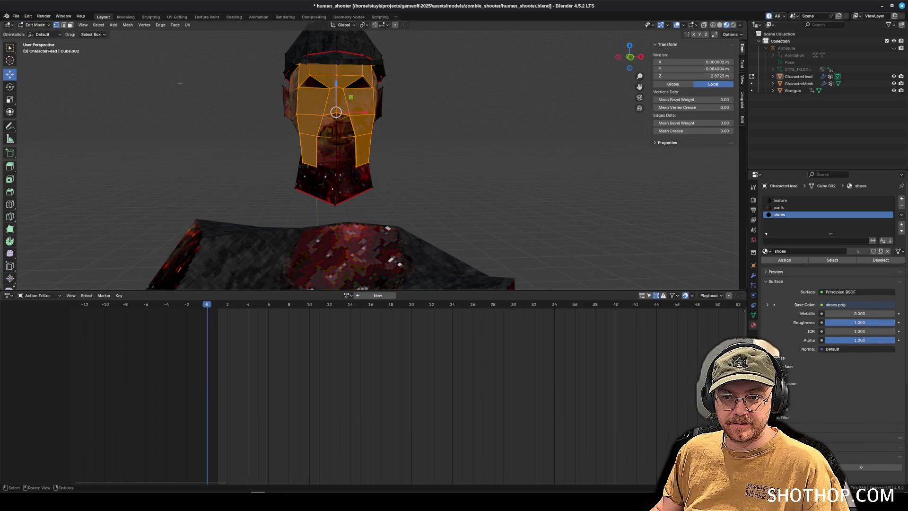
pyautogui.click(538, 126)
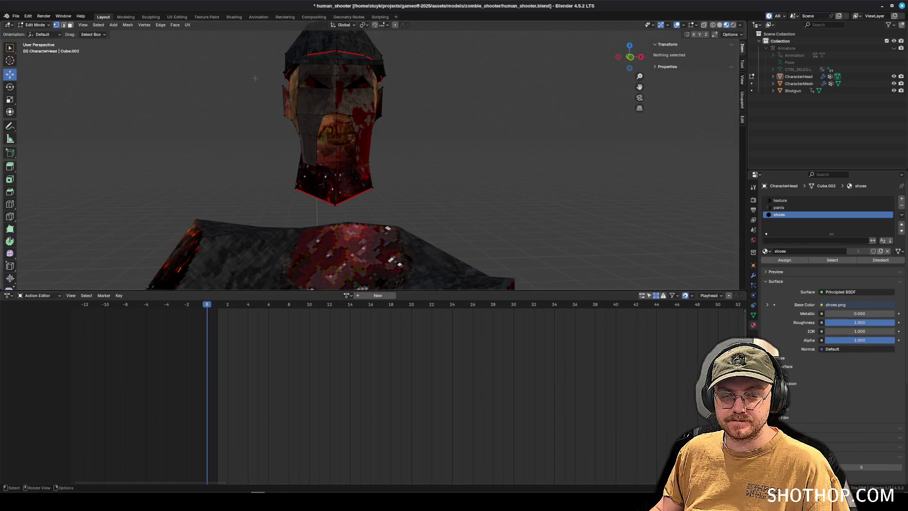
pyautogui.click(69, 25)
pyautogui.scroll(3, 352, 106)
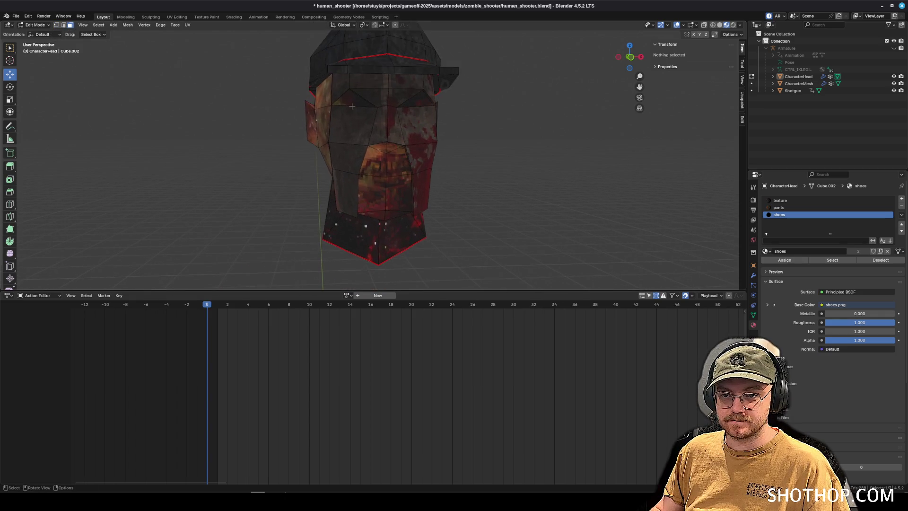
pyautogui.click(352, 102)
pyautogui.keyDown('shift'); pyautogui.click(418, 100); pyautogui.keyUp('shift')
pyautogui.click(780, 200)
# - Add a red material named glow_eyes in a new slot, assign it to the eye faces, and save
pyautogui.click(901, 198)
pyautogui.click(820, 251)
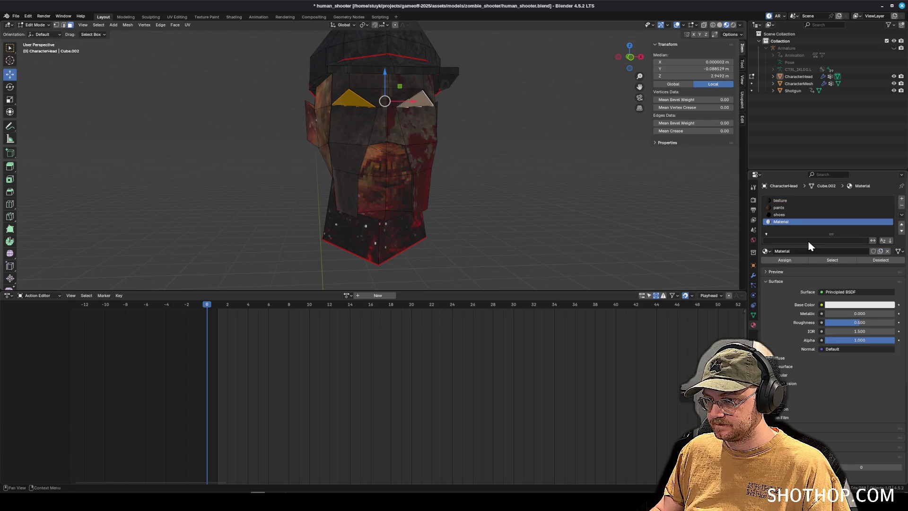
pyautogui.doubleClick(810, 251)
pyautogui.write('glow_eyes')
pyautogui.press('Return')
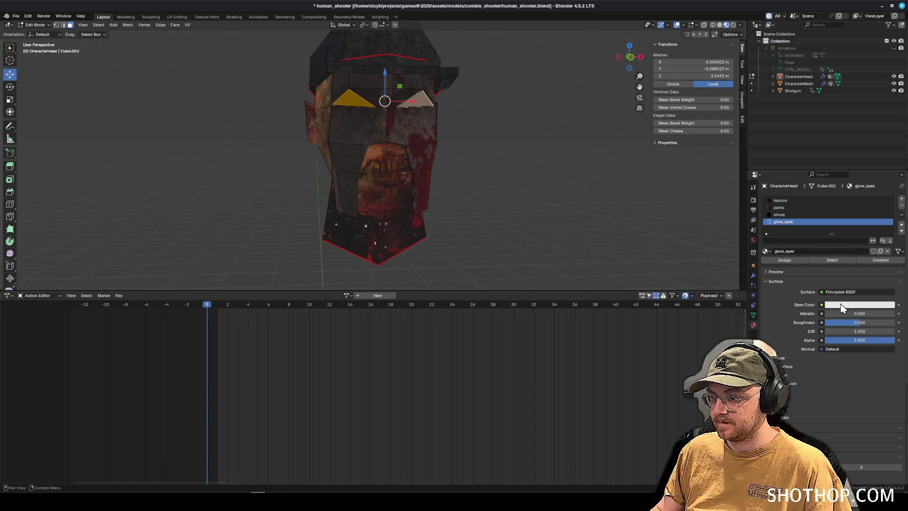
pyautogui.click(837, 305)
pyautogui.click(883, 226)
pyautogui.click(784, 260)
pyautogui.hotkey('alt', 'a')
pyautogui.scroll(-5, 524, 184)
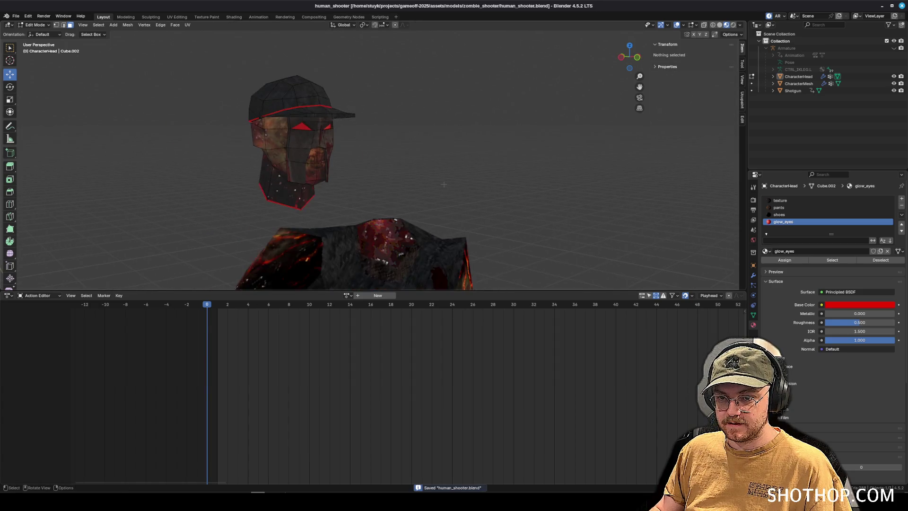
pyautogui.hotkey('alt', 'Tab')
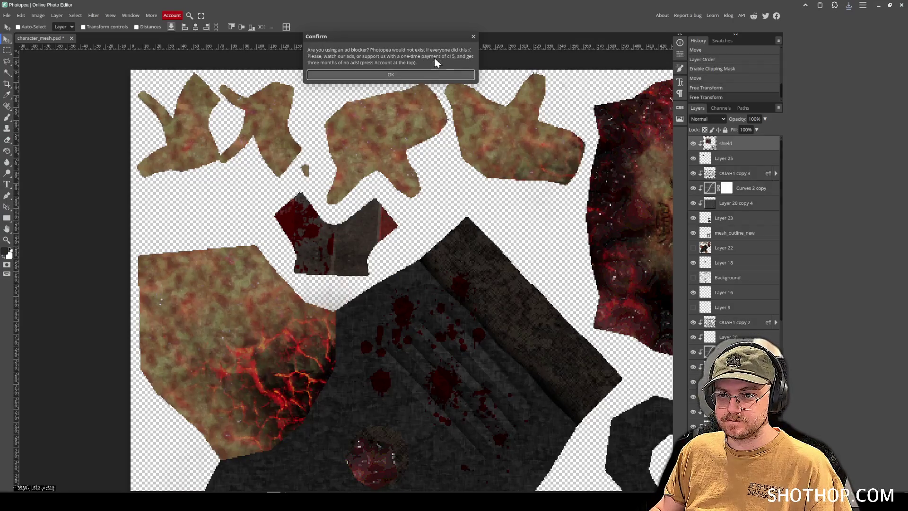
# - Add a new empty layer and save the project over character_mesh.psd
pyautogui.click(391, 74)
pyautogui.moveTo(195, 501)
pyautogui.hotkey('ctrl', 'shift', 'n')
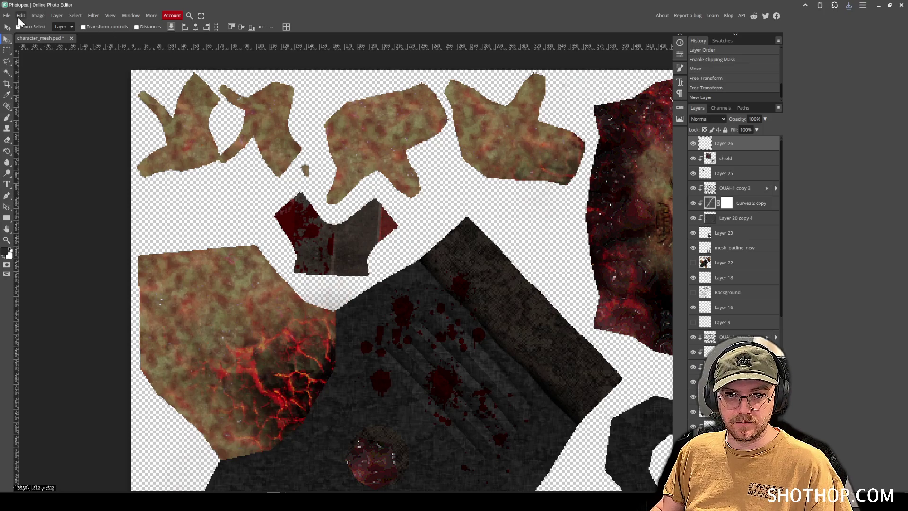
pyautogui.click(7, 15)
pyautogui.click(15, 101)
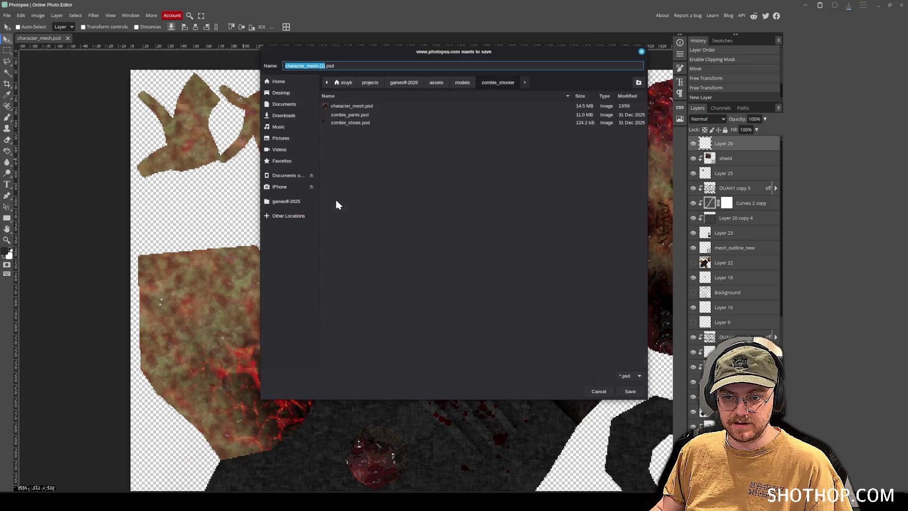
pyautogui.doubleClick(375, 106)
pyautogui.press('Return')
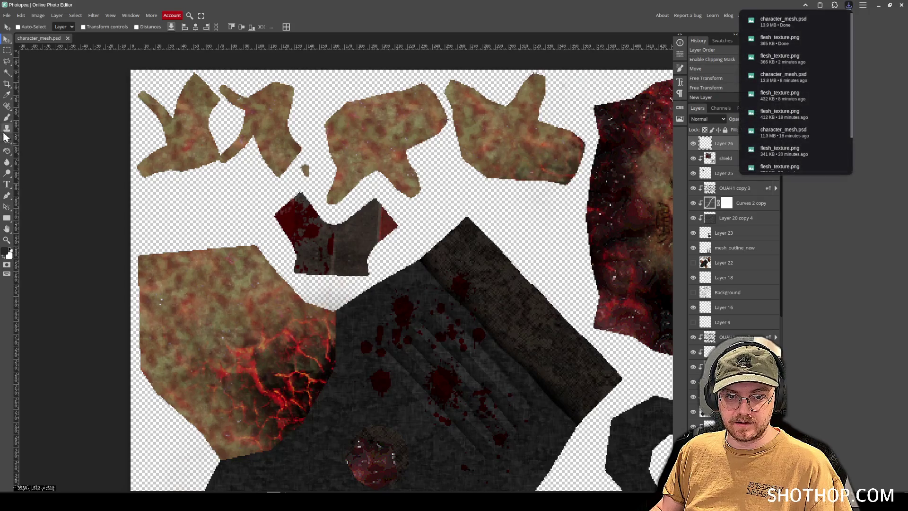
# - Apply the merged image into Layer 26 and sharpen it
pyautogui.click(38, 16)
pyautogui.click(53, 204)
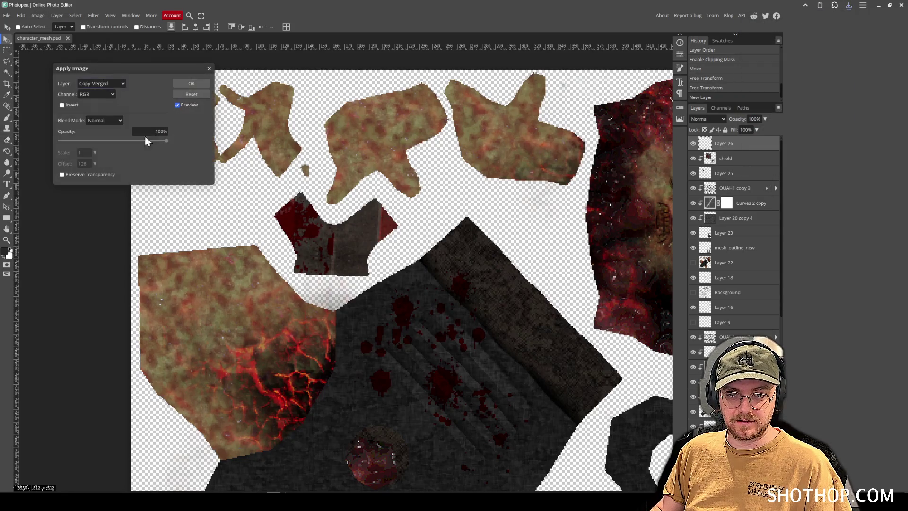
pyautogui.click(192, 83)
pyautogui.click(93, 15)
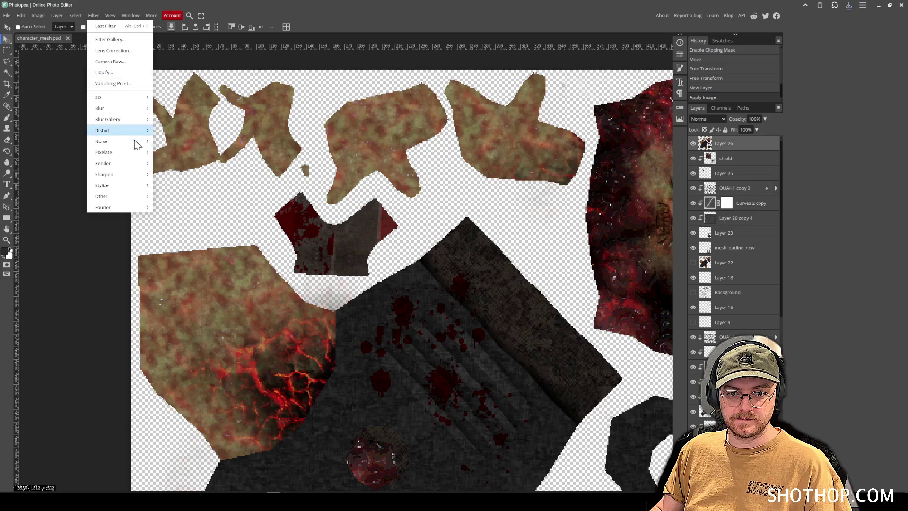
pyautogui.moveTo(132, 174)
pyautogui.click(170, 175)
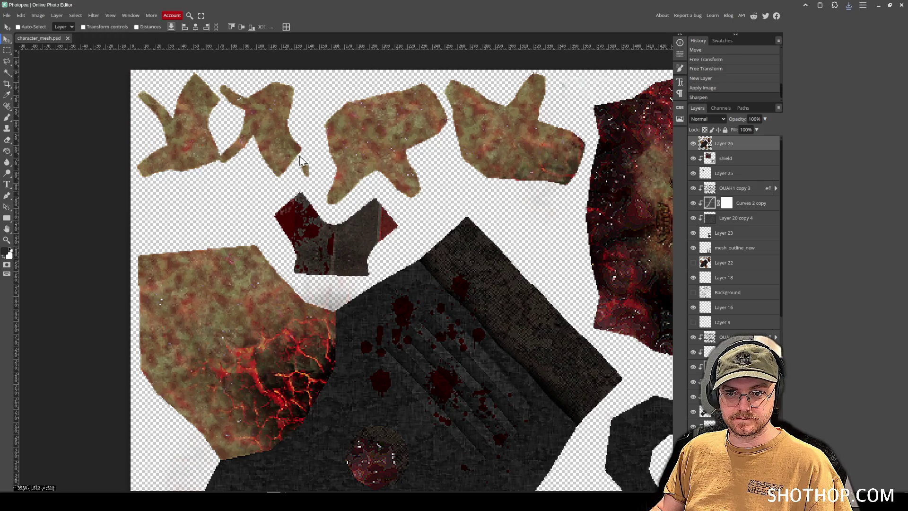
# - Export the texture as PNG replacing flesh_texture.png, then return to Godot
pyautogui.click(7, 15)
pyautogui.moveTo(49, 124)
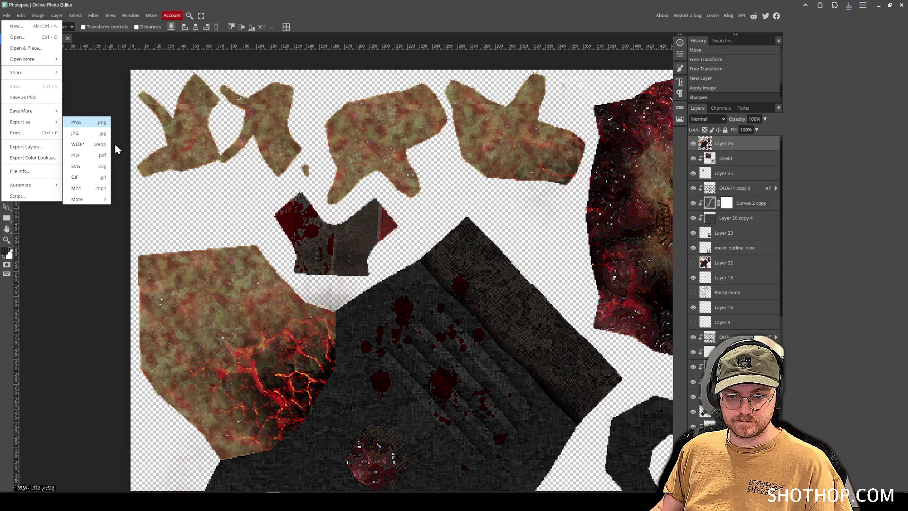
pyautogui.click(118, 146)
pyautogui.click(283, 167)
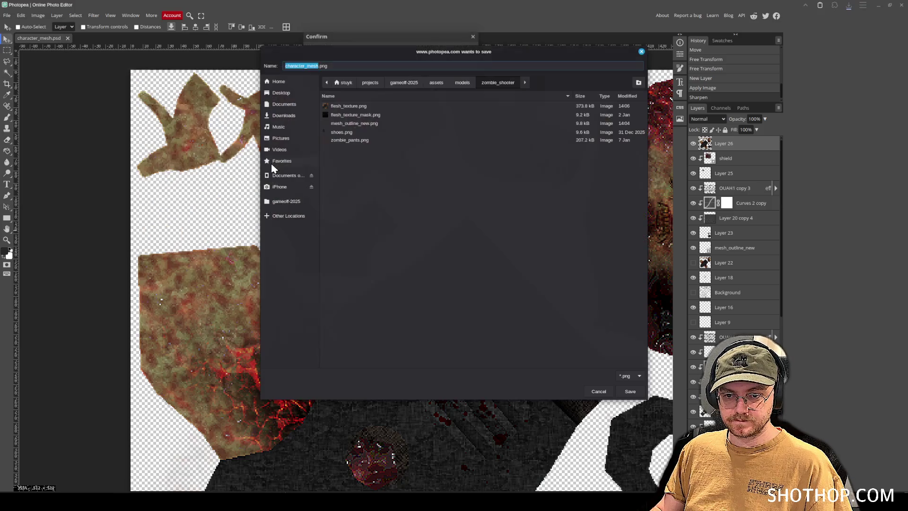
pyautogui.doubleClick(356, 107)
pyautogui.click(502, 263)
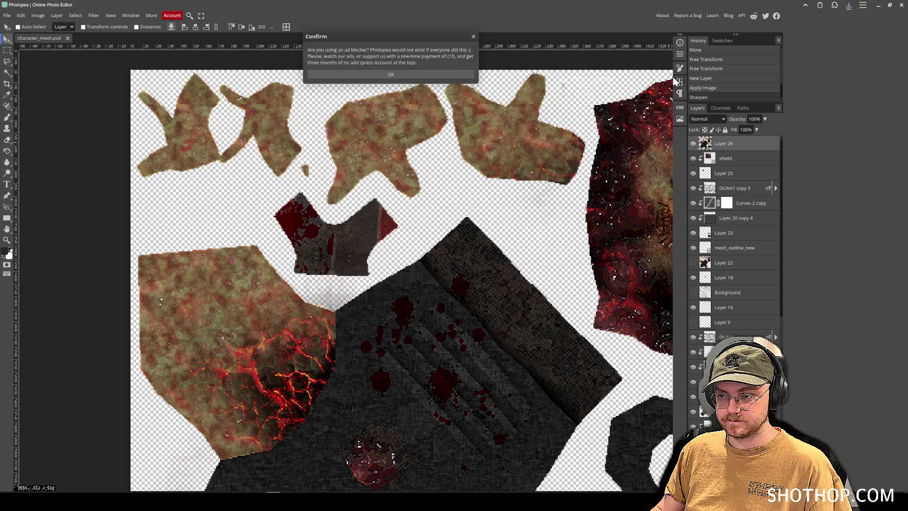
pyautogui.click(390, 74)
pyautogui.click(878, 5)
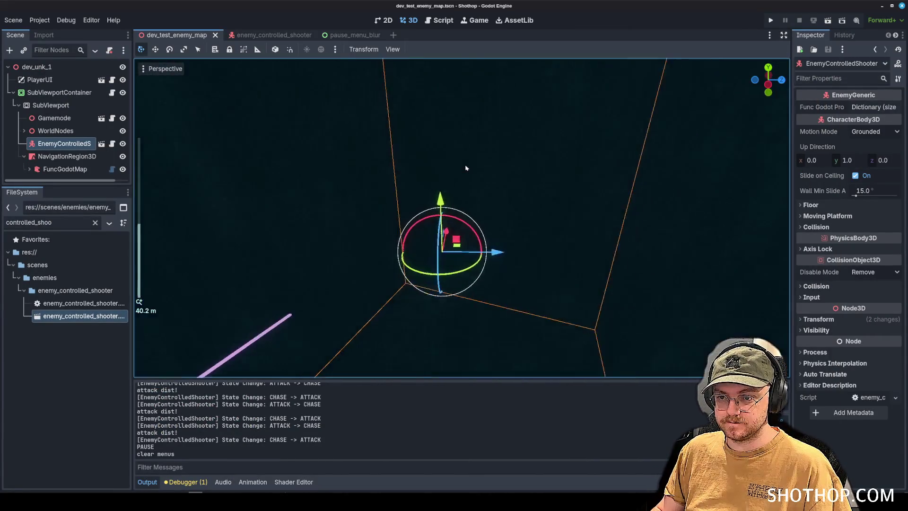
# - Open the enemy_controlled_shooter scene and select and frame the CharacterHead node
pyautogui.press('f')
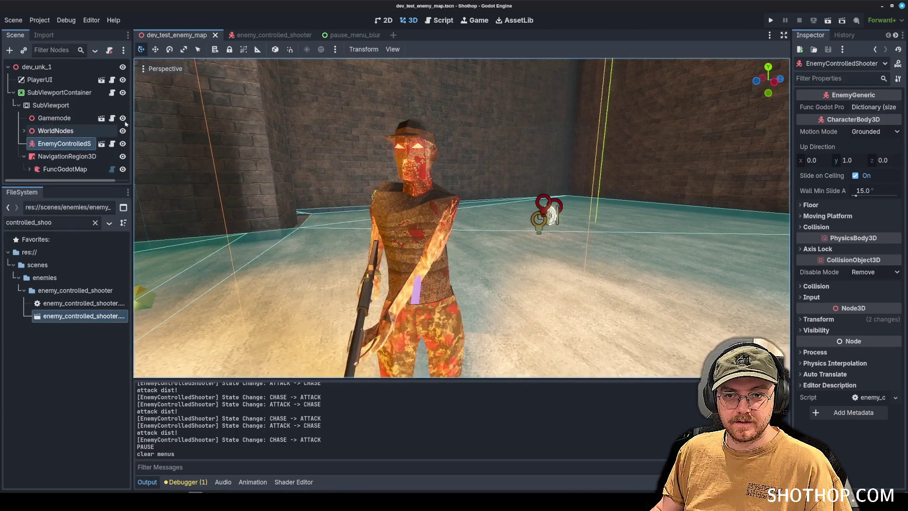
pyautogui.click(101, 143)
pyautogui.scroll(-3, 48, 104)
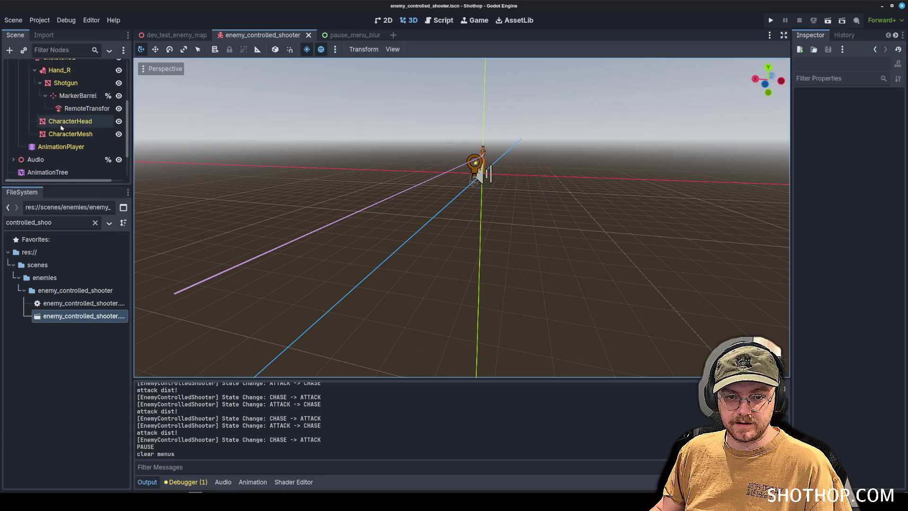
pyautogui.click(40, 111)
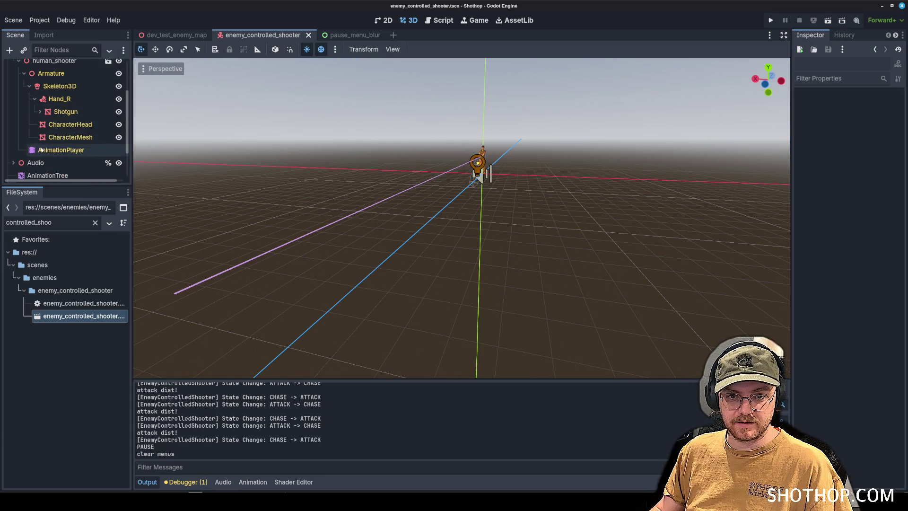
pyautogui.click(70, 124)
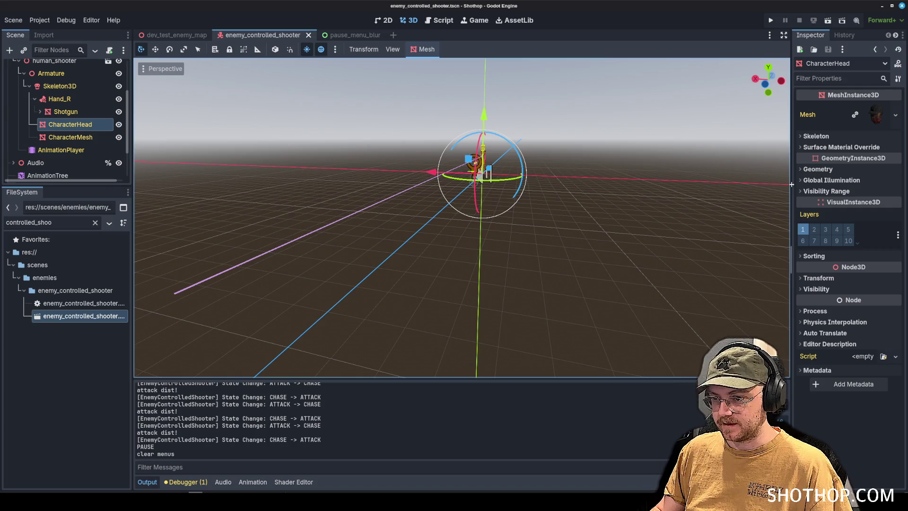
pyautogui.moveTo(791, 184); pyautogui.dragTo(748, 184)
pyautogui.scroll(-5, 615, 198)
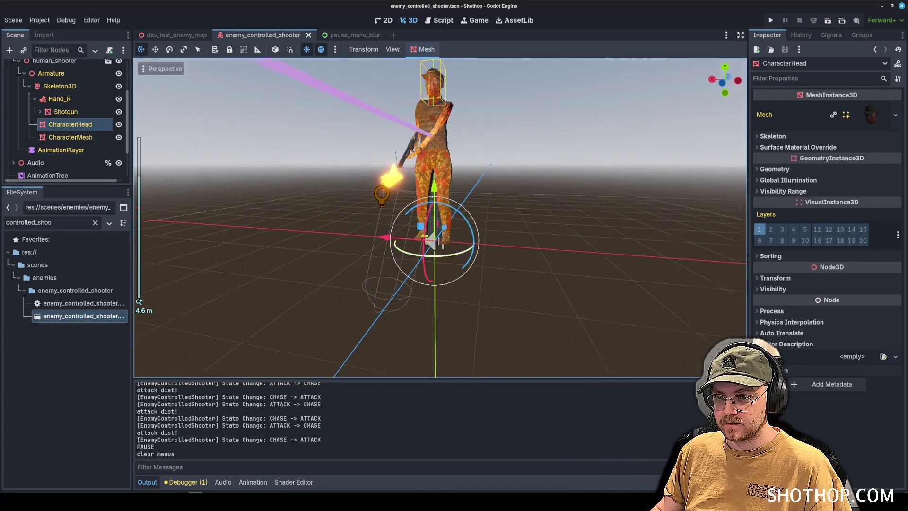
pyautogui.press('f')
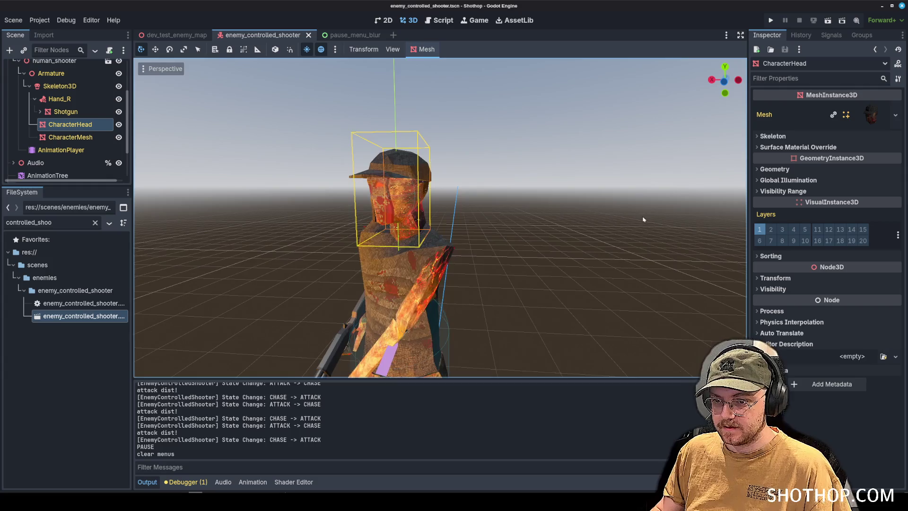
# - Paste the glow_eyes surface material into override slot 1, set it Unshaded, and run the game
pyautogui.click(870, 116)
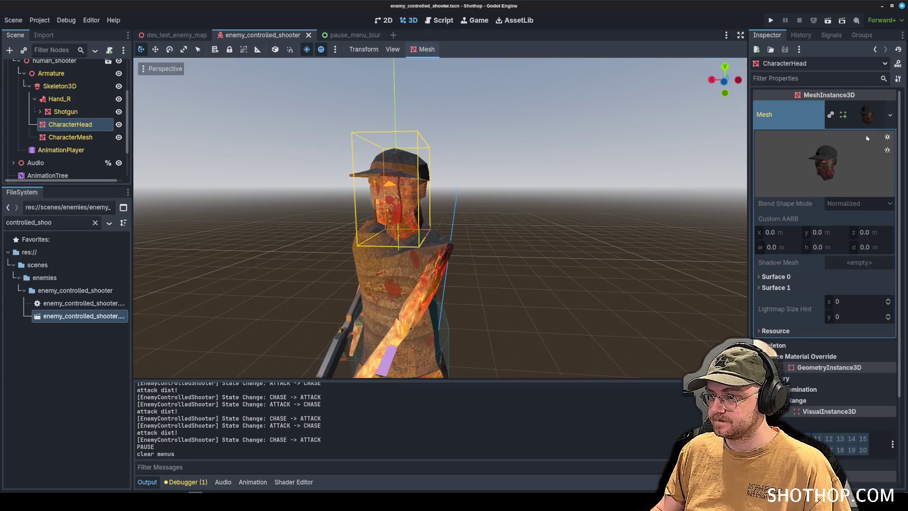
pyautogui.click(781, 289)
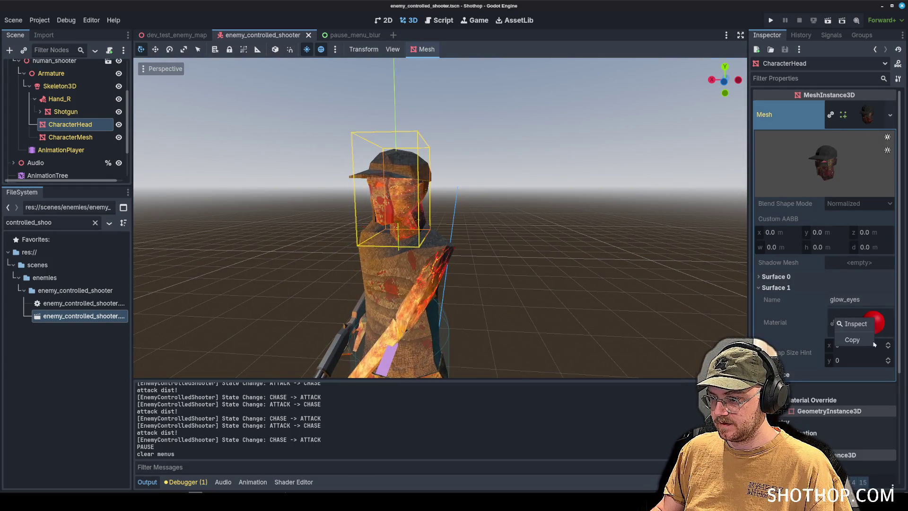
pyautogui.click(779, 288)
pyautogui.click(804, 356)
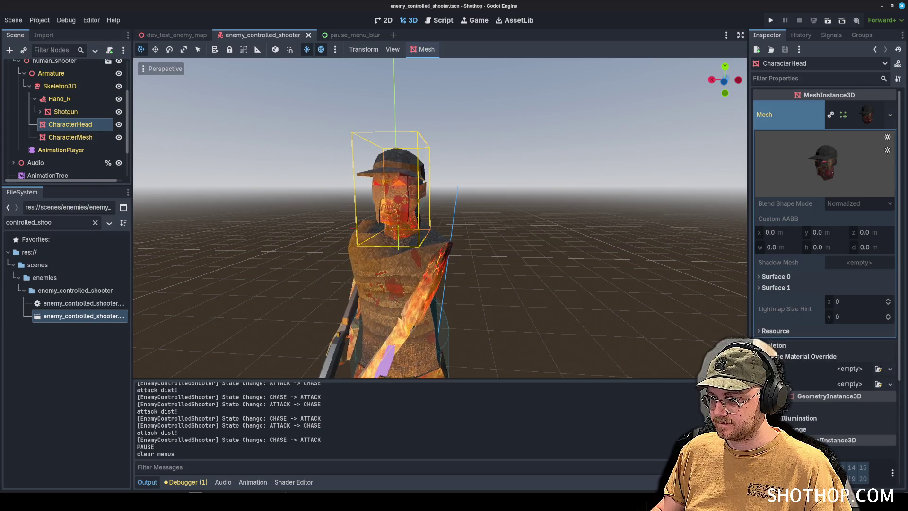
pyautogui.click(846, 383)
pyautogui.click(874, 481)
pyautogui.click(858, 385)
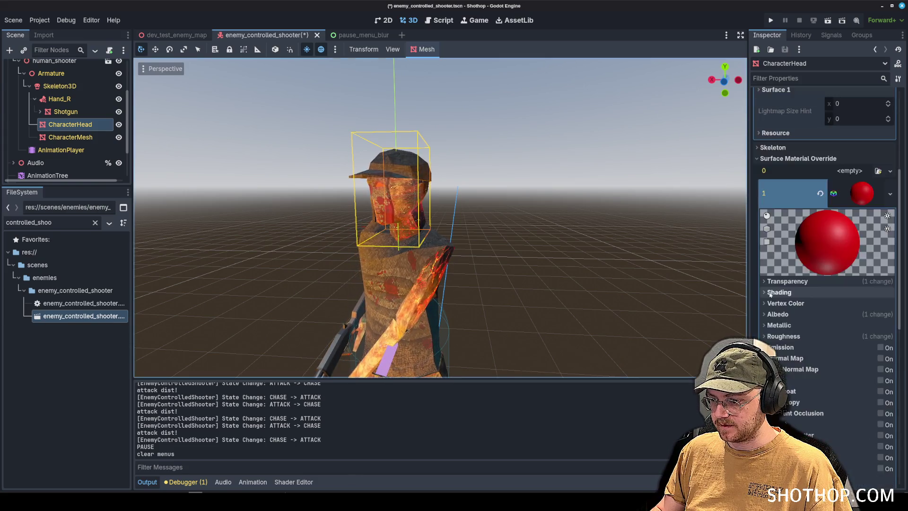
pyautogui.scroll(-3, 784, 145)
pyautogui.click(783, 144)
pyautogui.click(860, 156)
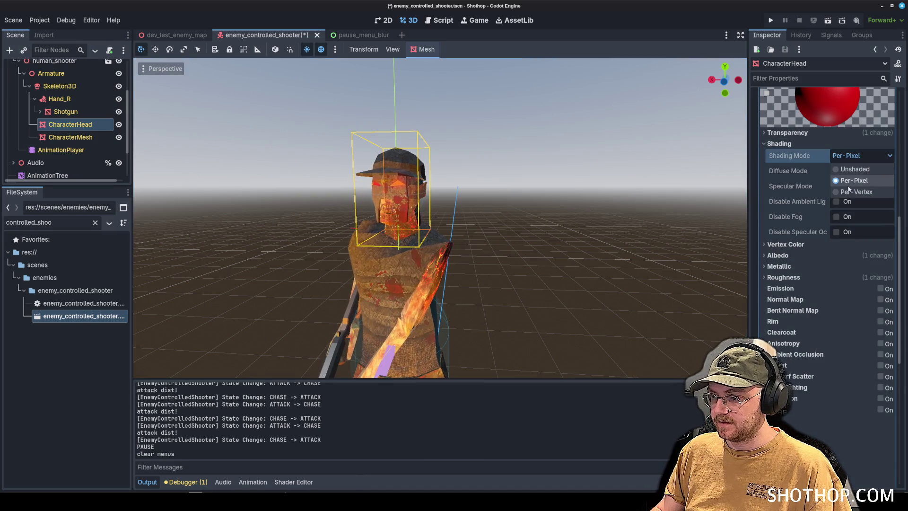
pyautogui.click(843, 166)
pyautogui.press('F5')
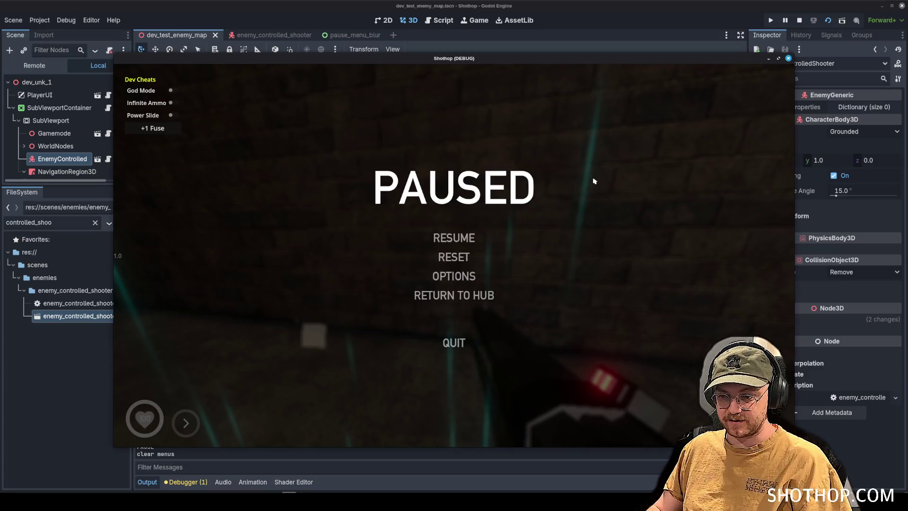
# - Resume play, approach the zombie, and shoot it with the electric weapon
pyautogui.press('Escape')
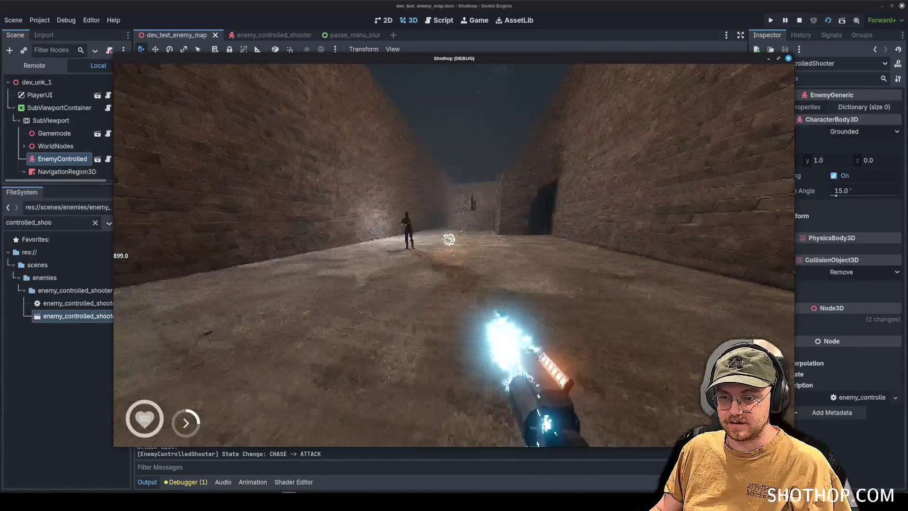
pyautogui.press('shift')
pyautogui.press('Escape')
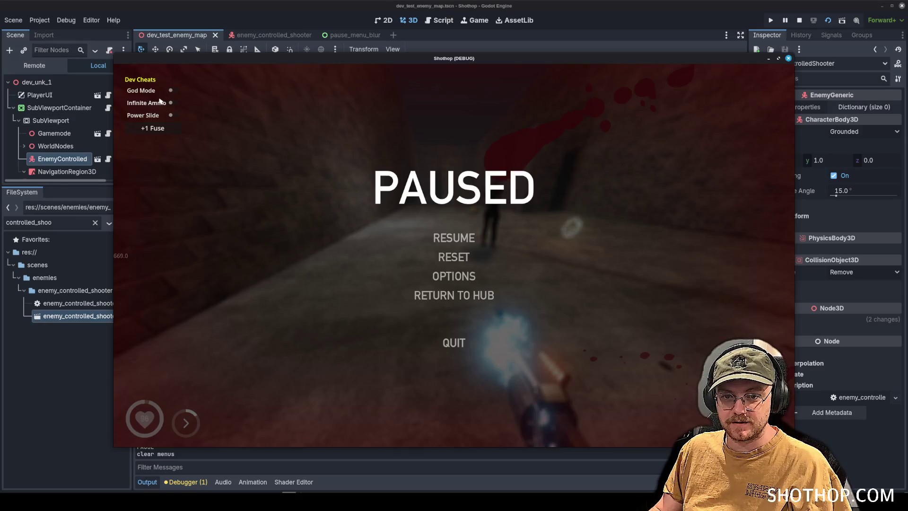
pyautogui.press('Escape')
pyautogui.press('w')
pyautogui.press('s')
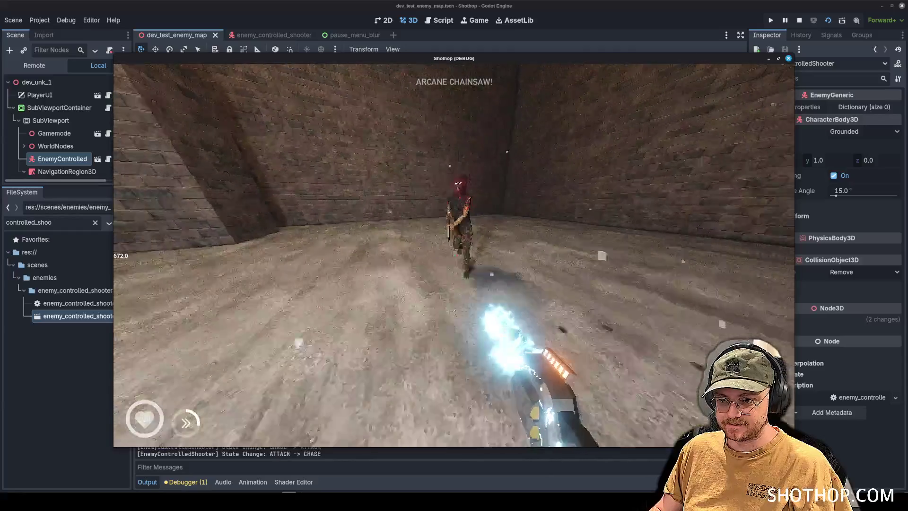
pyautogui.click(454, 256)
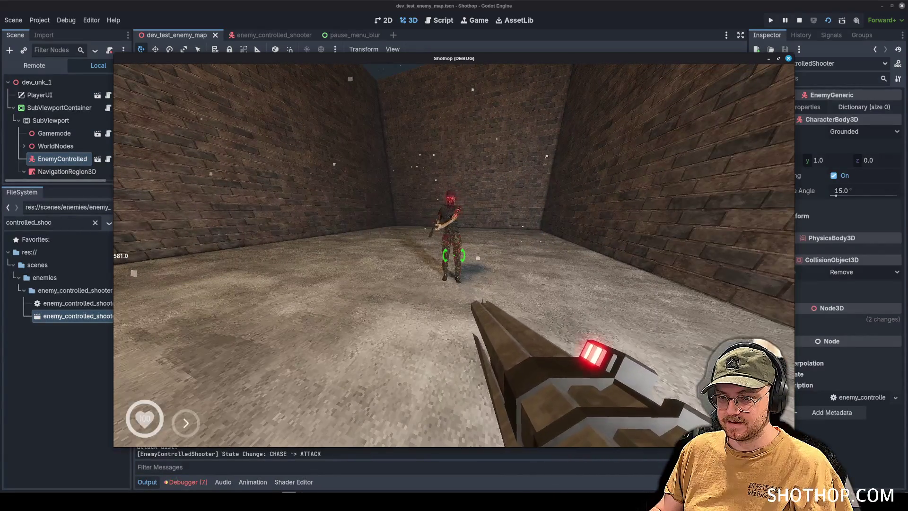
pyautogui.click(454, 255)
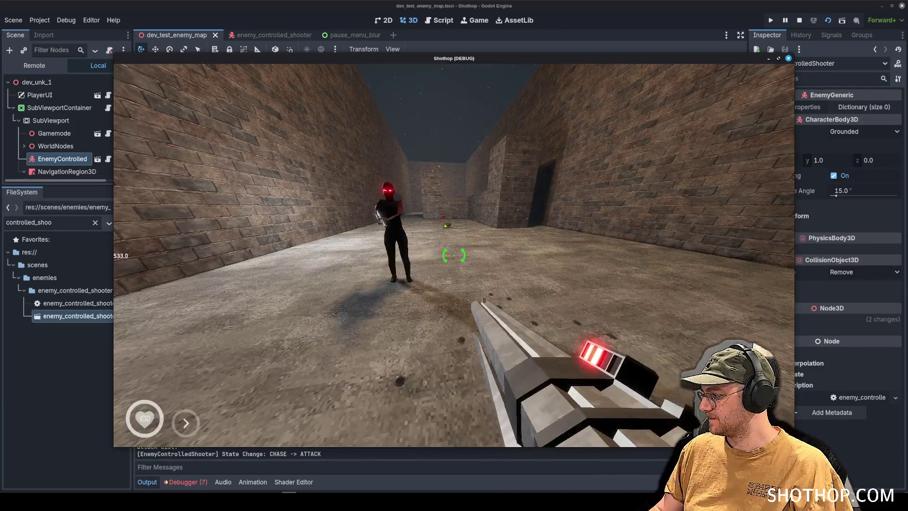
pyautogui.click(453, 255)
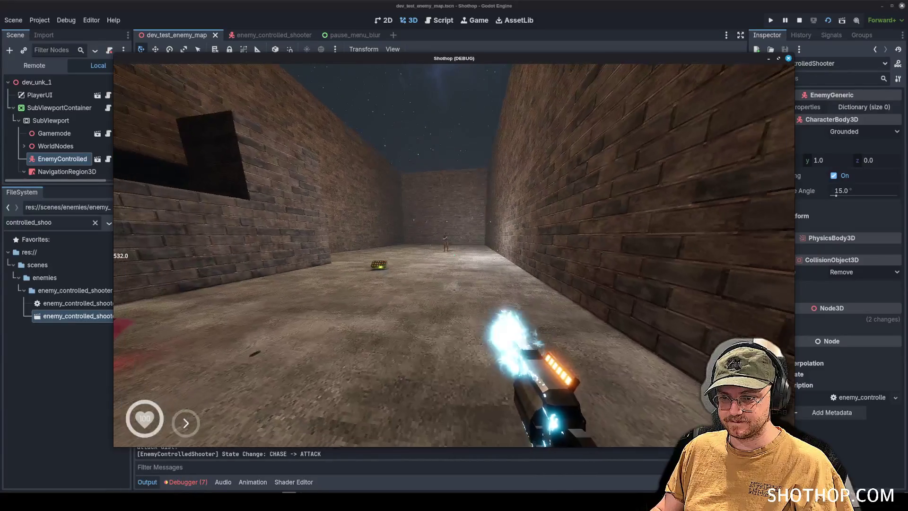
# - Check the video settings, switch guns, kill the zombie, reset the level, and stop the playtest
pyautogui.press('Escape')
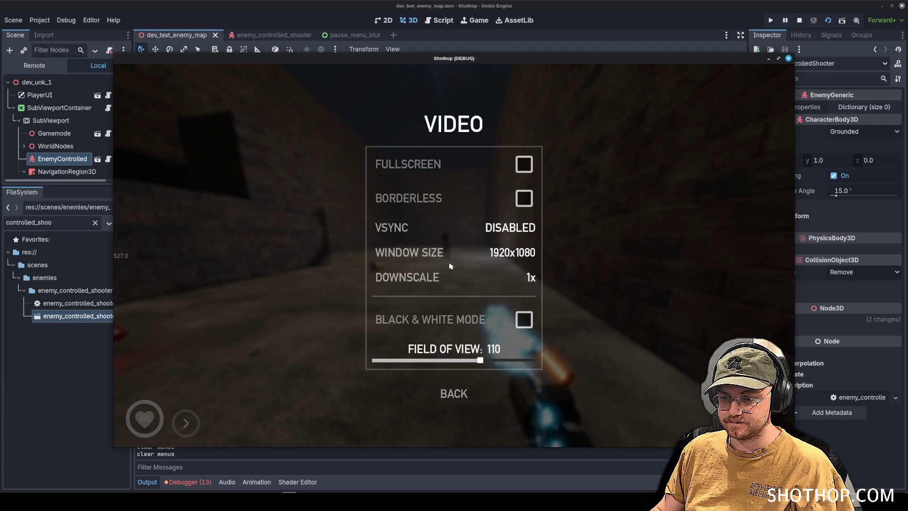
pyautogui.press('Escape')
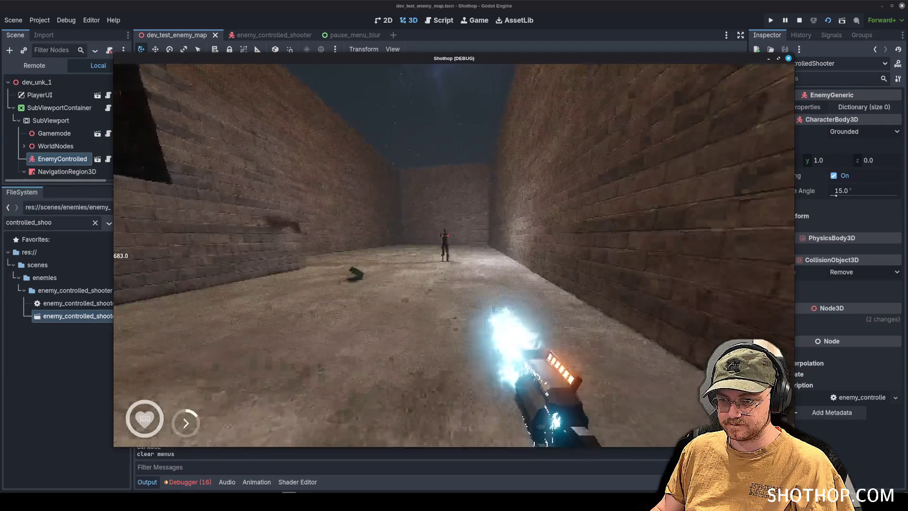
pyautogui.press('2')
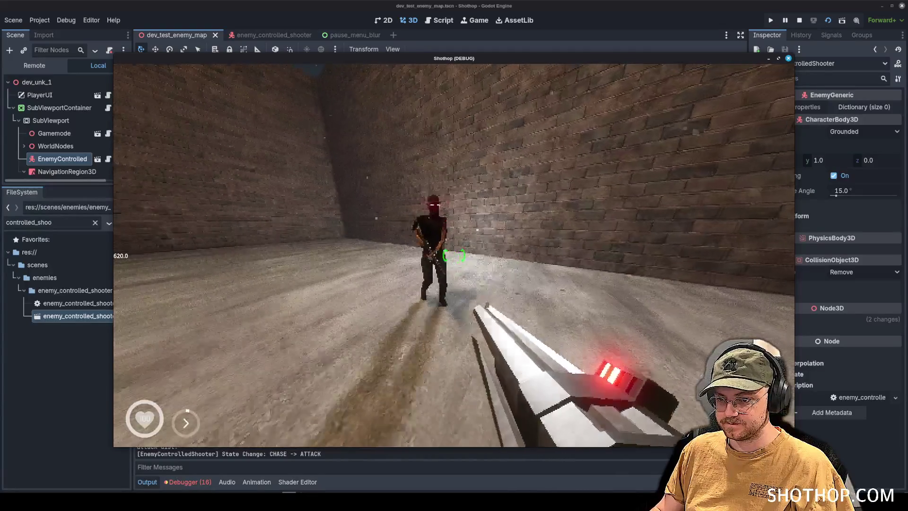
pyautogui.press('1')
pyautogui.click(453, 255)
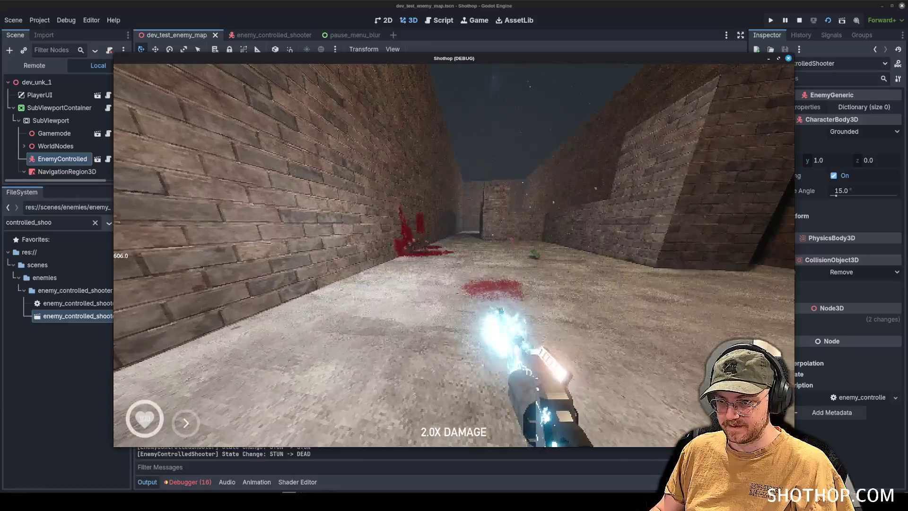
pyautogui.press('Escape')
pyautogui.click(450, 254)
pyautogui.press('1')
pyautogui.press('Escape')
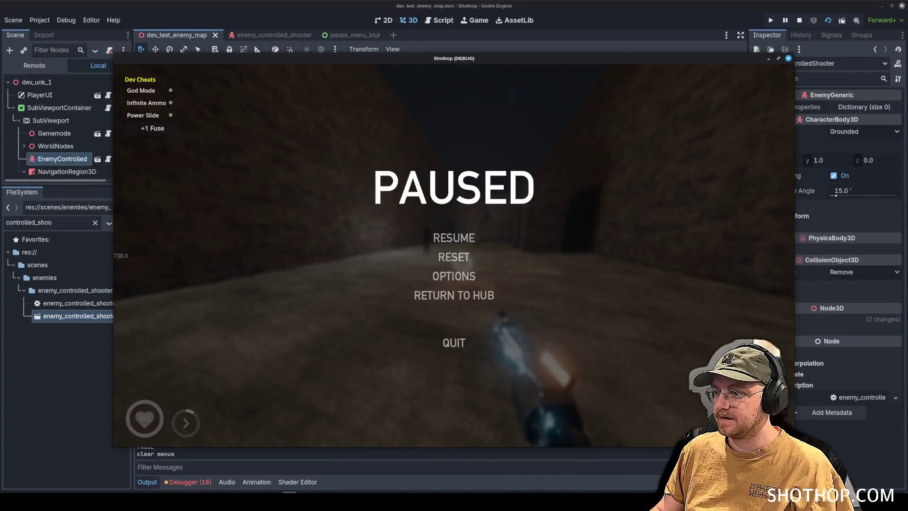
pyautogui.click(799, 19)
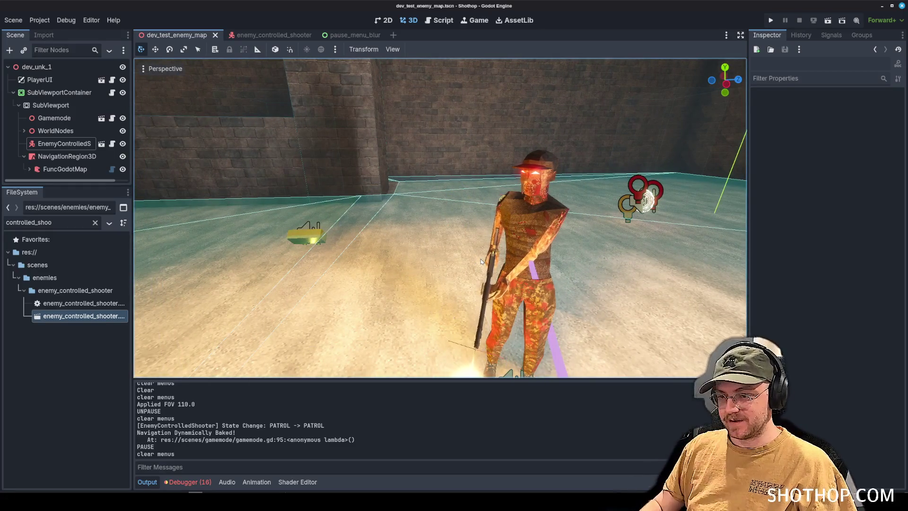
# - Orbit around the enemy and collapse NavigationRegion3D in the Scene dock to hide FuncGodotMap
pyautogui.moveTo(481, 261); pyautogui.dragTo(426, 251)
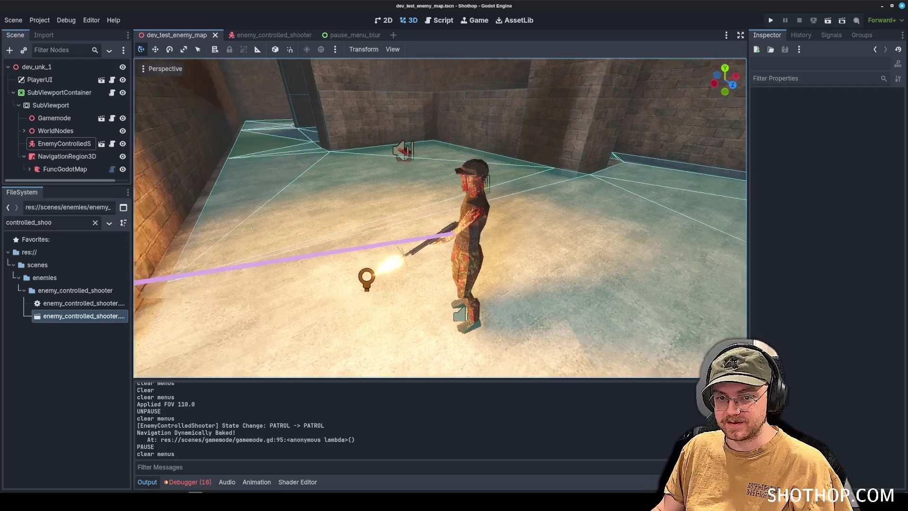
pyautogui.click(24, 156)
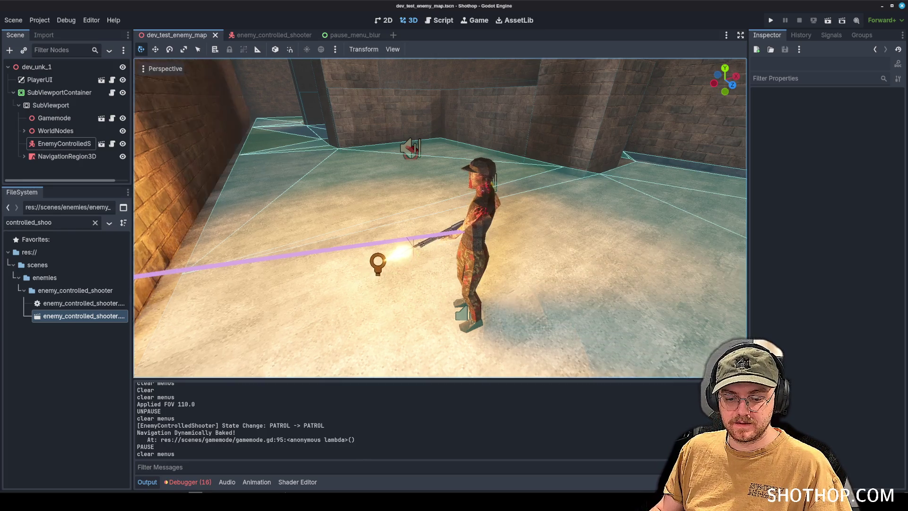
pyautogui.moveTo(535, 172); pyautogui.dragTo(355, 166)
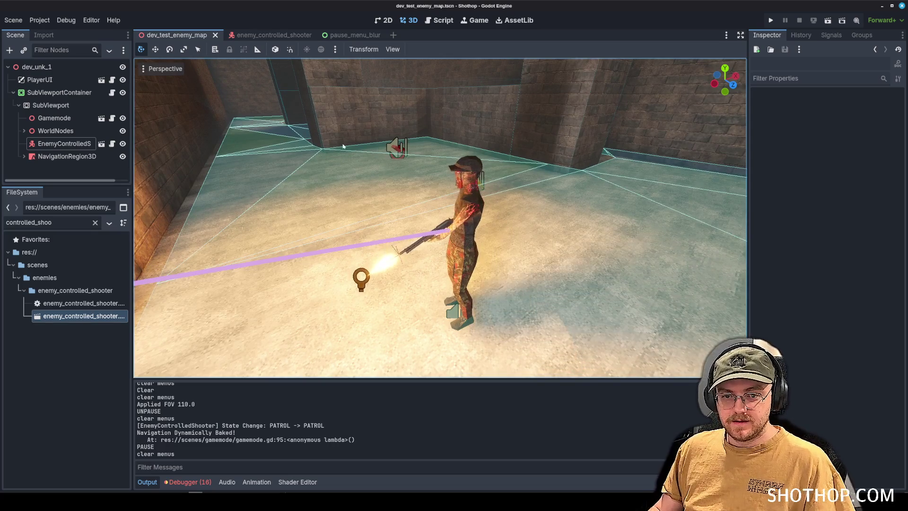
pyautogui.hotkey('alt', 'Tab')
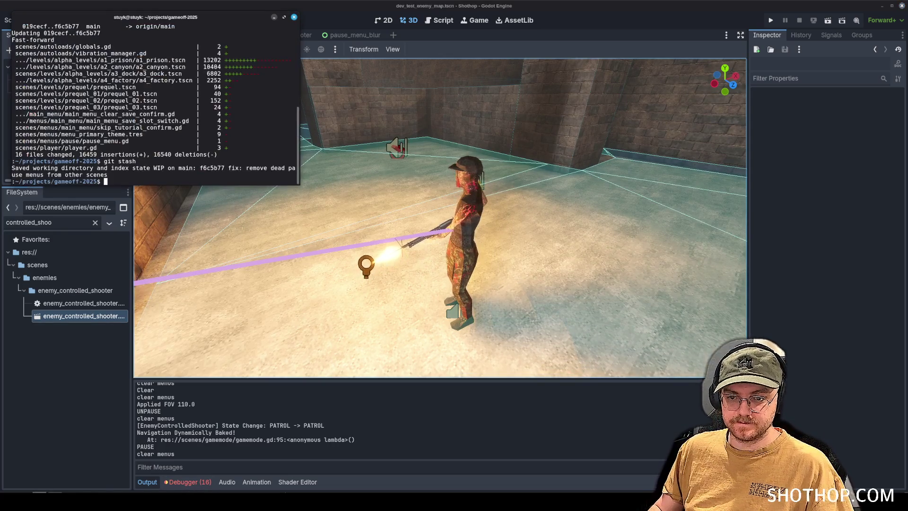
# - Stage all changes, commit them as 'feat: texture shooter enemy', and try pushing to origin main
pyautogui.write('git add .')
pyautogui.press('Return')
pyautogui.write('git commi')
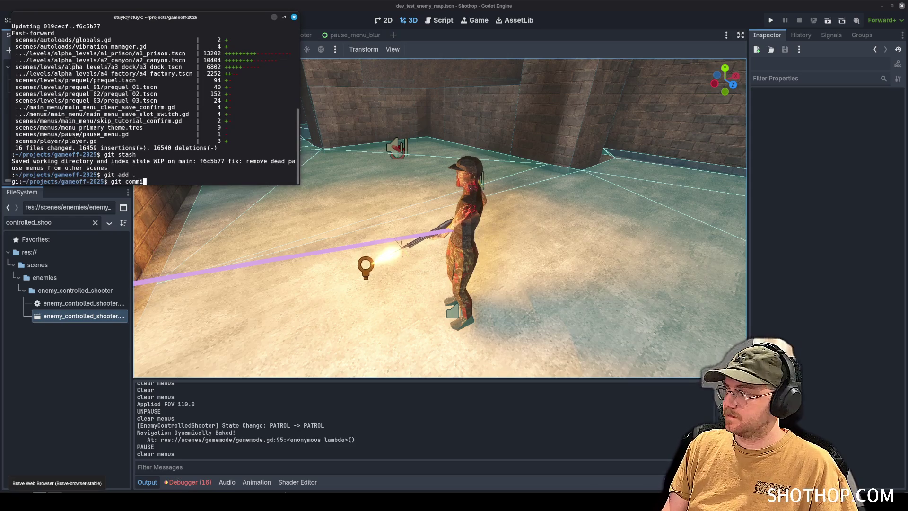
pyautogui.write('t -m "feat: texture')
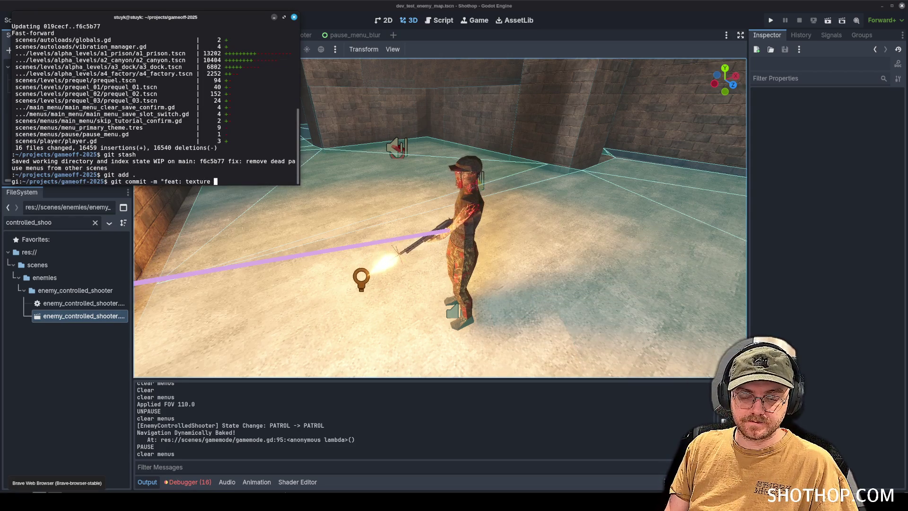
pyautogui.write('y"')
pyautogui.press('Return')
pyautogui.write('gi')
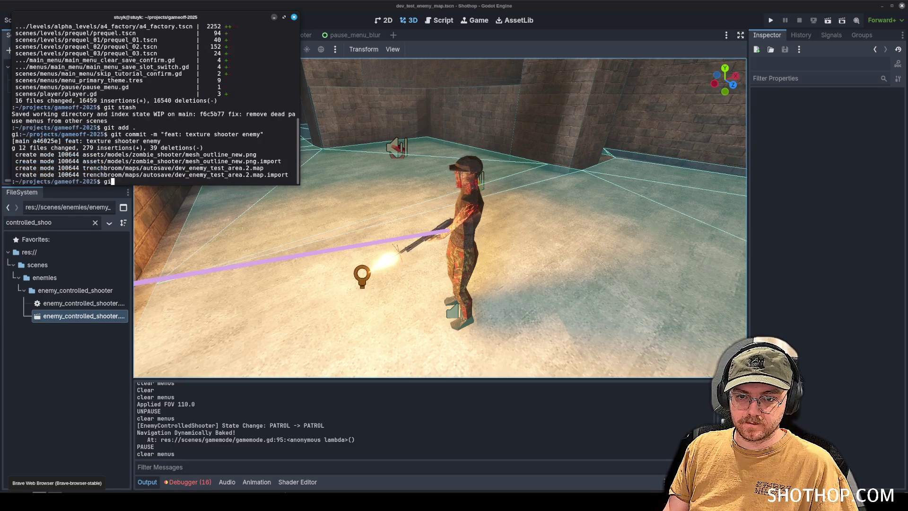
pyautogui.write('t push origin main')
pyautogui.press('Return')
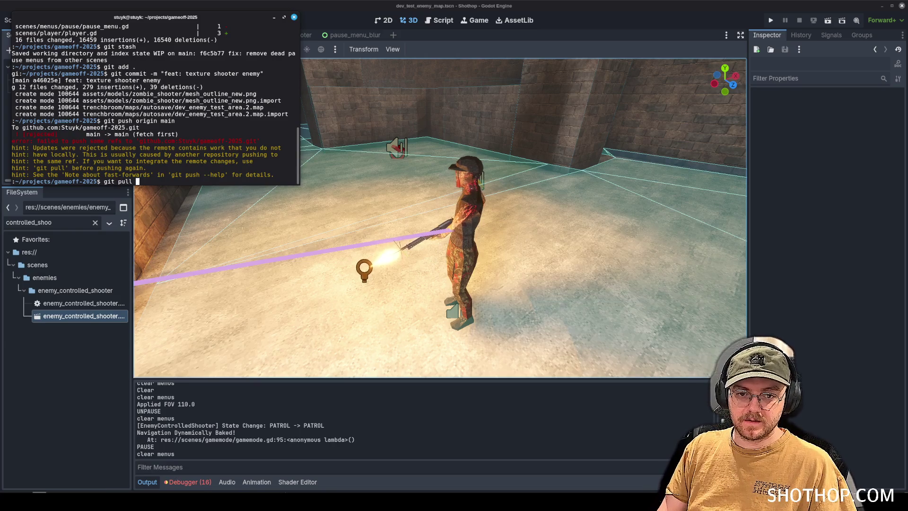
# - Pull origin main to merge the remote changes, accept the merge message, and push again
pyautogui.write('origni')
pyautogui.write('n main')
pyautogui.press('Return')
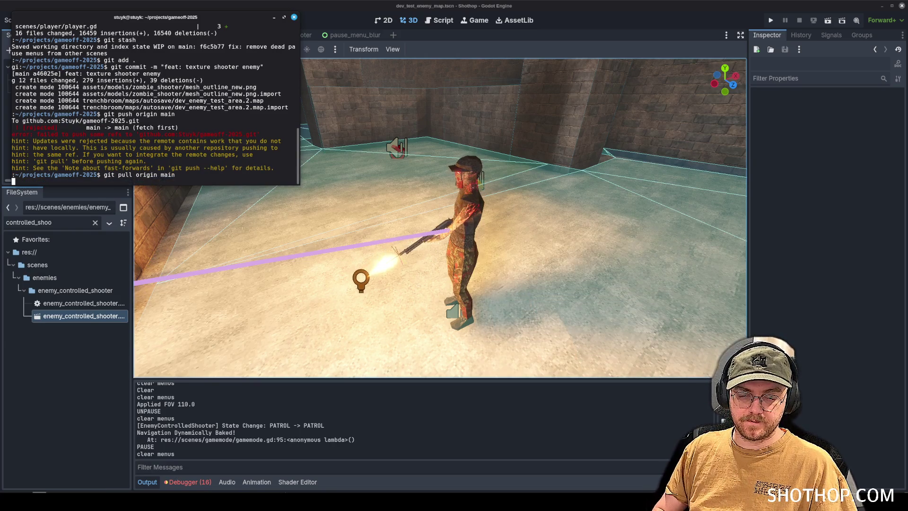
pyautogui.hotkey('ctrl', 'x')
pyautogui.write('git push origin main')
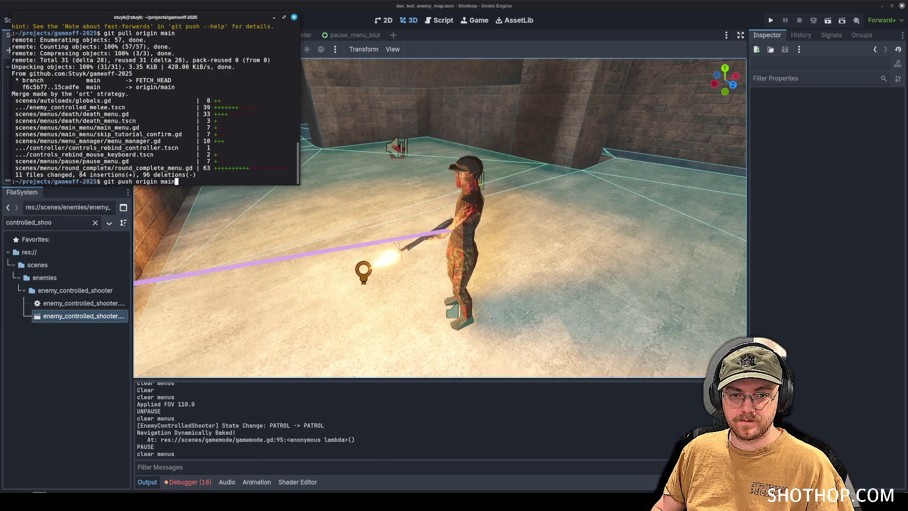
pyautogui.press('Return')
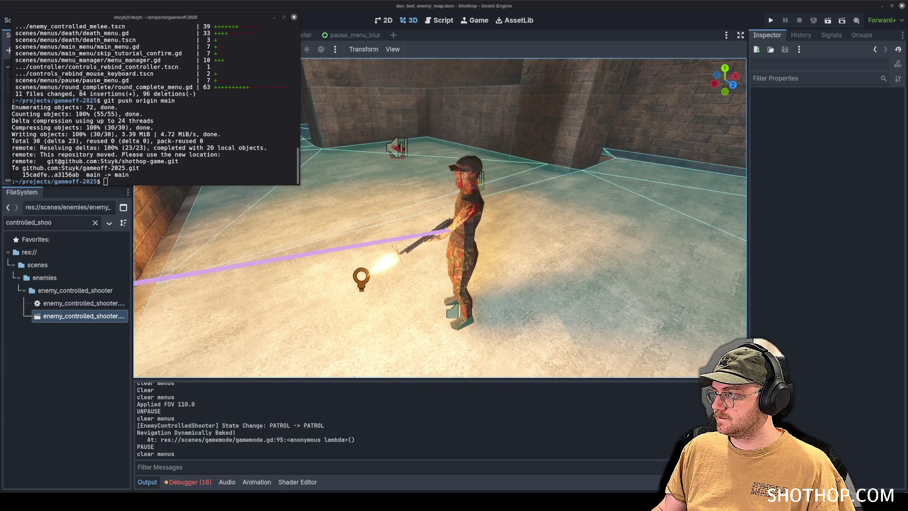
# - Open enemy_controlled_shooter, select CharacterMesh, widen the Inspector, and inspect its mesh and material overrides
pyautogui.click(275, 18)
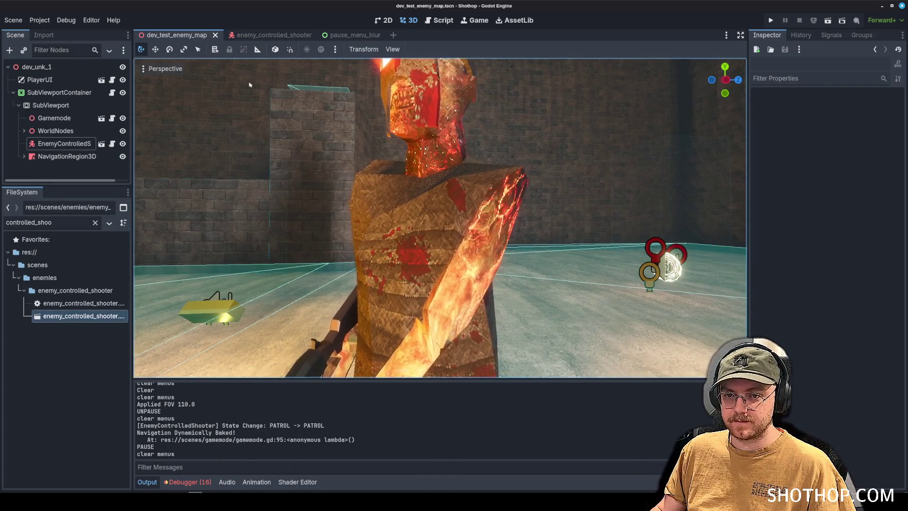
pyautogui.doubleClick(60, 143)
pyautogui.click(57, 142)
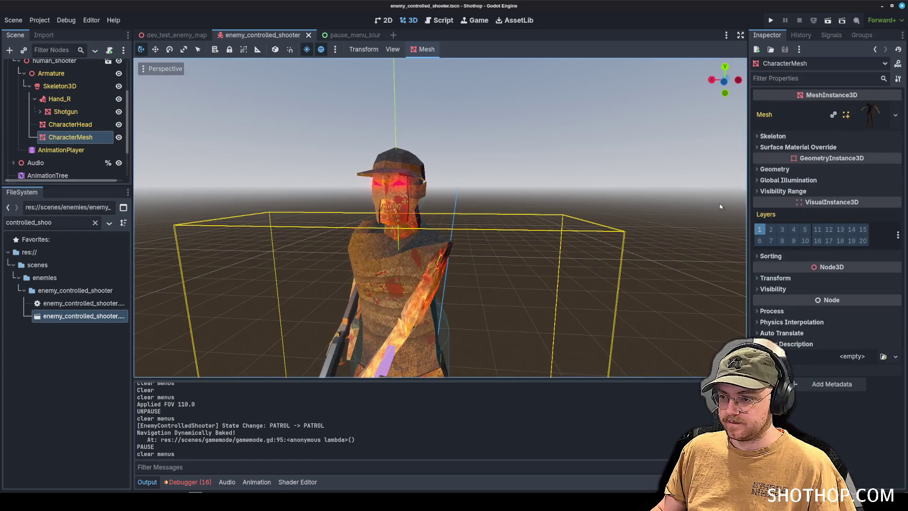
pyautogui.moveTo(746, 176); pyautogui.dragTo(678, 176)
pyautogui.click(841, 127)
pyautogui.click(846, 123)
pyautogui.click(723, 147)
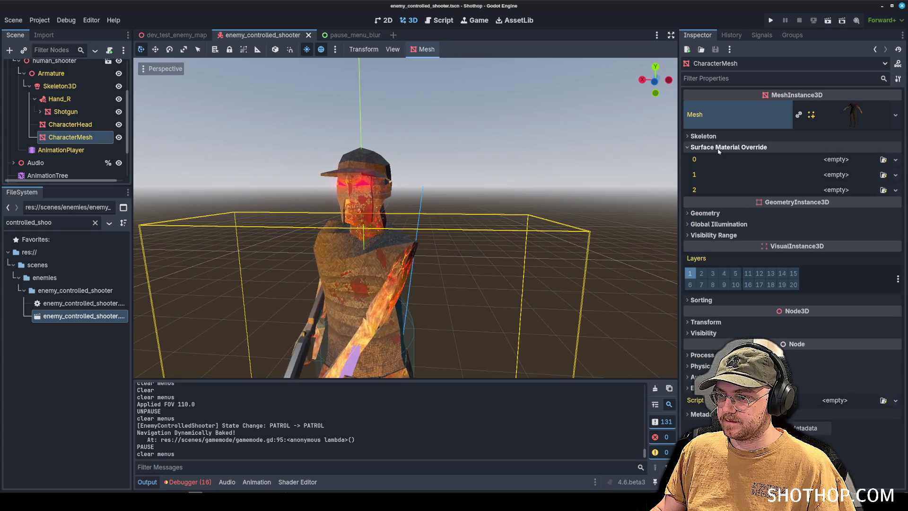
pyautogui.click(723, 147)
pyautogui.scroll(-3, 641, 159)
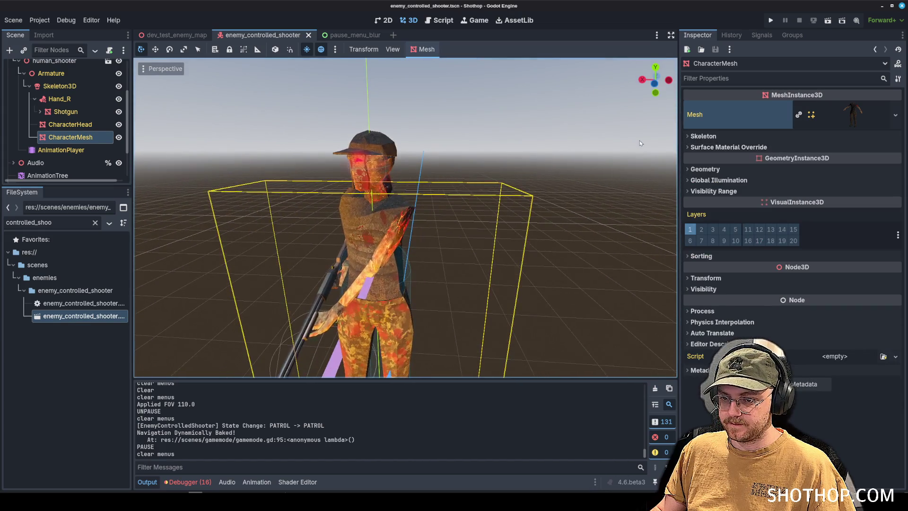
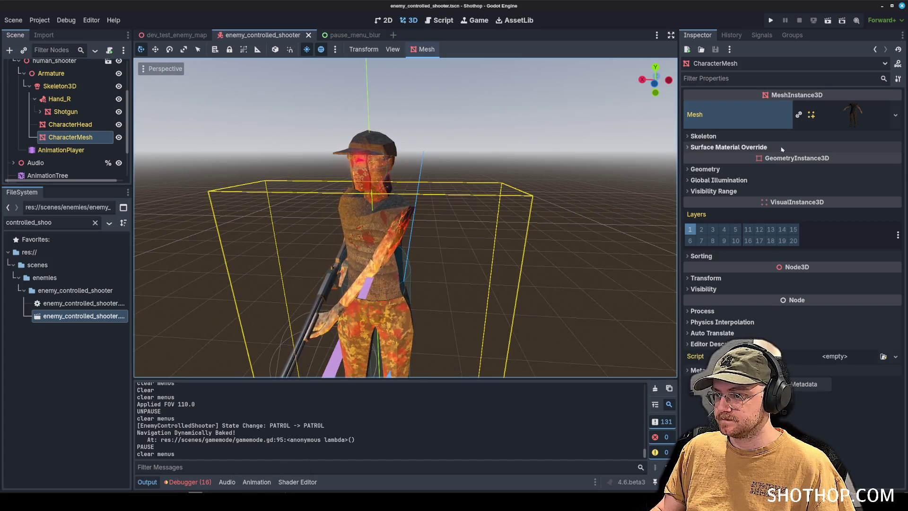
# - Inspect the CharacterMesh mesh's surfaces and their assigned materials
pyautogui.click(732, 146)
pyautogui.click(732, 146)
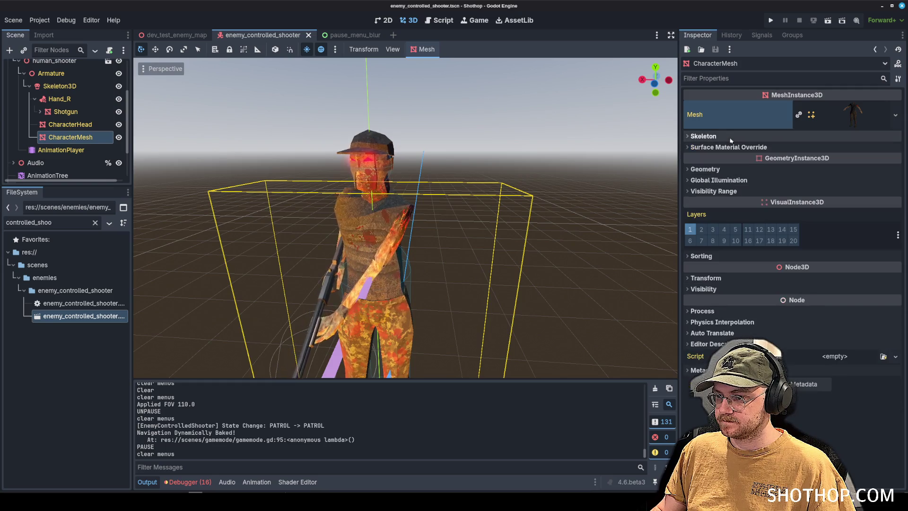
pyautogui.click(851, 115)
pyautogui.click(706, 276)
pyautogui.click(707, 277)
pyautogui.click(707, 288)
pyautogui.click(706, 287)
pyautogui.click(707, 298)
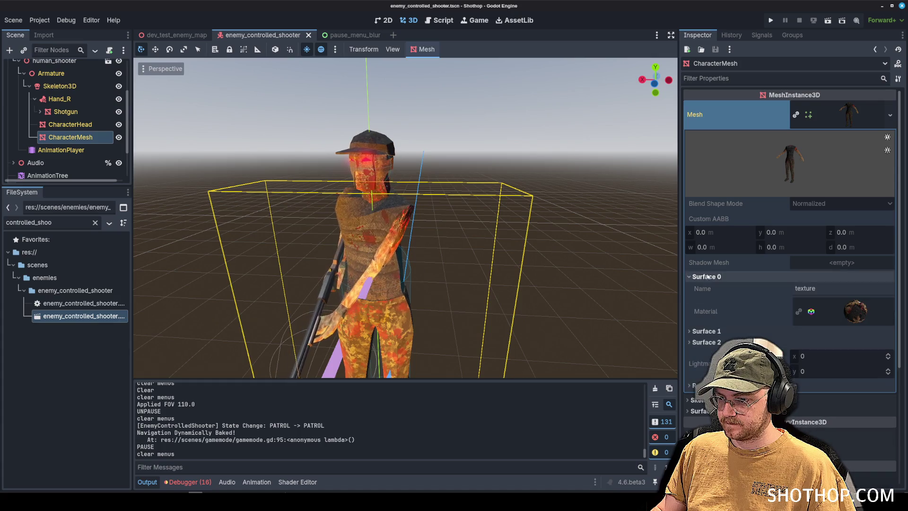
pyautogui.click(706, 299)
pyautogui.click(851, 114)
# - Paste the texture material into override slot 0 as unique, including its albedo texture
pyautogui.click(728, 147)
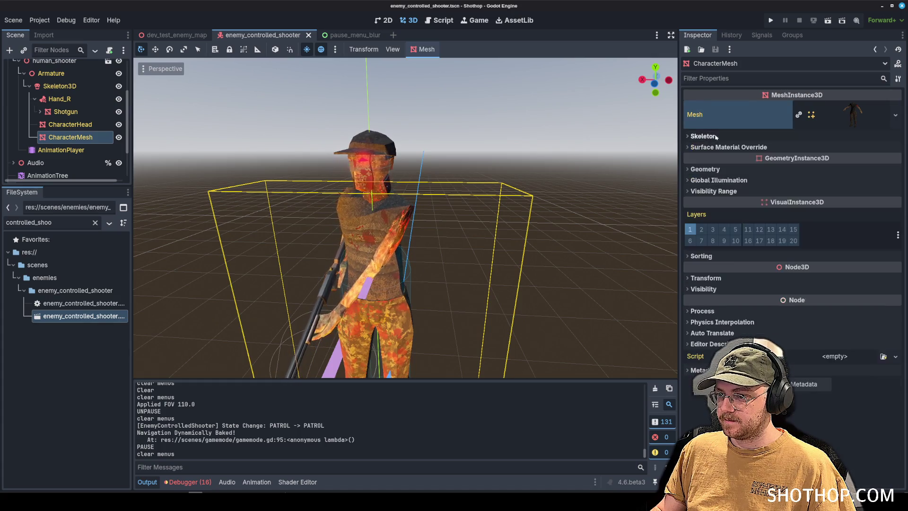
pyautogui.click(836, 159)
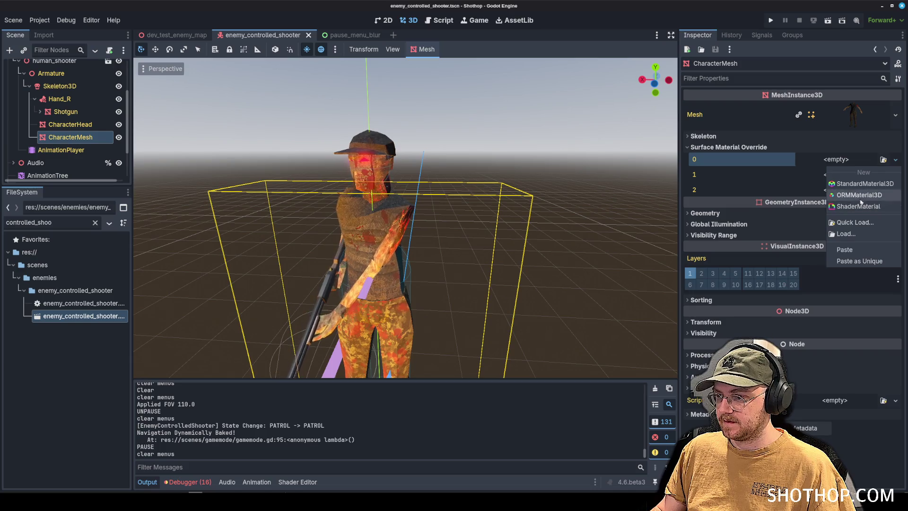
pyautogui.click(794, 159)
pyautogui.click(851, 115)
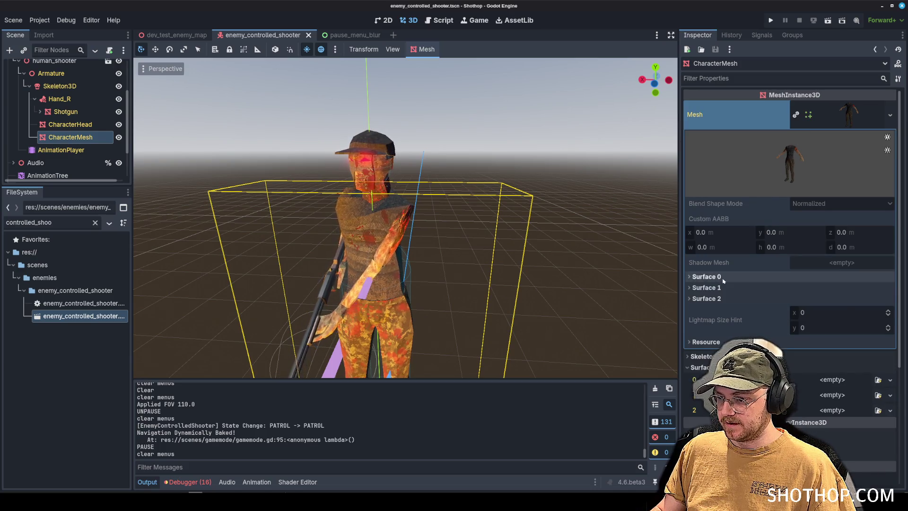
pyautogui.click(756, 277)
pyautogui.click(851, 115)
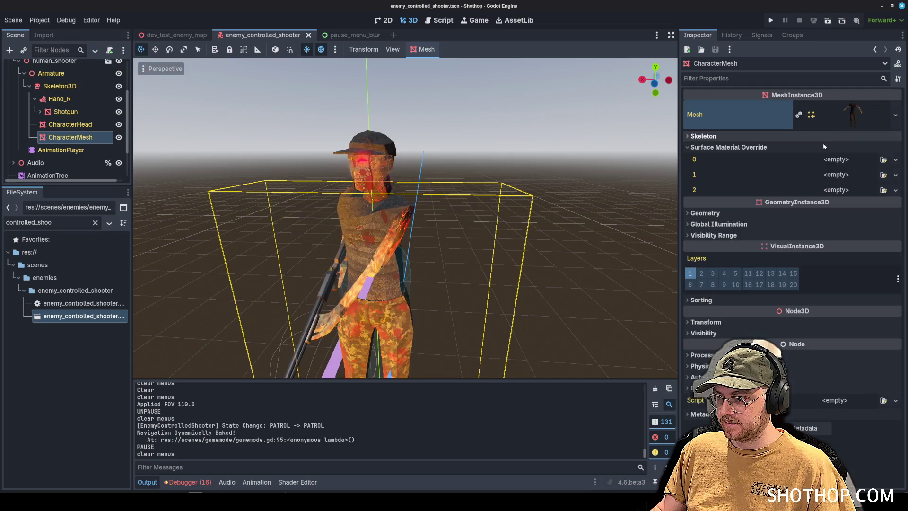
pyautogui.click(836, 159)
pyautogui.click(832, 176)
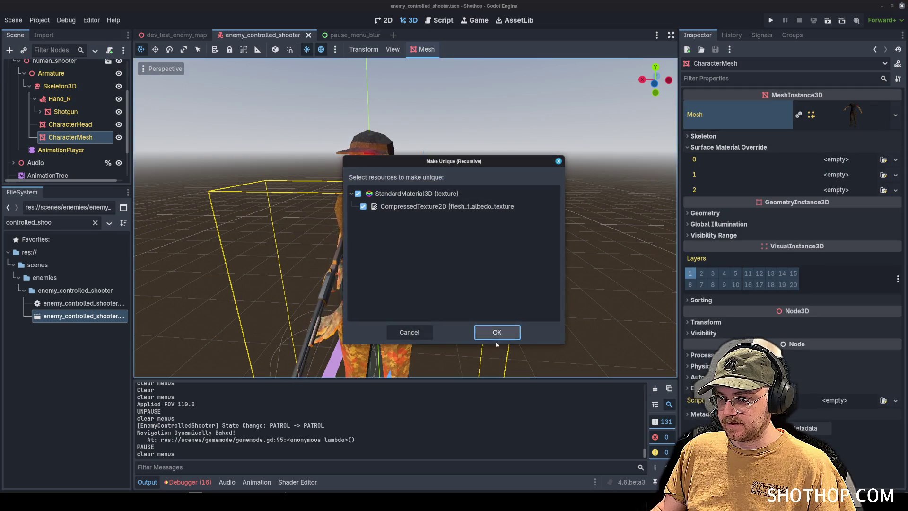
pyautogui.click(497, 332)
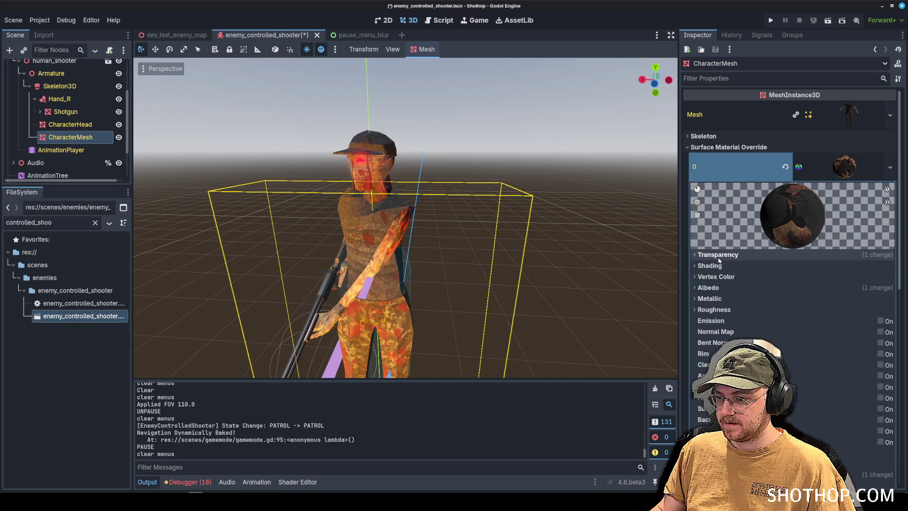
# - Add a new StandardMaterial3D as Next Pass and quick-pick a 'mask' albedo texture
pyautogui.scroll(-5, 709, 265)
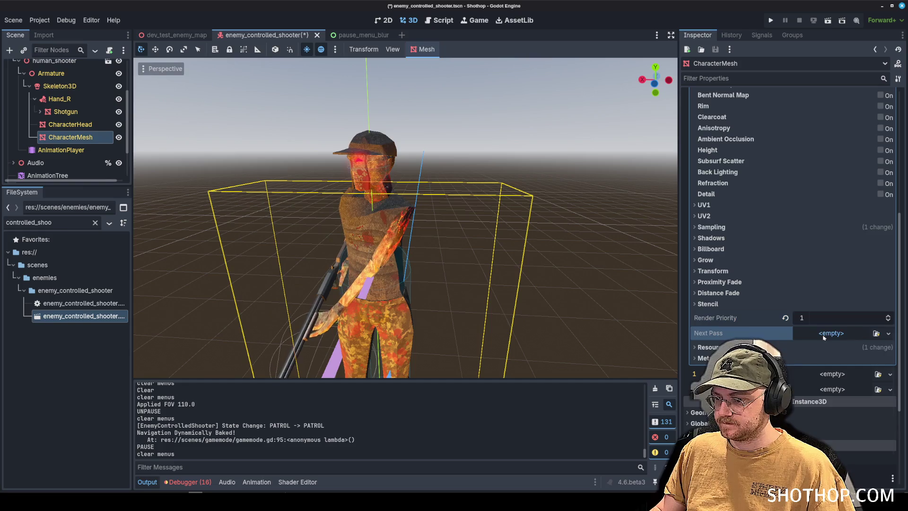
pyautogui.click(823, 335)
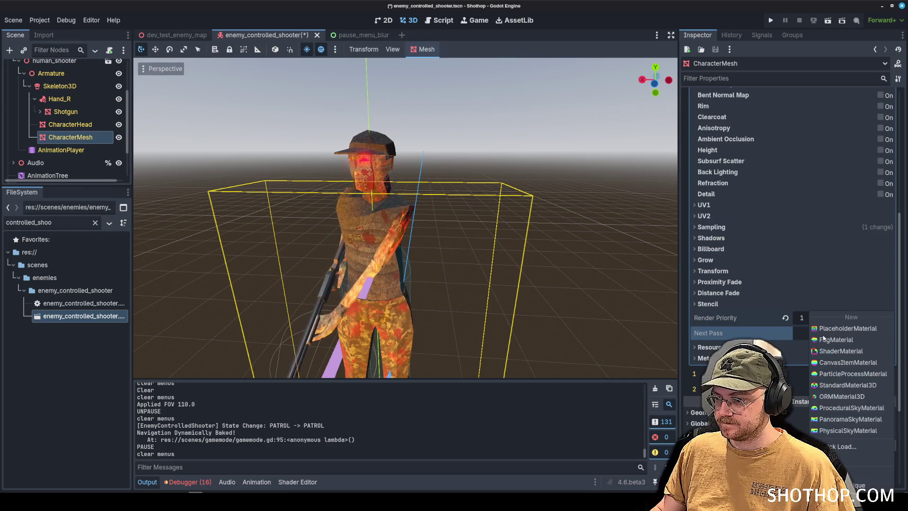
pyautogui.click(849, 385)
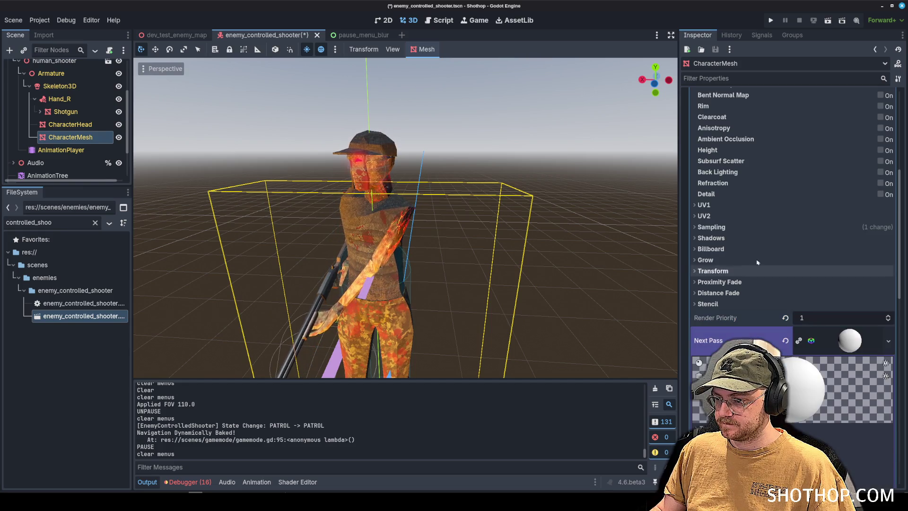
pyautogui.scroll(-4, 757, 262)
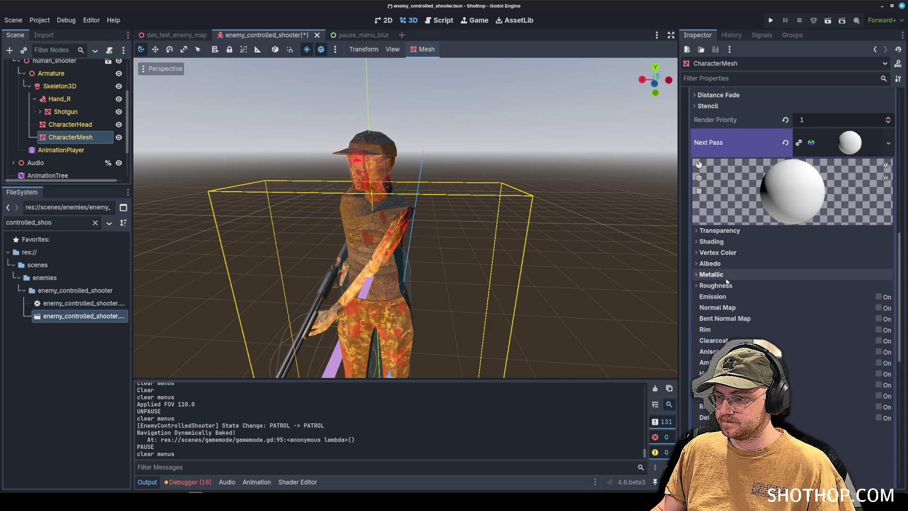
pyautogui.click(718, 266)
pyautogui.click(813, 292)
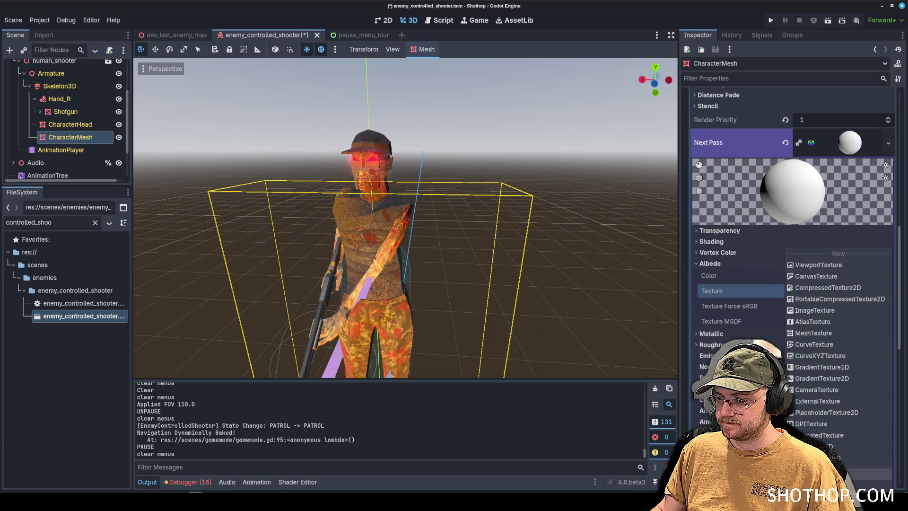
pyautogui.click(851, 473)
pyautogui.write('mask')
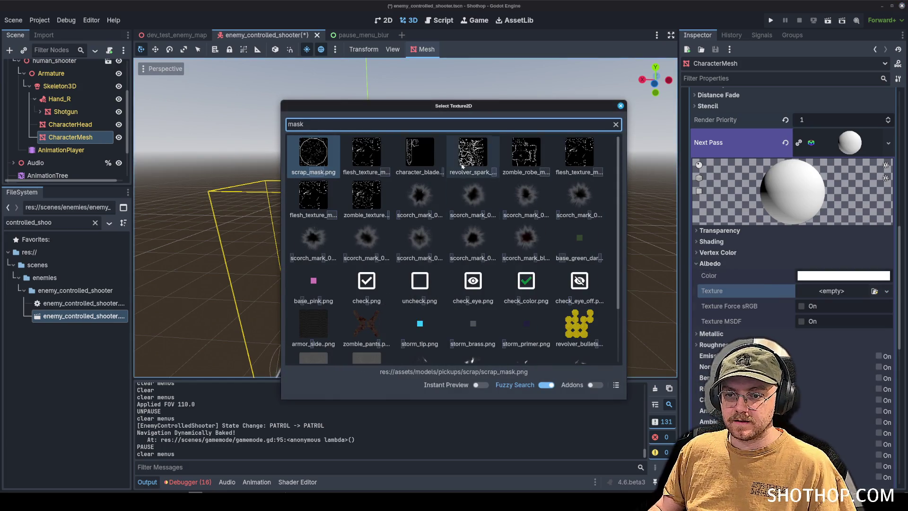
pyautogui.click(359, 157)
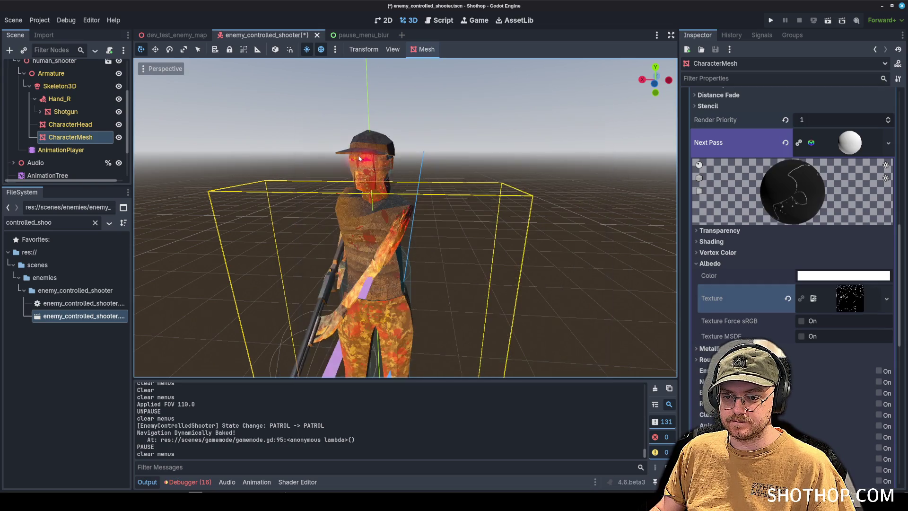
pyautogui.click(849, 298)
pyautogui.scroll(-2, 790, 346)
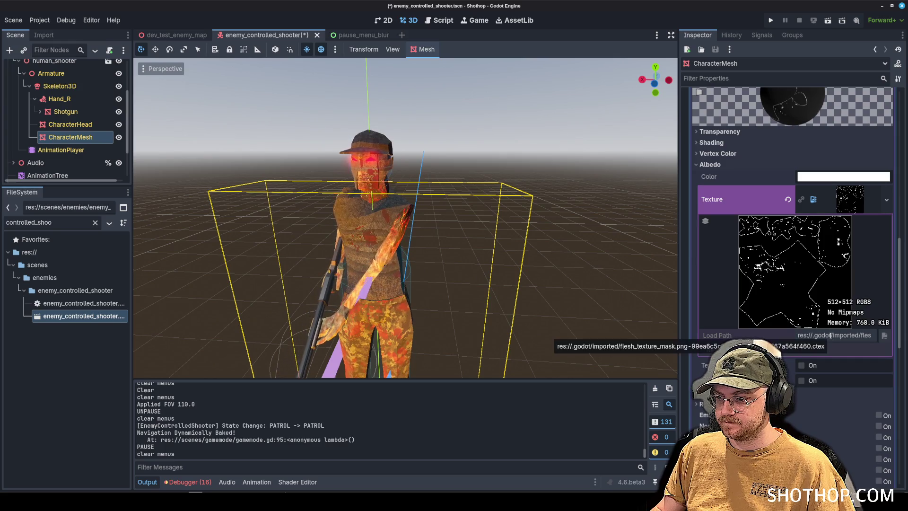
# - Replace the next-pass albedo texture with assets/models/zombie_shooter/flesh_texture_mask.png
pyautogui.click(787, 199)
pyautogui.click(887, 192)
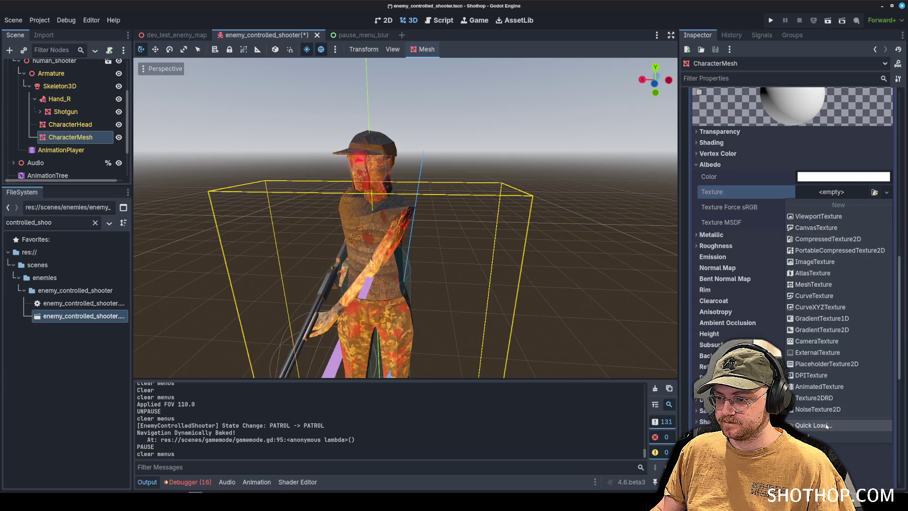
pyautogui.click(818, 424)
pyautogui.doubleClick(434, 165)
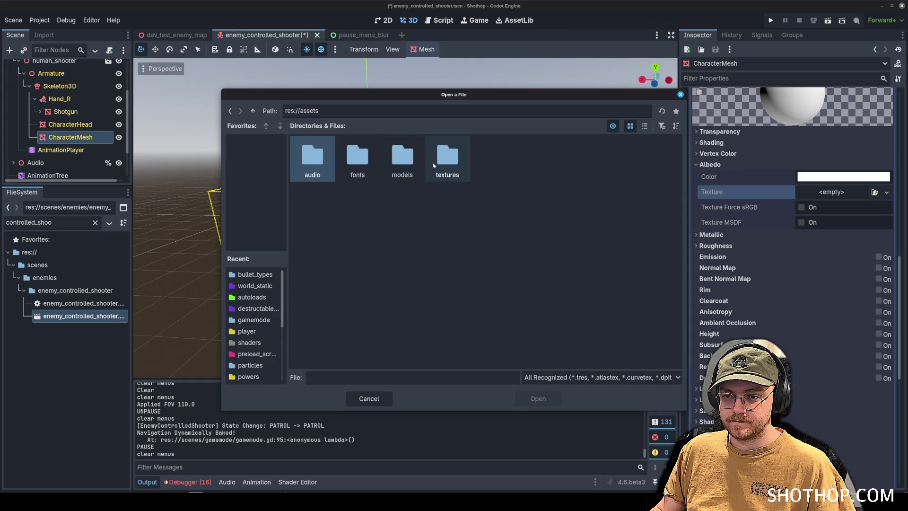
pyautogui.doubleClick(446, 163)
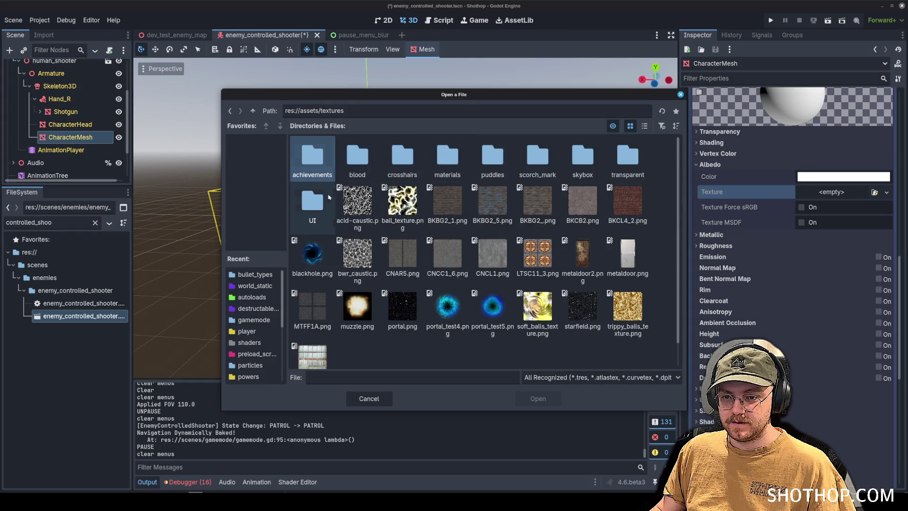
pyautogui.click(252, 111)
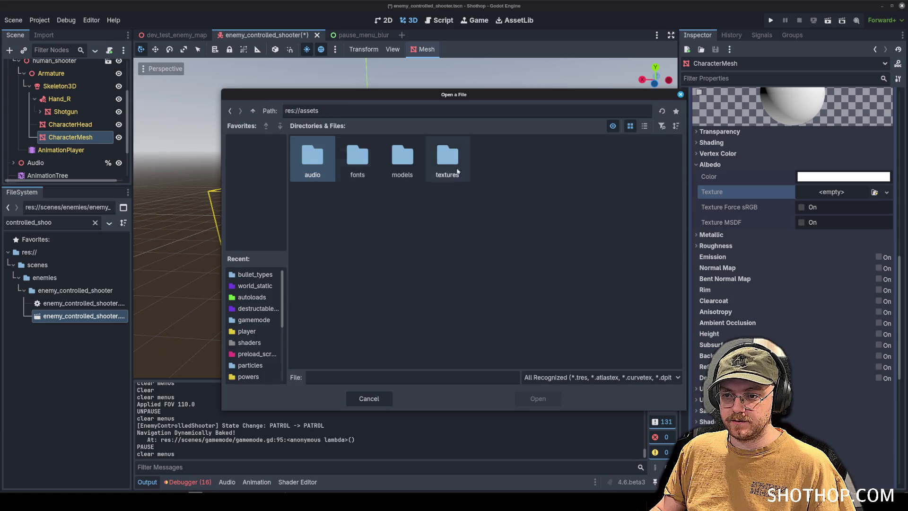
pyautogui.doubleClick(411, 167)
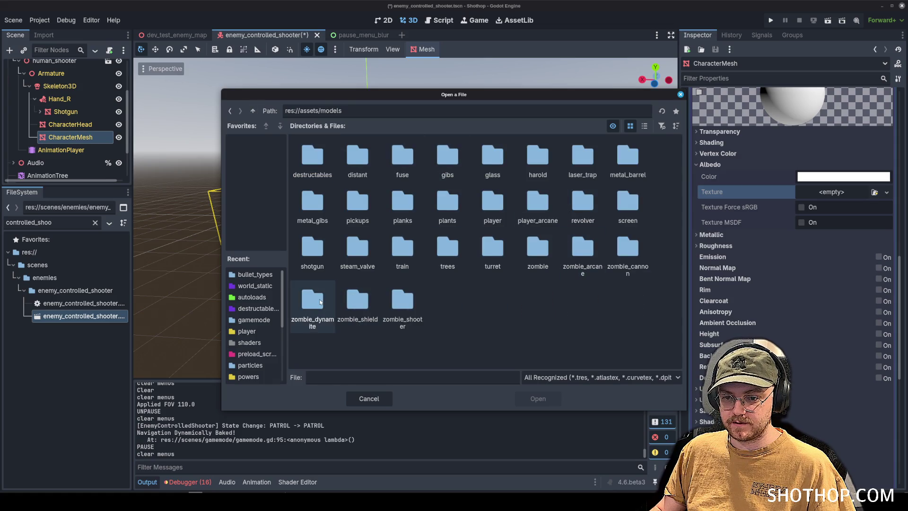
pyautogui.doubleClick(402, 302)
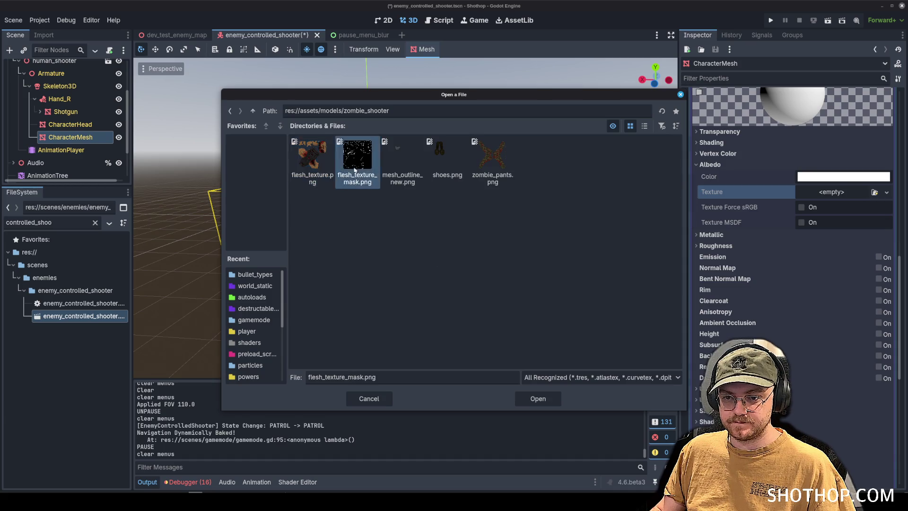
pyautogui.doubleClick(355, 170)
pyautogui.click(850, 199)
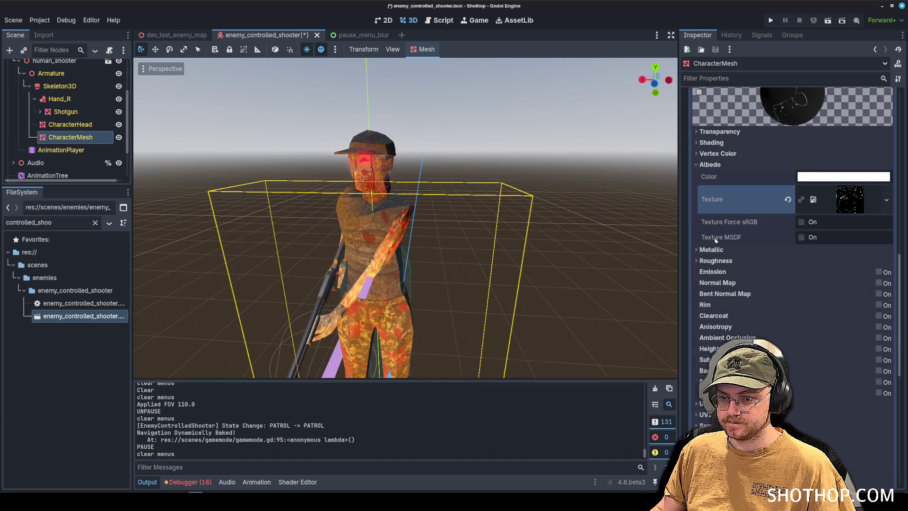
# - Make the mask pass Unshaded with Alpha transparency
pyautogui.click(710, 165)
pyautogui.click(711, 142)
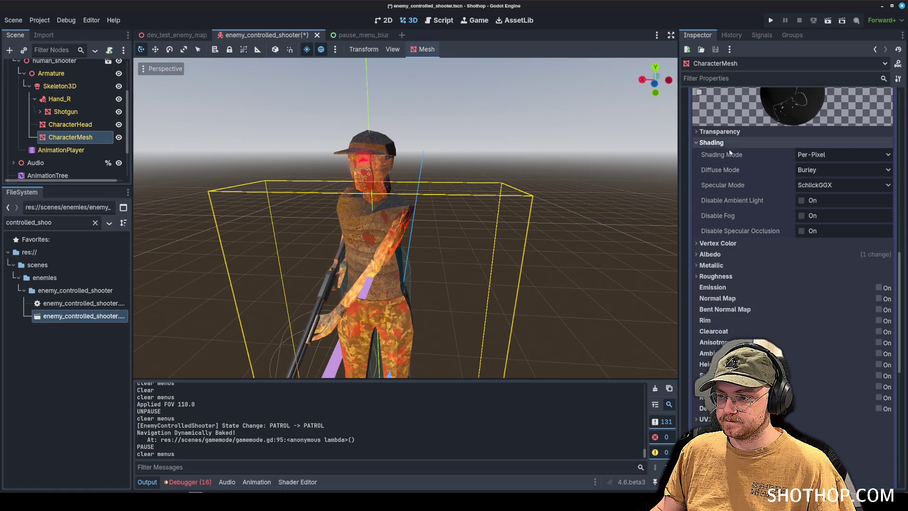
pyautogui.click(841, 154)
pyautogui.click(820, 168)
pyautogui.click(719, 132)
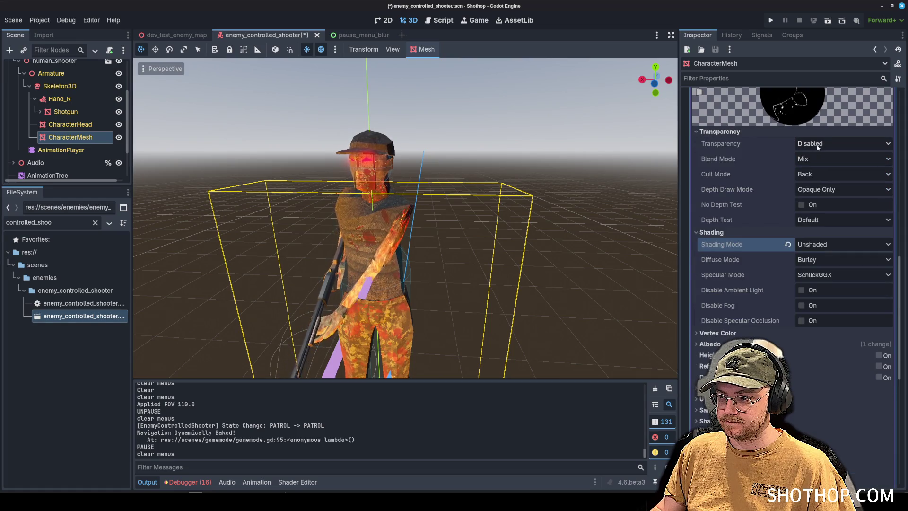
pyautogui.click(841, 144)
pyautogui.click(813, 168)
# - Set the mask pass blend mode to Add and disable fog
pyautogui.click(831, 147)
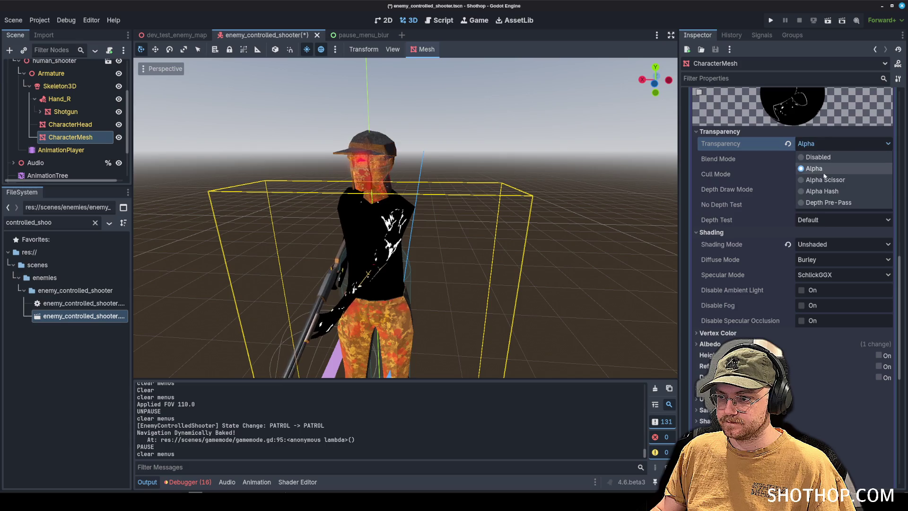
pyautogui.click(821, 164)
pyautogui.click(822, 174)
pyautogui.click(810, 158)
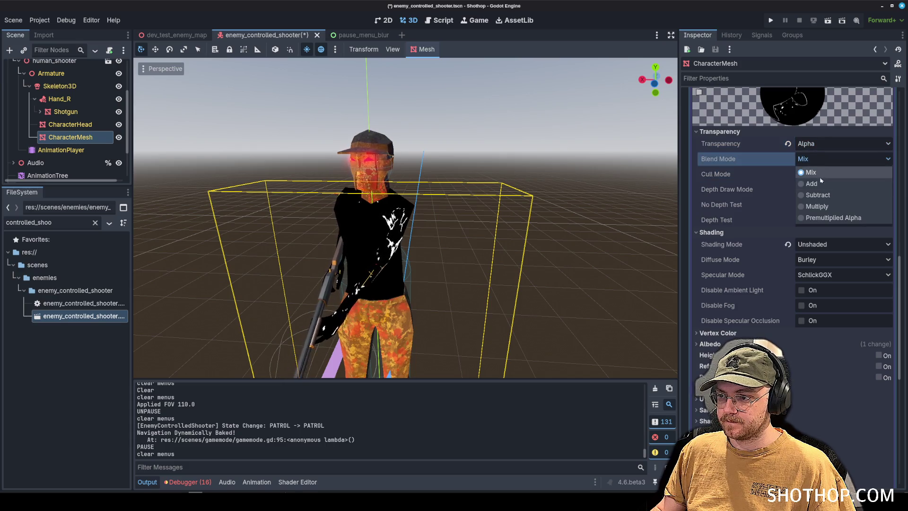
pyautogui.click(813, 183)
pyautogui.click(809, 305)
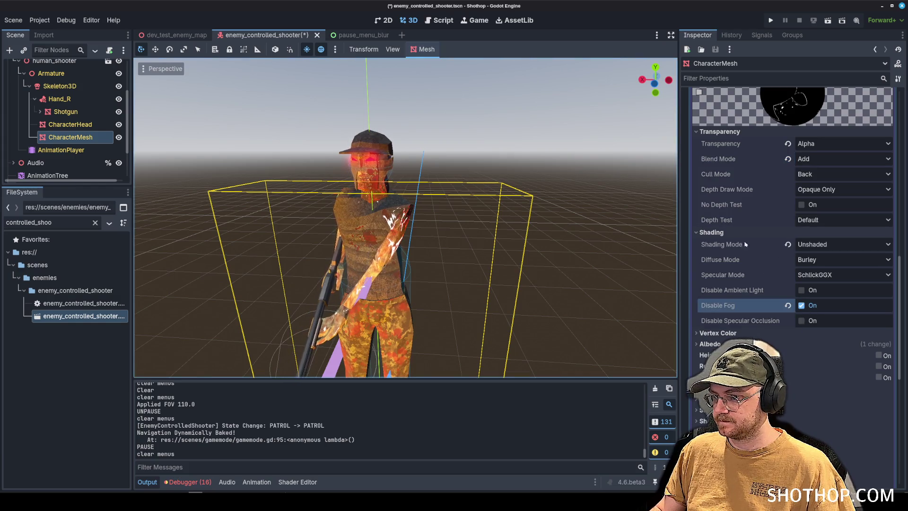
pyautogui.click(723, 232)
pyautogui.click(723, 132)
# - Save the scene and open enemy_controlled_melee by filtering FileSystem for 'melee'
pyautogui.hotkey('ctrl', 's')
pyautogui.doubleClick(57, 223)
pyautogui.write('melee')
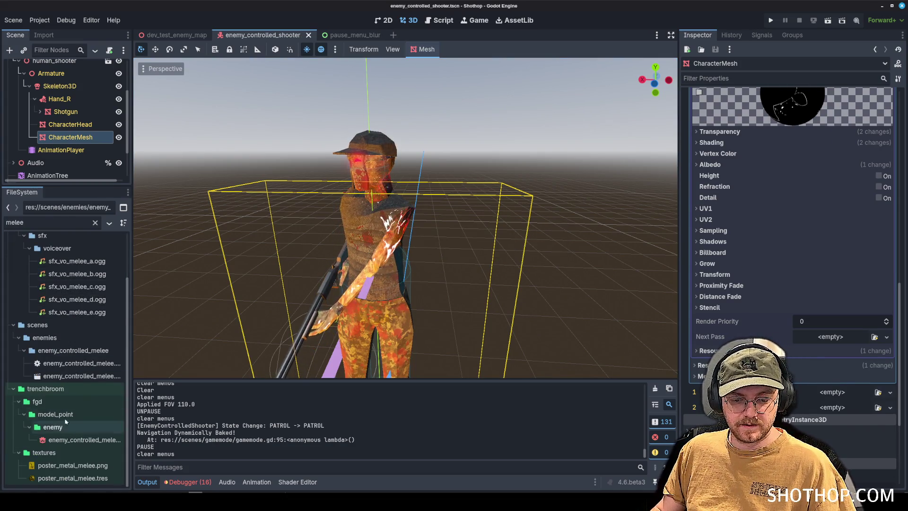
pyautogui.doubleClick(62, 376)
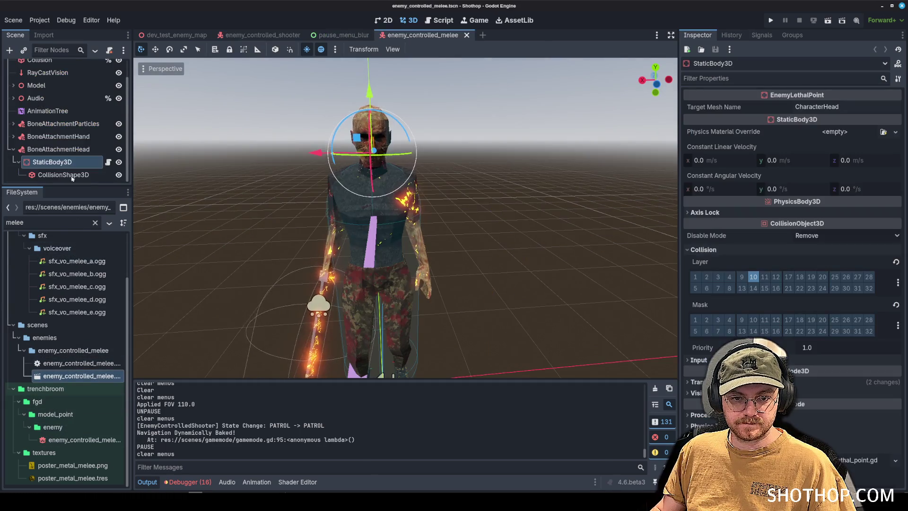
# - Expand the Model node to list human, Armature, Skeleton3D, Blade, CharacterHead and CharacterMesh
pyautogui.scroll(2, 38, 138)
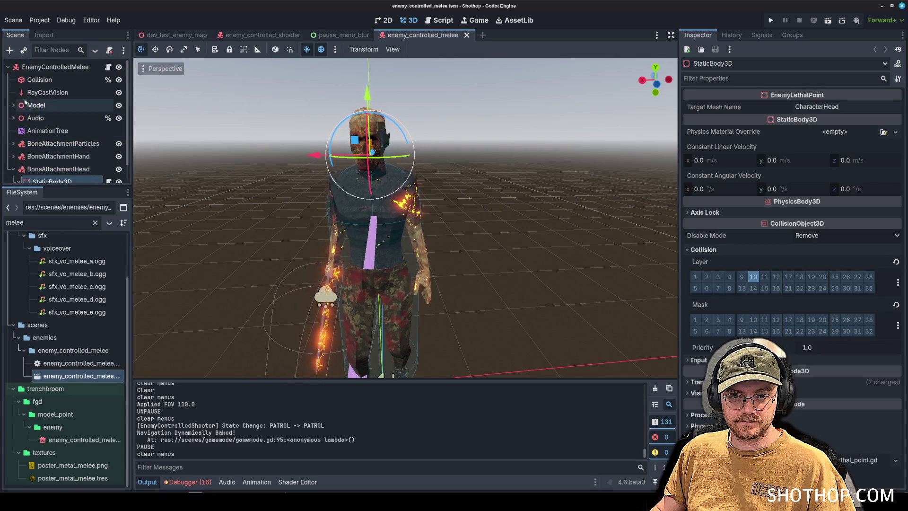
pyautogui.click(13, 105)
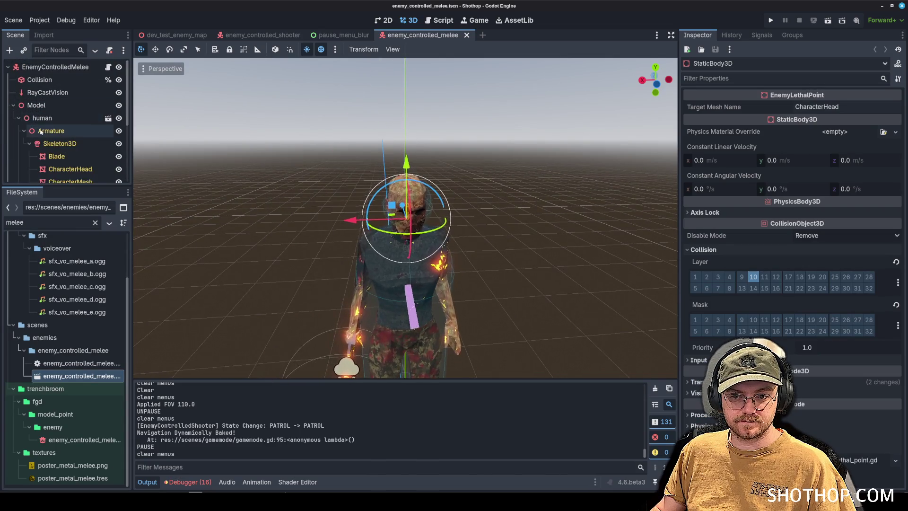
pyautogui.scroll(3, 440, 269)
pyautogui.scroll(-2, 441, 268)
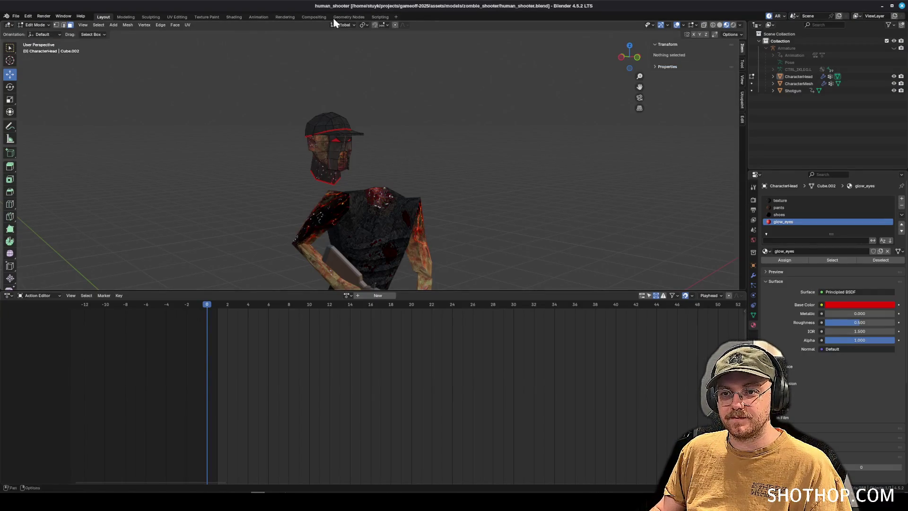
# - Open models/zombie/human.blend in Blender and frame the armatured body
pyautogui.click(17, 17)
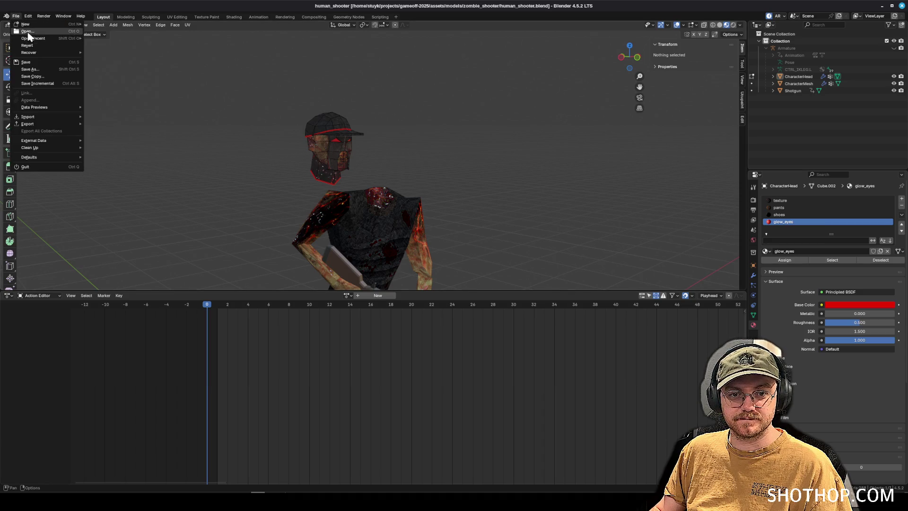
pyautogui.click(27, 35)
pyautogui.click(377, 19)
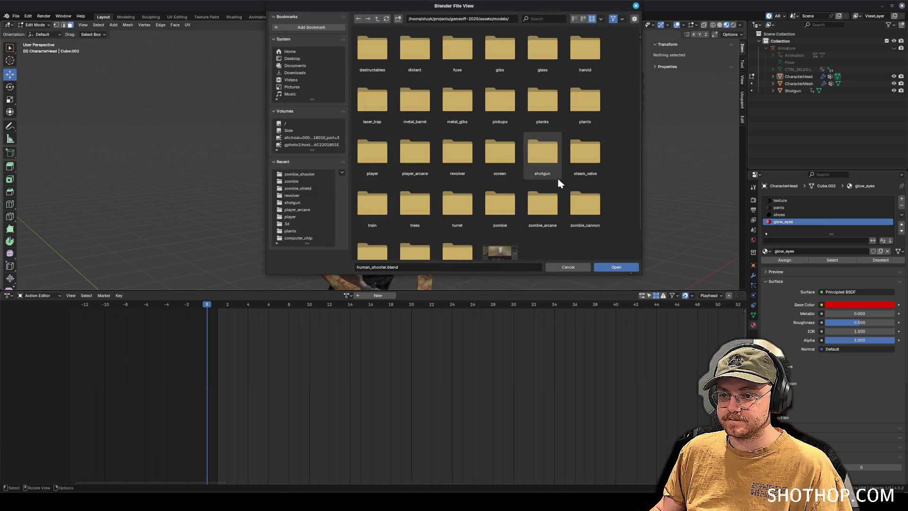
pyautogui.scroll(-2, 562, 198)
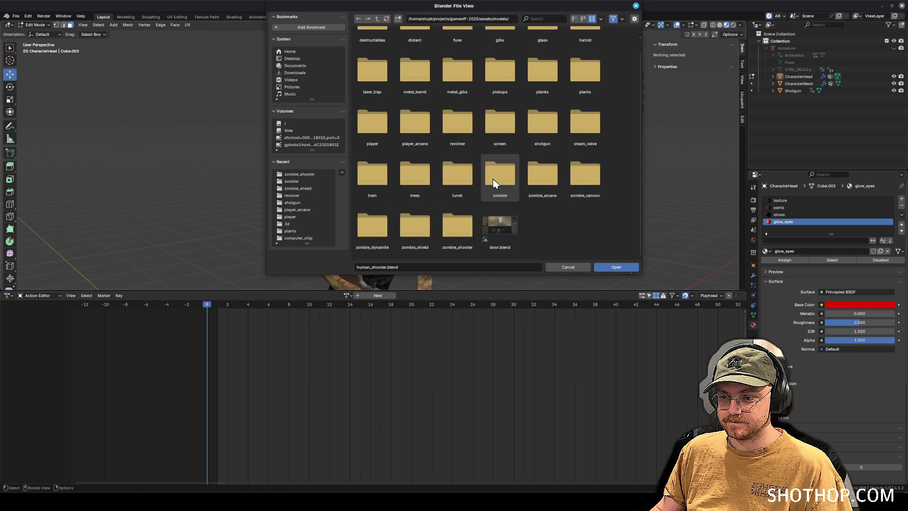
pyautogui.click(513, 180)
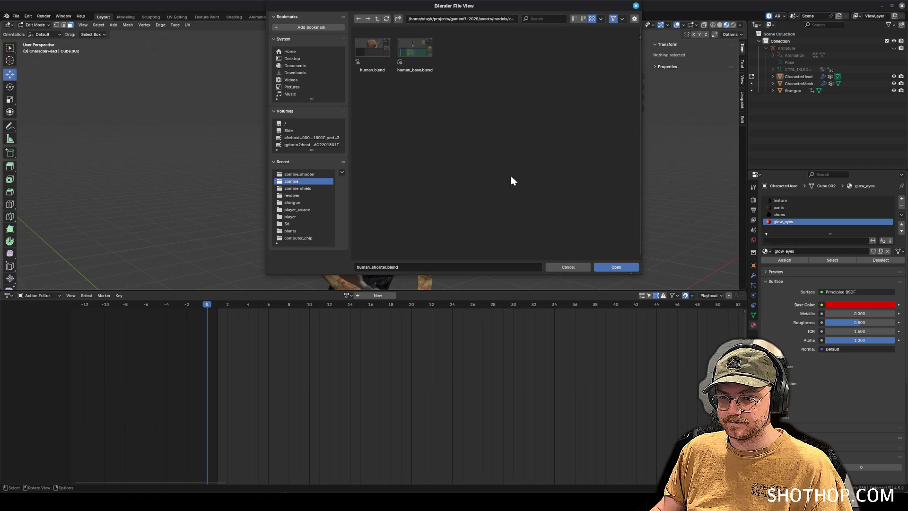
pyautogui.doubleClick(373, 47)
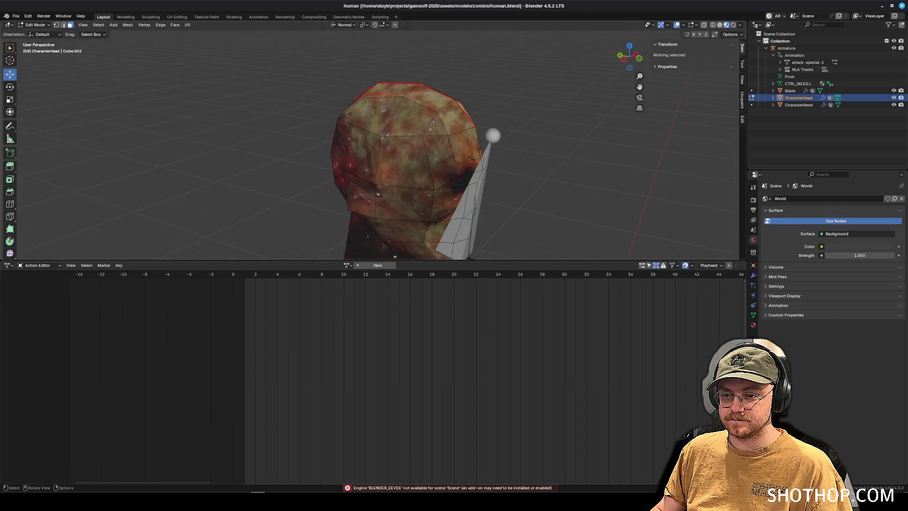
pyautogui.scroll(-3, 394, 256)
pyautogui.moveTo(395, 256); pyautogui.dragTo(450, 97)
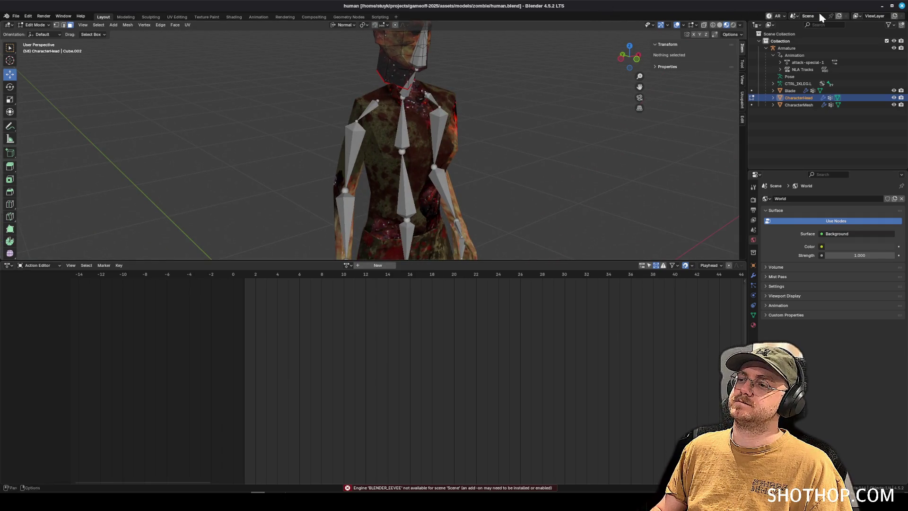
pyautogui.scroll(-5, 556, 134)
pyautogui.scroll(5, 555, 134)
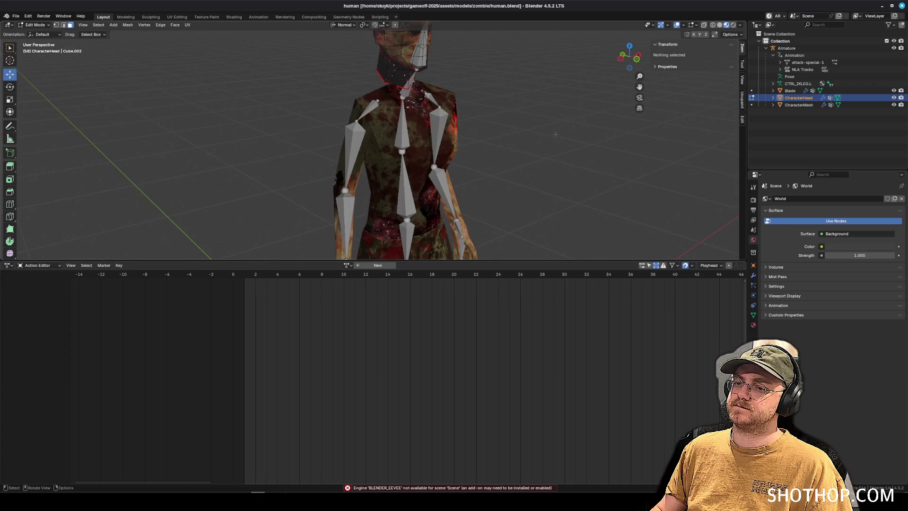
# - In the Shading workspace, reload flesh_texture.png into the image texture node
pyautogui.click(232, 17)
pyautogui.moveTo(376, 345); pyautogui.dragTo(373, 209)
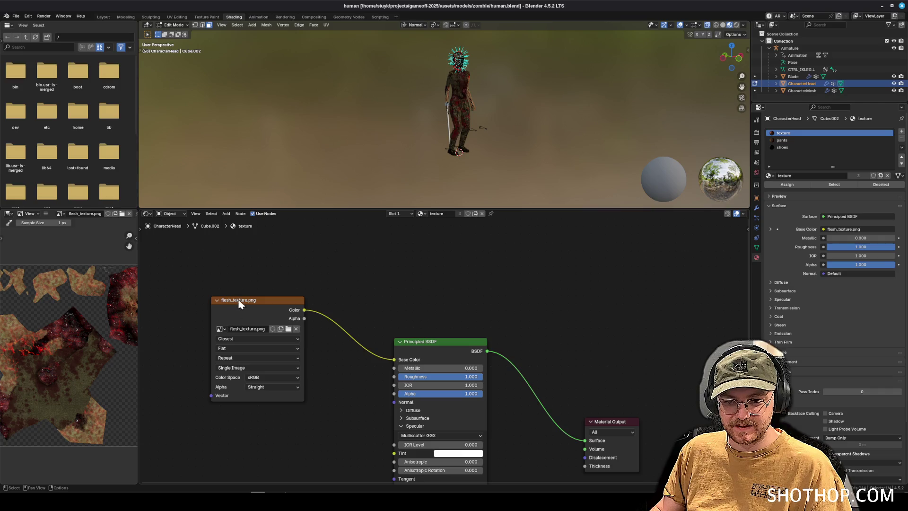
pyautogui.moveTo(239, 301); pyautogui.dragTo(242, 311)
pyautogui.click(292, 338)
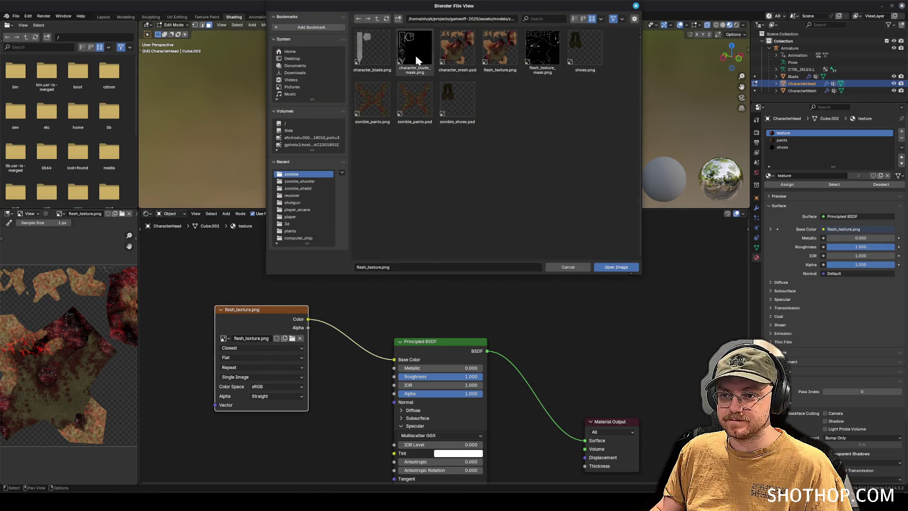
pyautogui.click(620, 267)
pyautogui.click(880, 5)
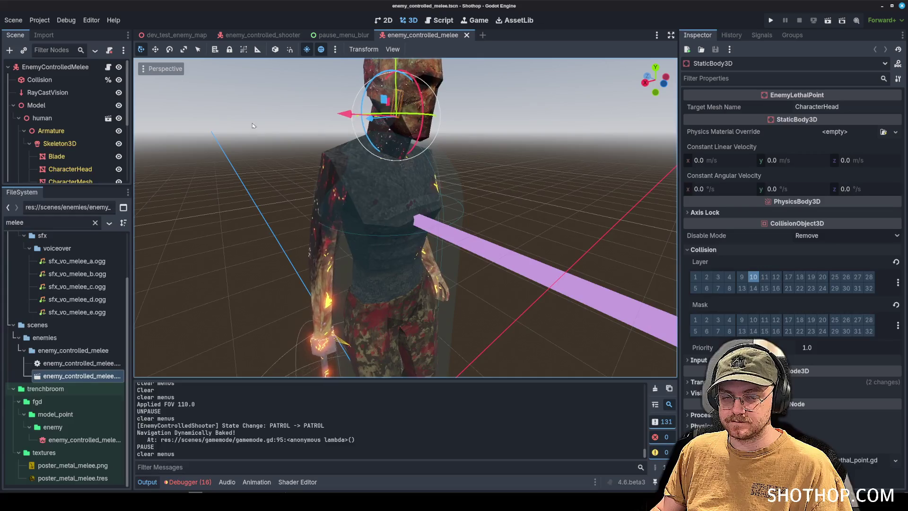
# - Select Blade, Skeleton3D, CharacterHead, then CharacterMesh and show its surface material overrides
pyautogui.scroll(-2, 52, 140)
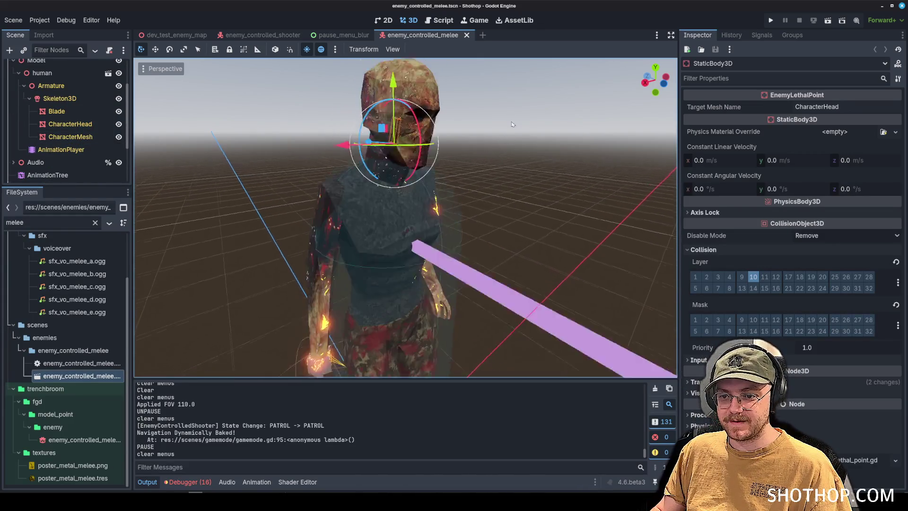
pyautogui.click(55, 112)
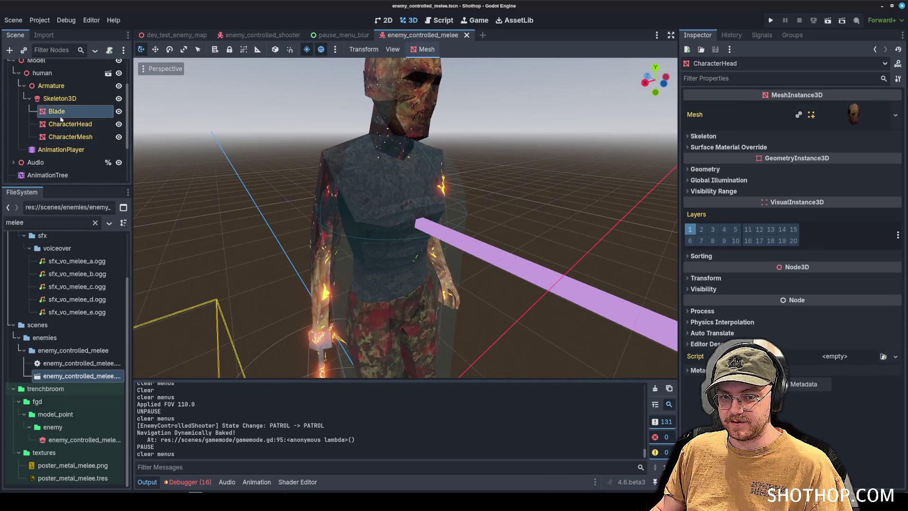
pyautogui.click(59, 98)
pyautogui.click(54, 117)
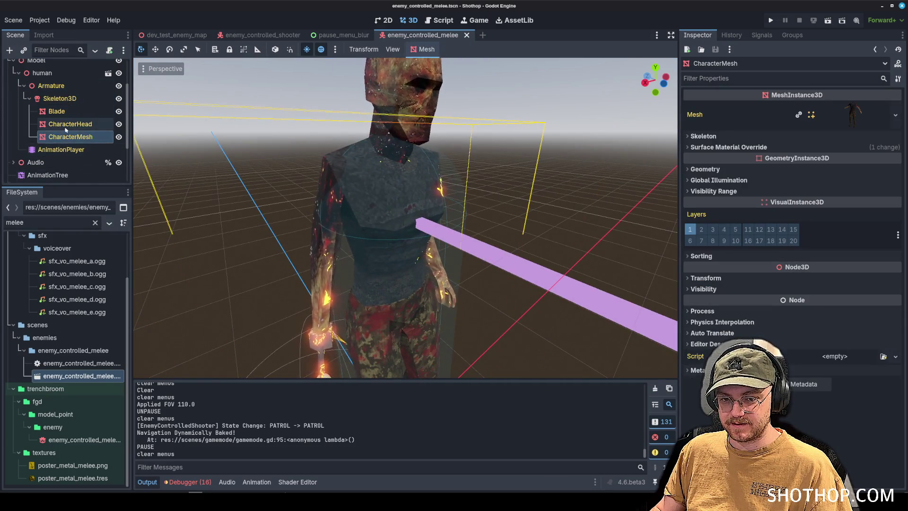
pyautogui.click(68, 137)
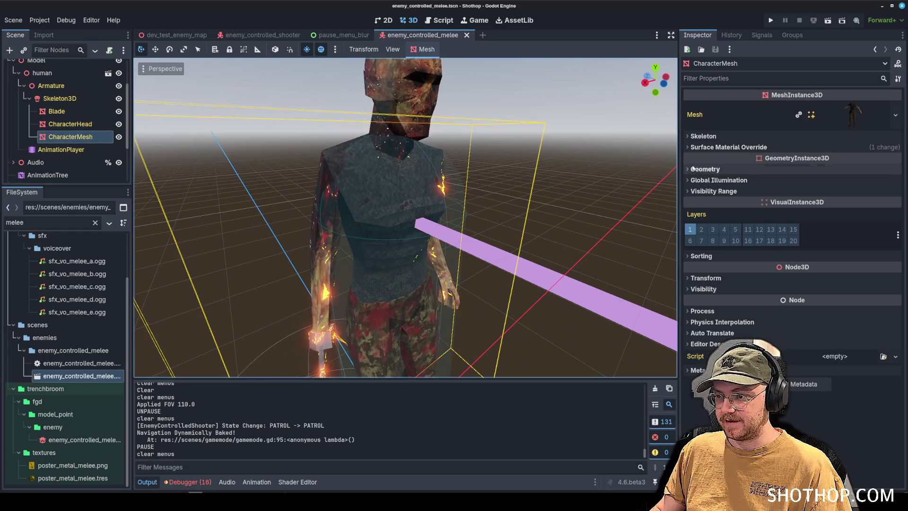
pyautogui.click(728, 147)
# - Expand the override material's Albedo and clear its current texture
pyautogui.click(830, 170)
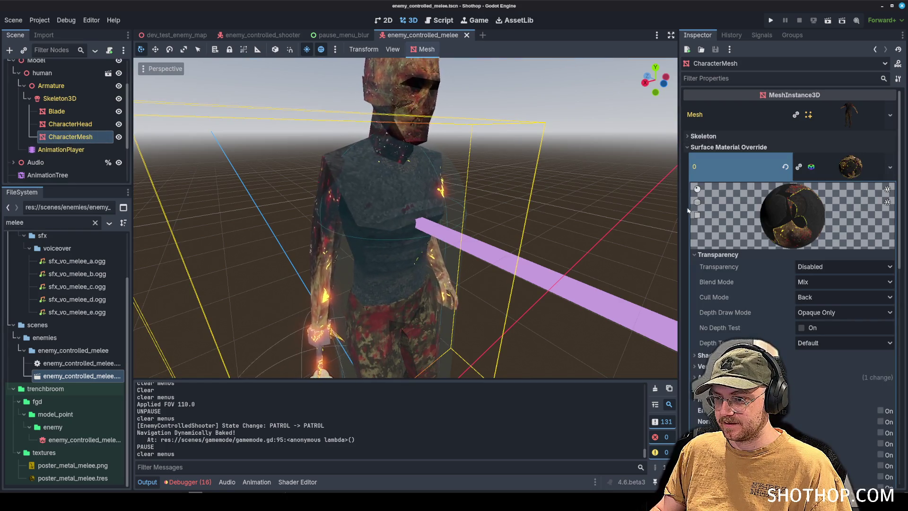
pyautogui.moveTo(680, 210); pyautogui.dragTo(614, 211)
pyautogui.scroll(-5, 709, 227)
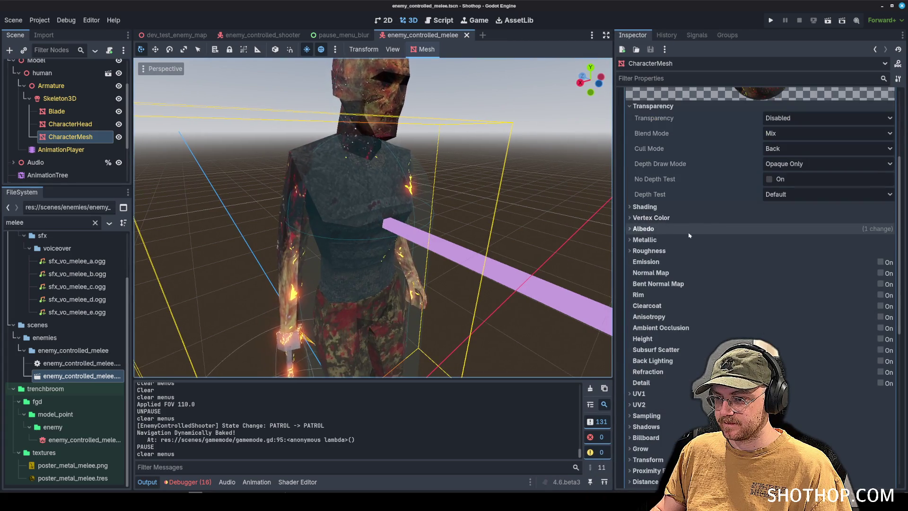
pyautogui.click(707, 229)
pyautogui.click(817, 266)
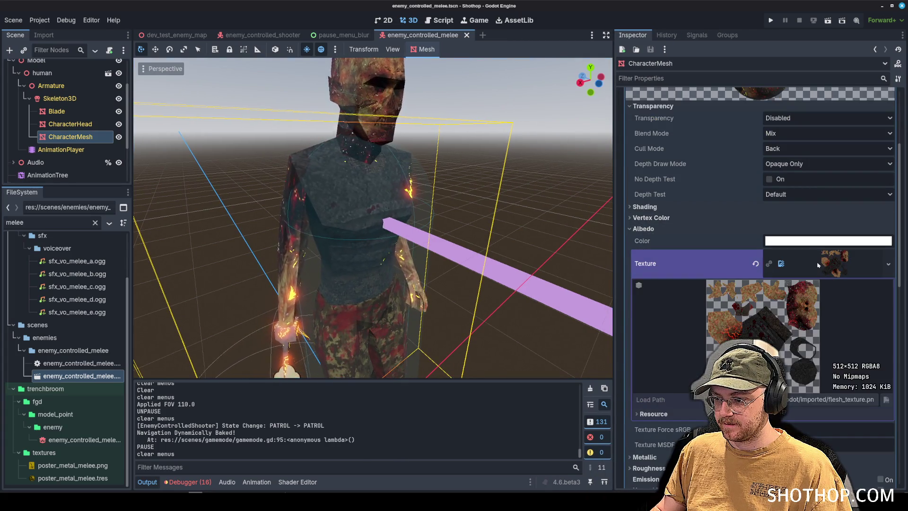
pyautogui.click(755, 263)
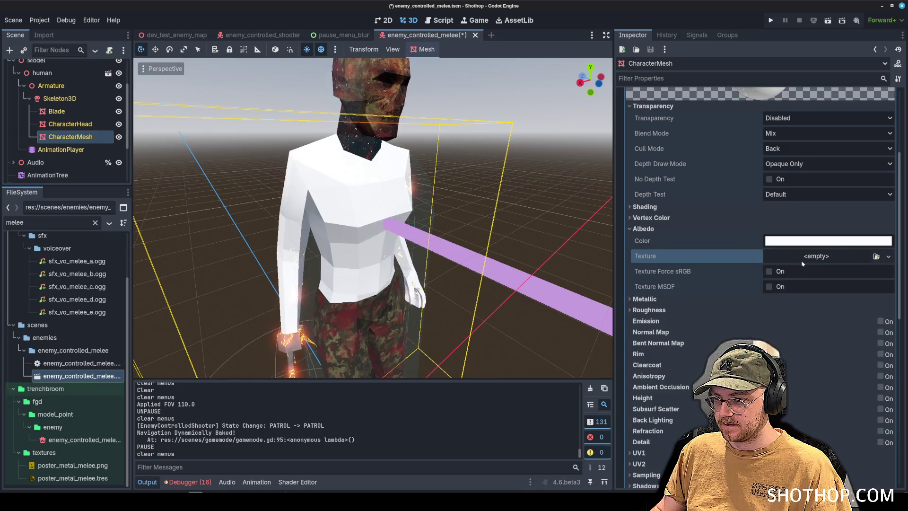
pyautogui.click(803, 256)
pyautogui.click(839, 472)
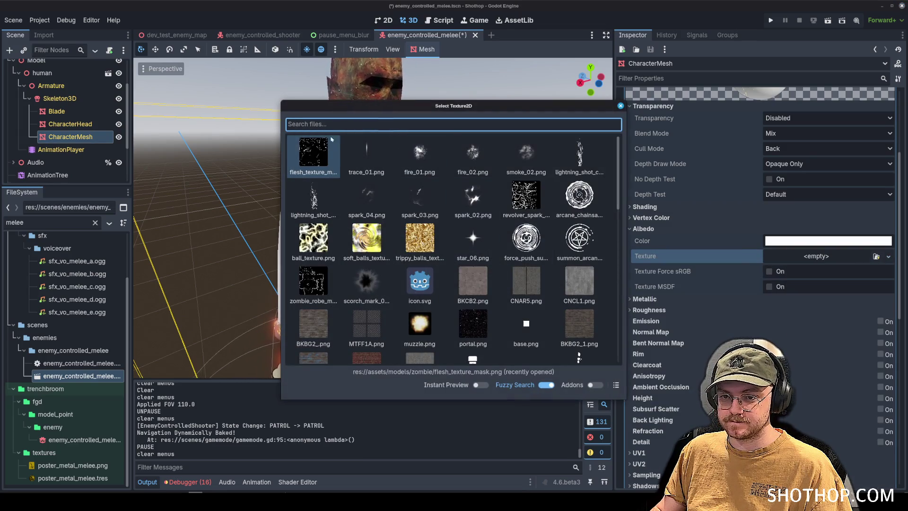
pyautogui.click(621, 105)
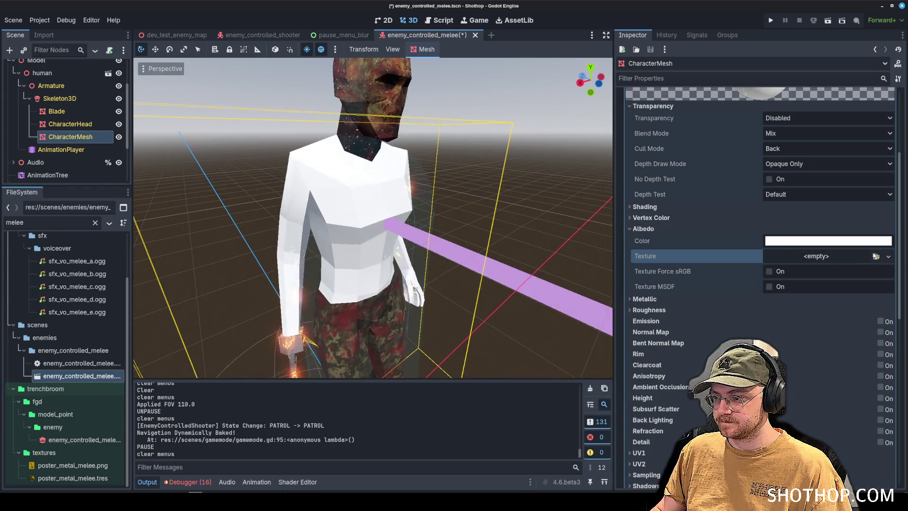
# - Load res://assets/models/zombie/flesh_texture.png as the albedo texture and save the scene
pyautogui.click(832, 258)
pyautogui.click(832, 484)
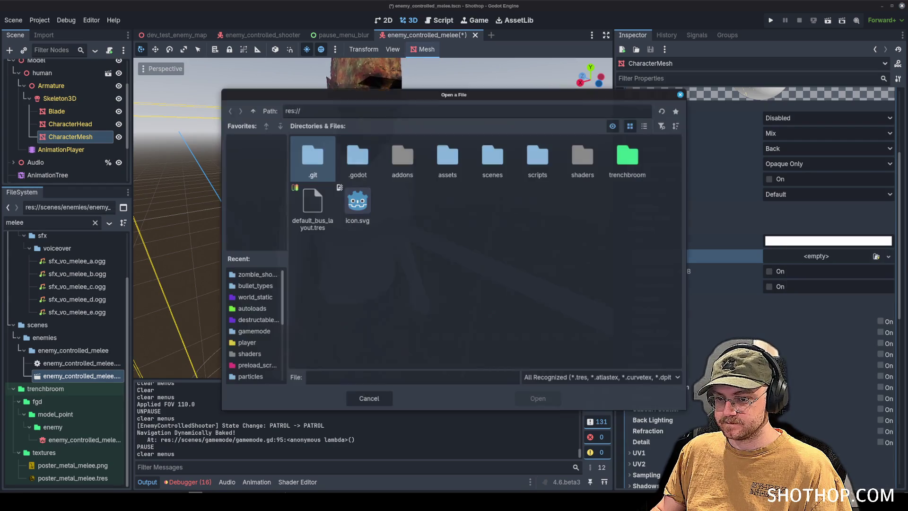
pyautogui.doubleClick(441, 160)
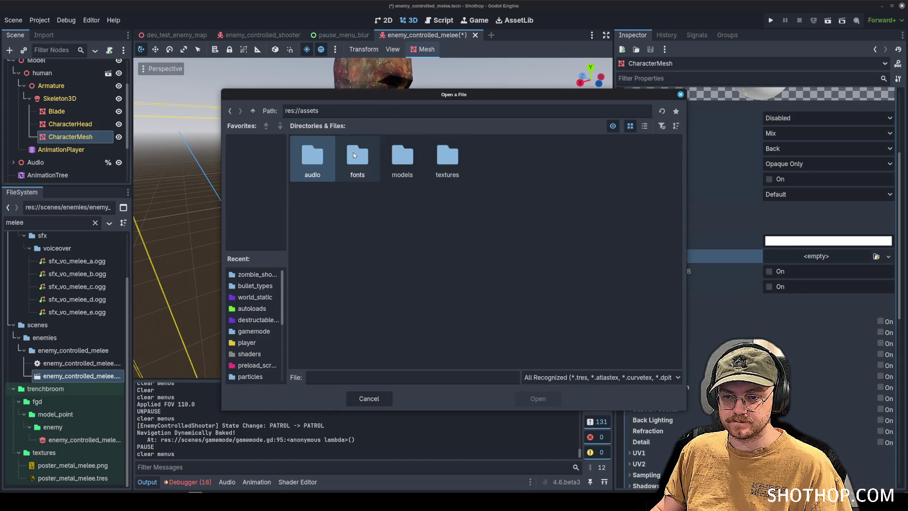
pyautogui.doubleClick(403, 159)
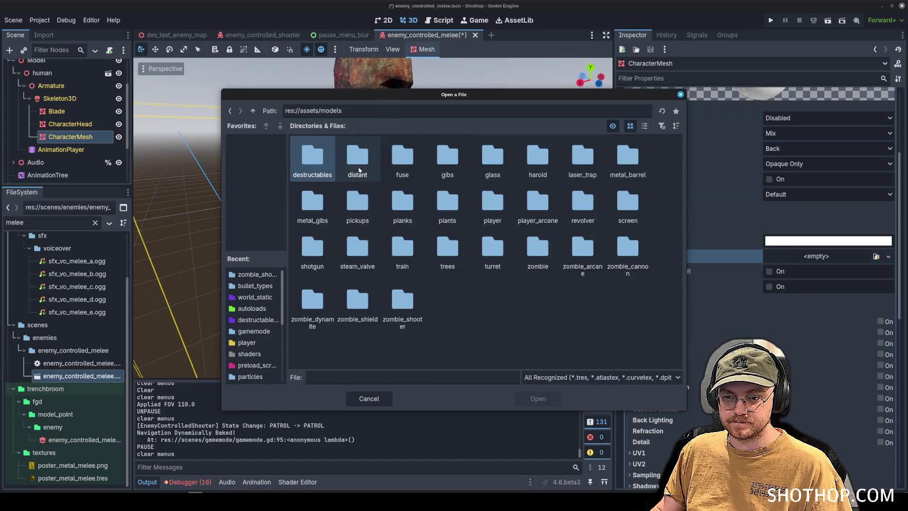
pyautogui.doubleClick(538, 251)
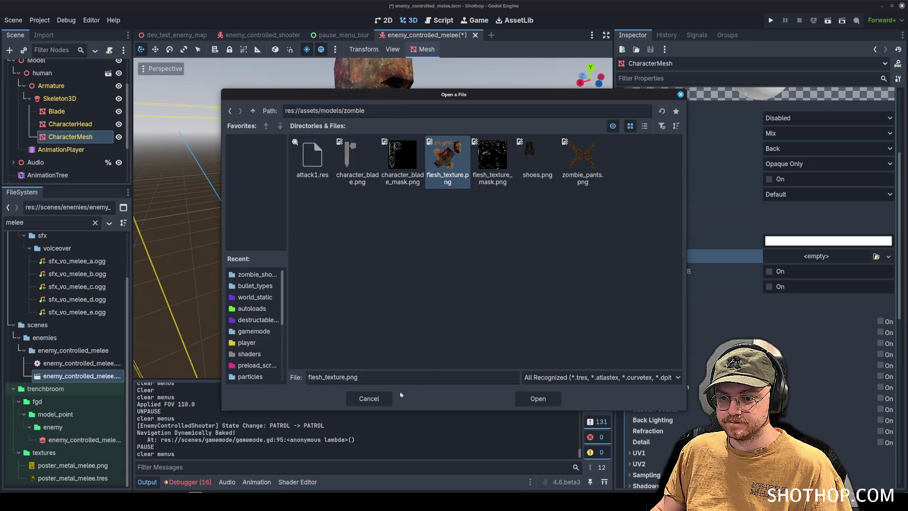
pyautogui.click(552, 404)
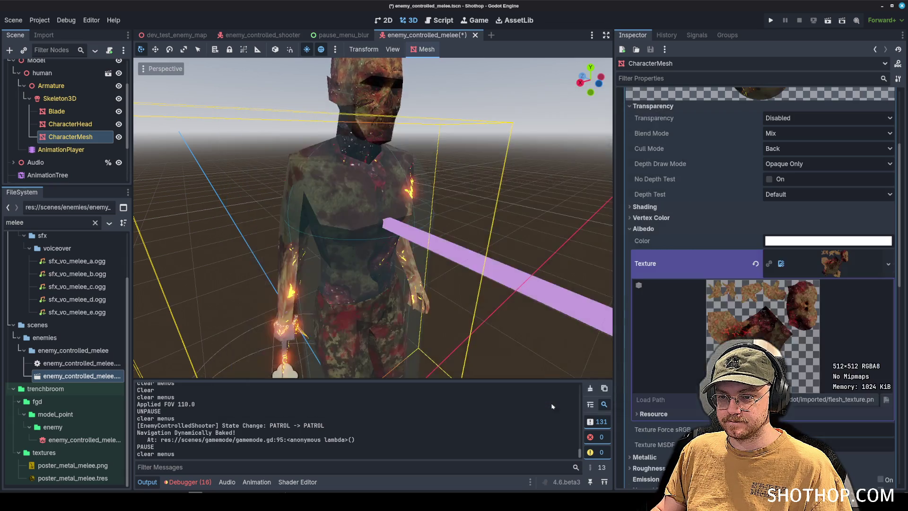
pyautogui.hotkey('ctrl', 's')
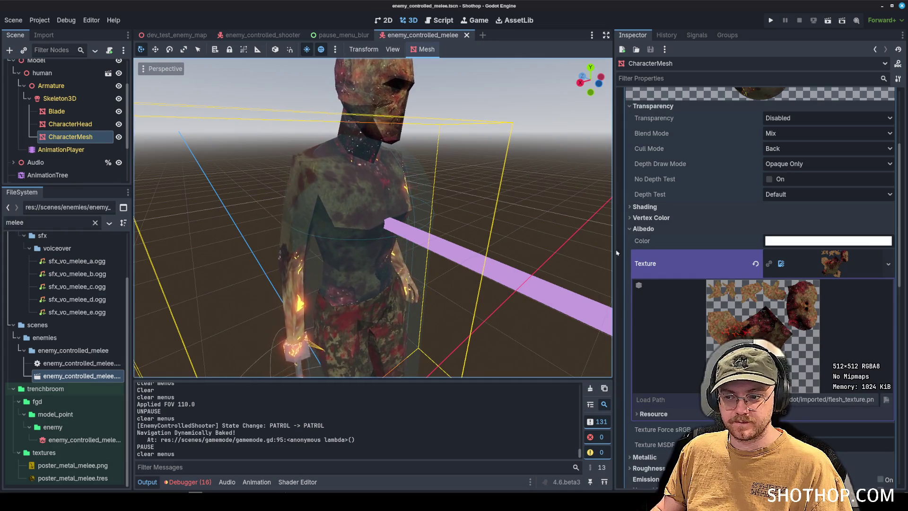
pyautogui.click(781, 265)
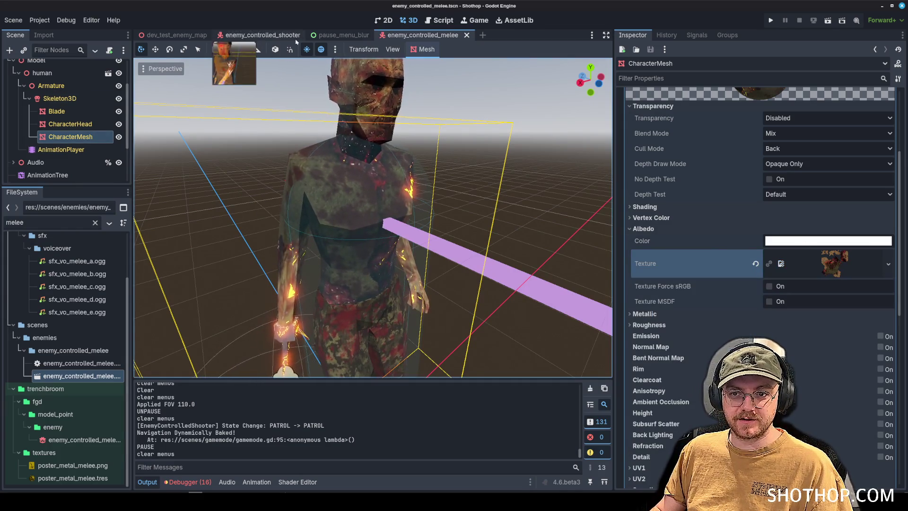
# - Copy the yellow Albedo Color expression from the melee mesh's next-pass material
pyautogui.click(257, 35)
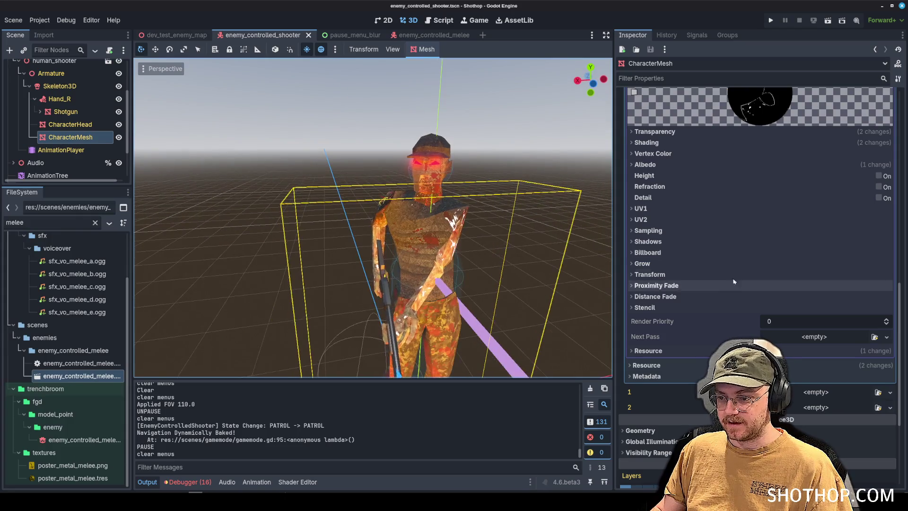
pyautogui.click(430, 35)
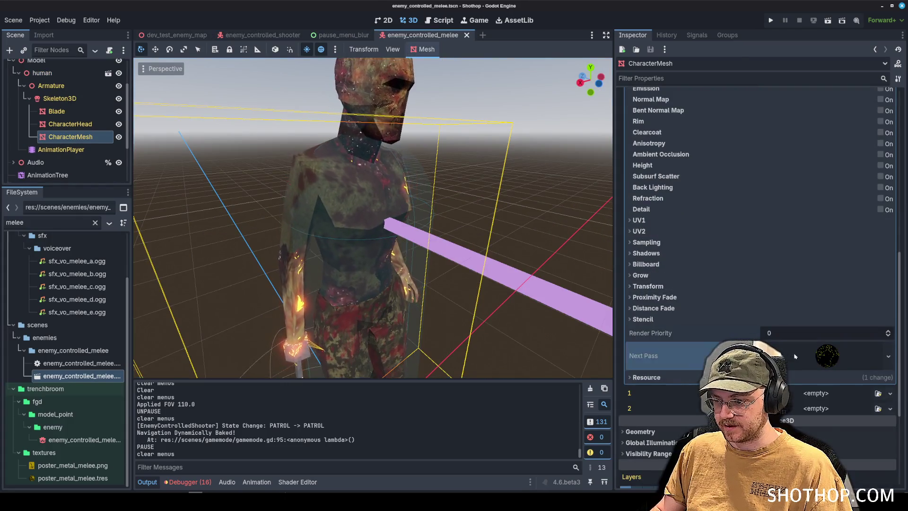
pyautogui.click(643, 355)
pyautogui.click(662, 279)
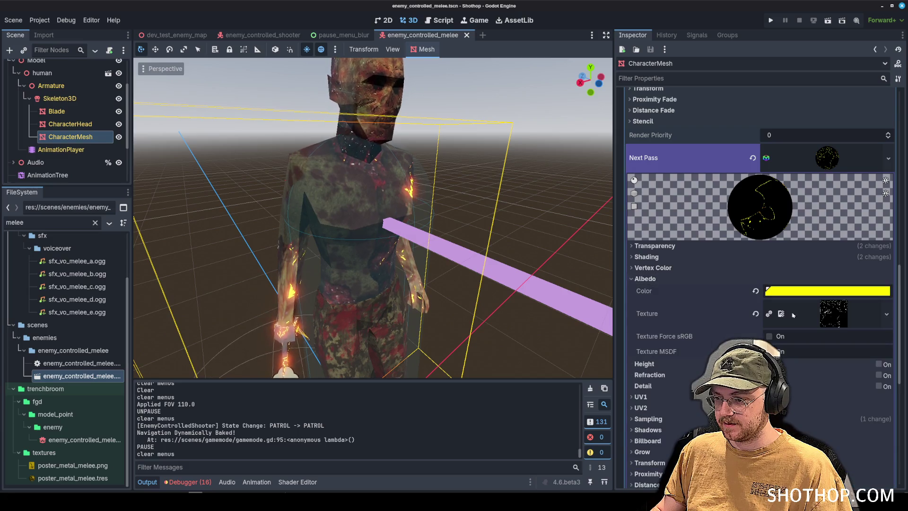
pyautogui.rightClick(735, 290)
pyautogui.click(799, 291)
pyautogui.click(793, 294)
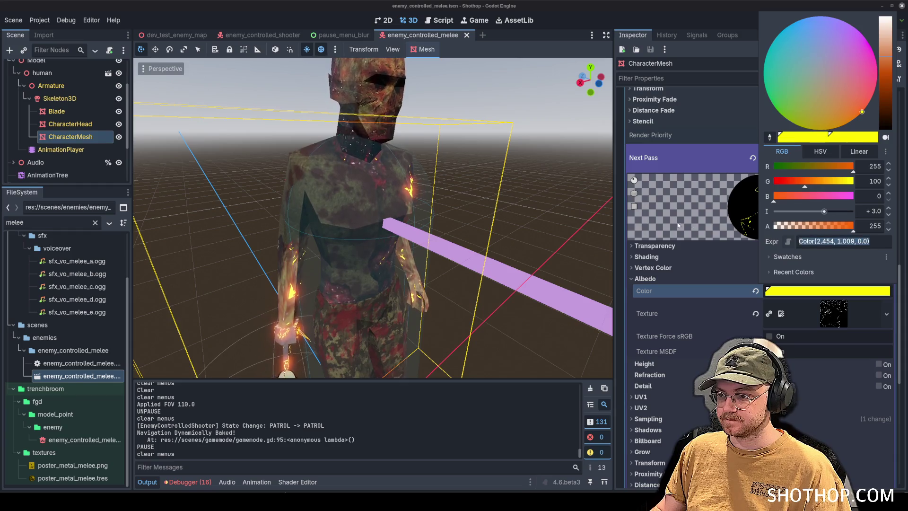
pyautogui.click(653, 161)
pyautogui.click(654, 159)
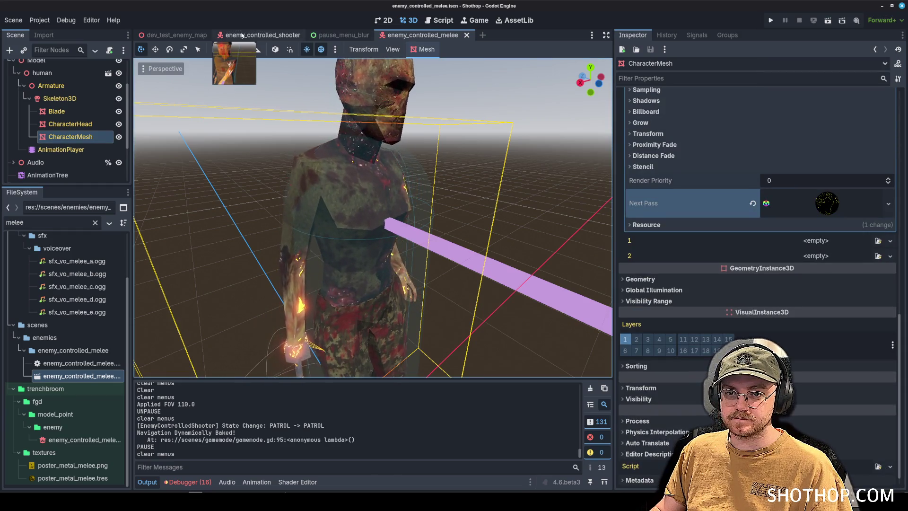
# - Paste the yellow colour into the shooter enemy material's Albedo Color
pyautogui.click(262, 35)
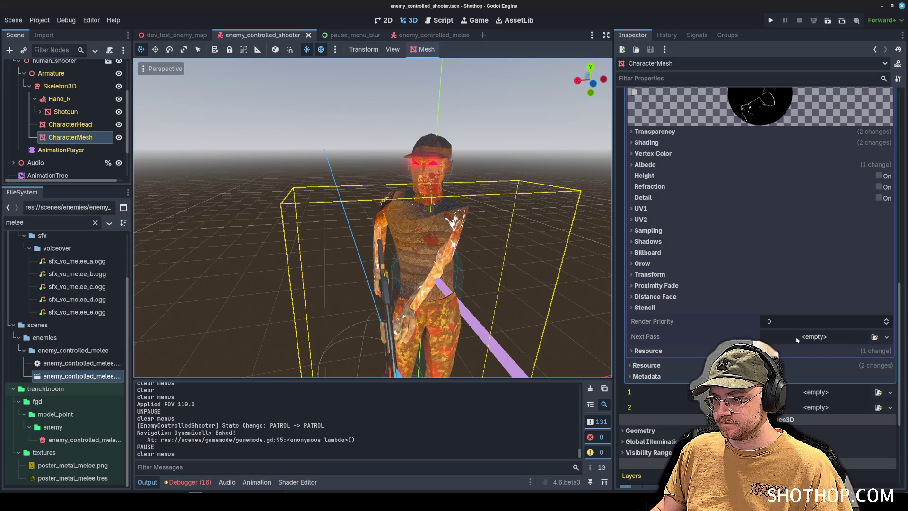
pyautogui.click(655, 165)
pyautogui.click(784, 177)
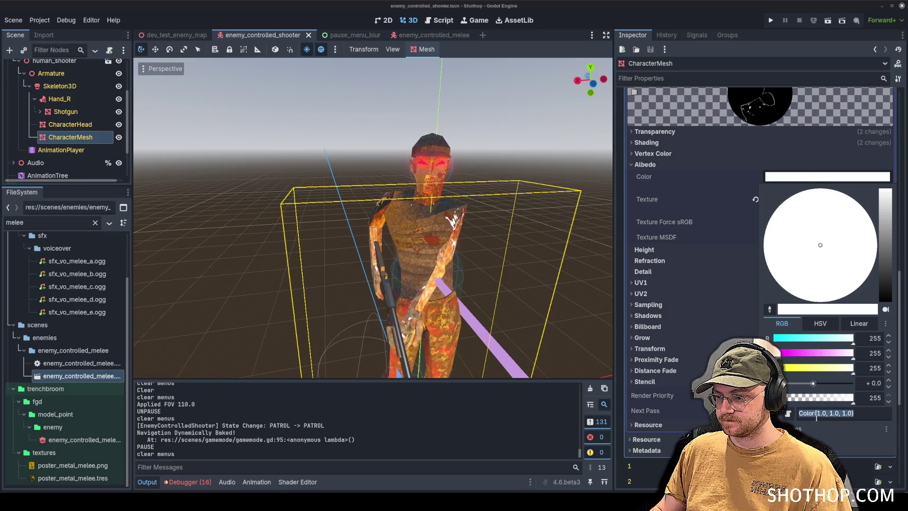
pyautogui.press('Return')
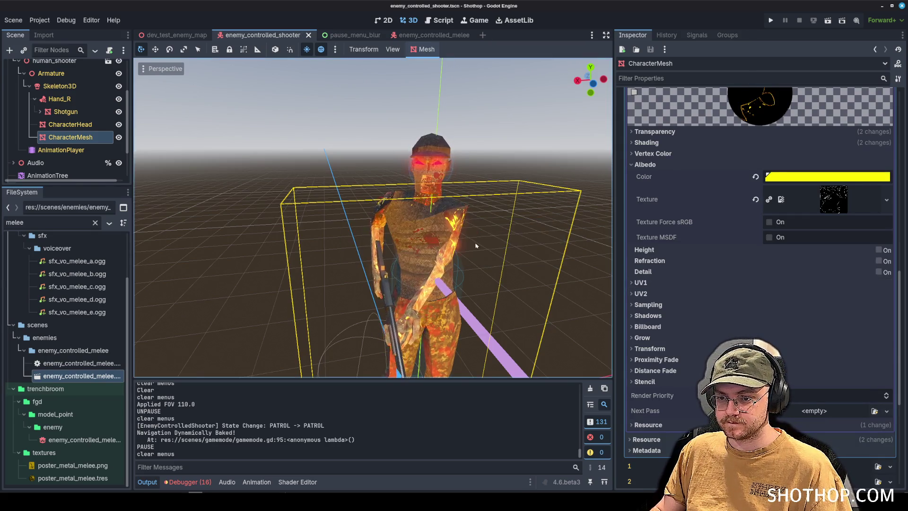
pyautogui.scroll(-3, 464, 256)
pyautogui.click(539, 238)
pyautogui.scroll(5, 430, 245)
pyautogui.moveTo(429, 245)
pyautogui.mouseDown()
pyautogui.moveTo(497, 248)
pyautogui.moveTo(393, 189)
pyautogui.mouseUp()
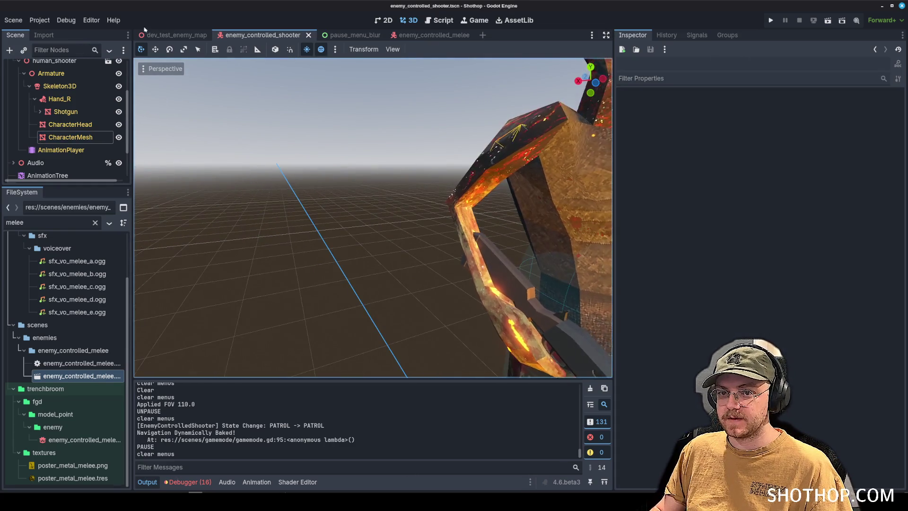
# - Run dev_test_enemy_map and fight the shooter enemy until it dies
pyautogui.hotkey('ctrl', 'shift', 'Tab')
pyautogui.press('F6')
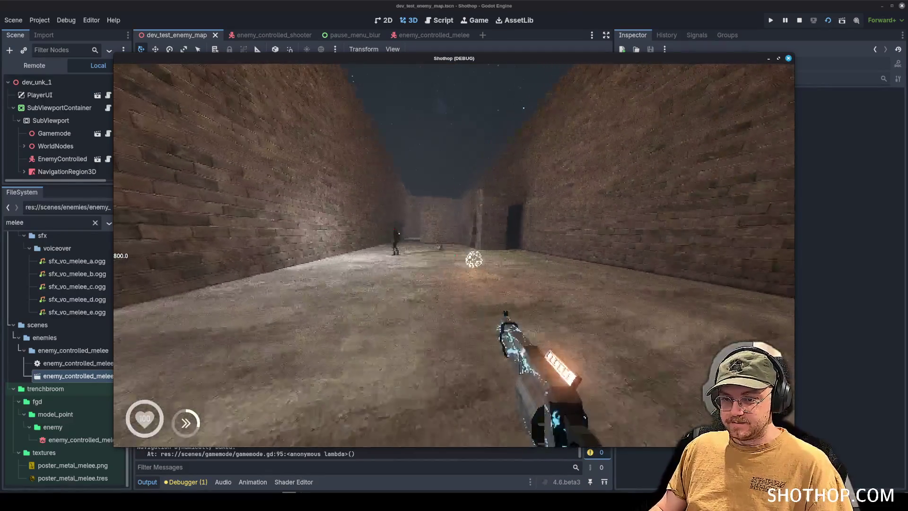
pyautogui.click(408, 250)
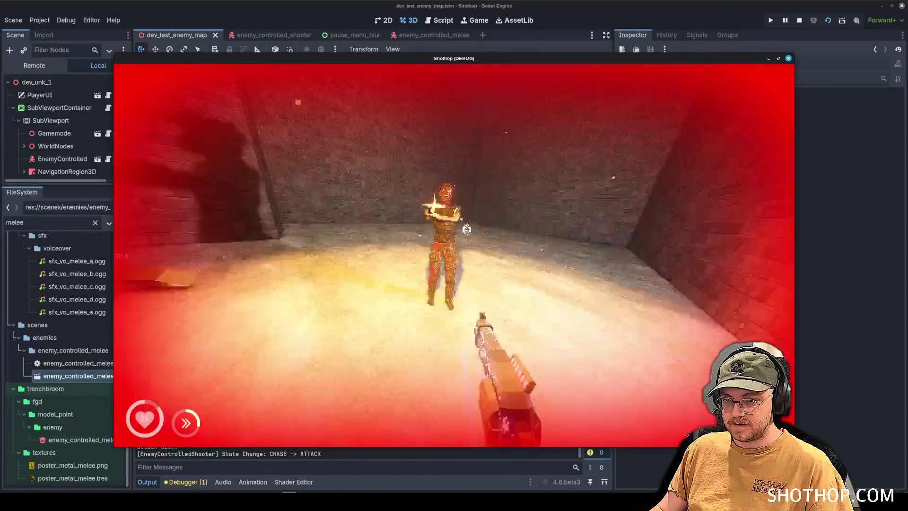
pyautogui.press('s')
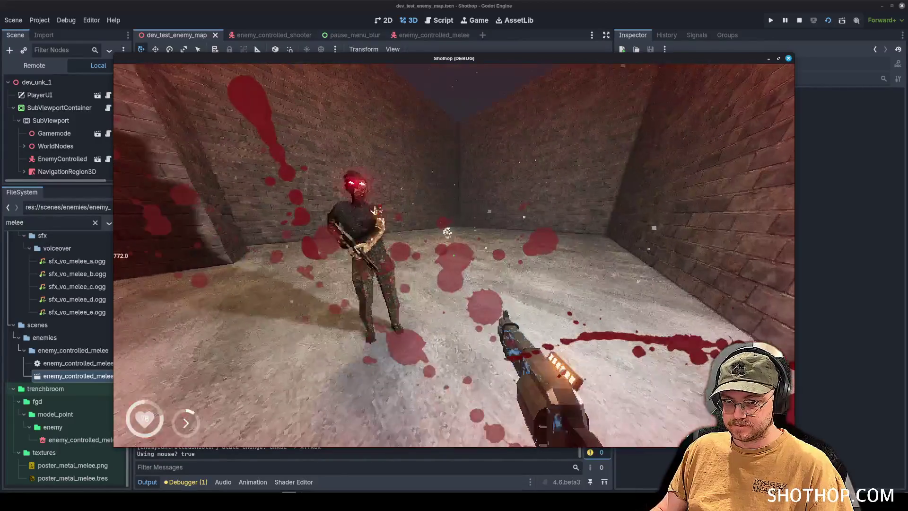
pyautogui.press('s')
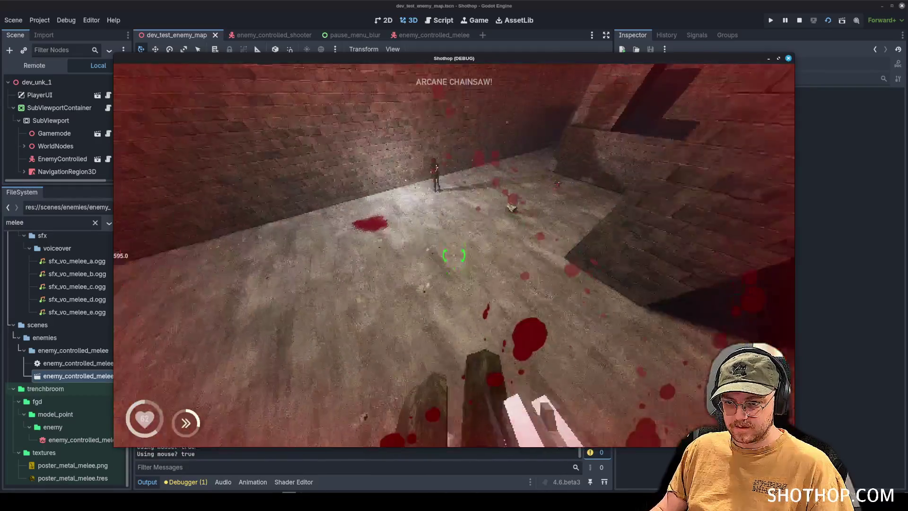
pyautogui.click(454, 255)
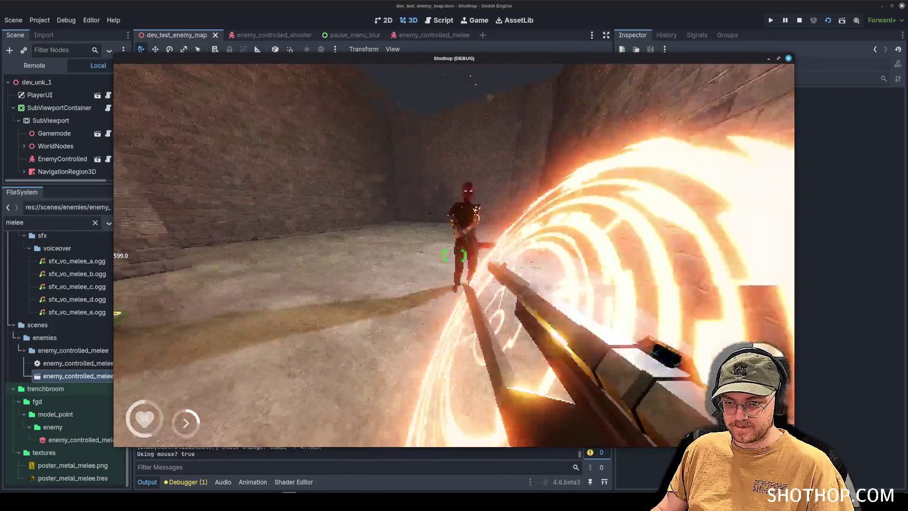
pyautogui.click(454, 256)
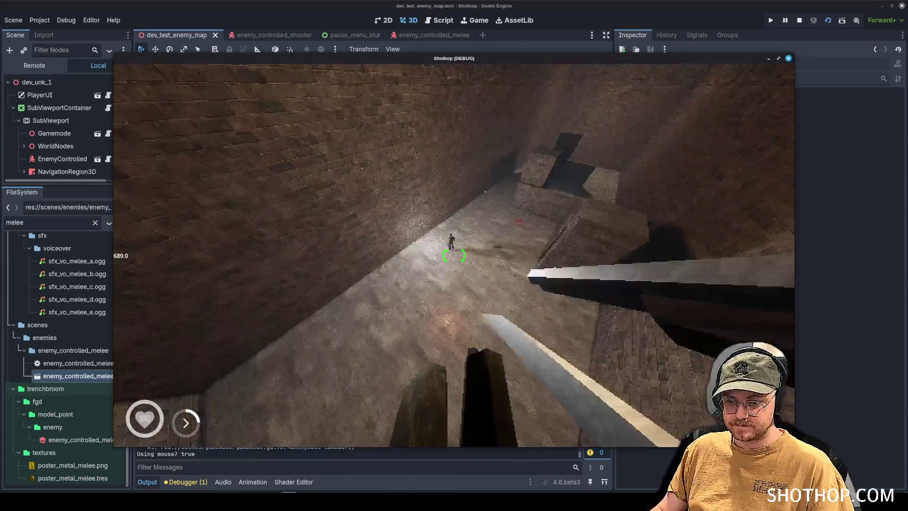
pyautogui.click(454, 255)
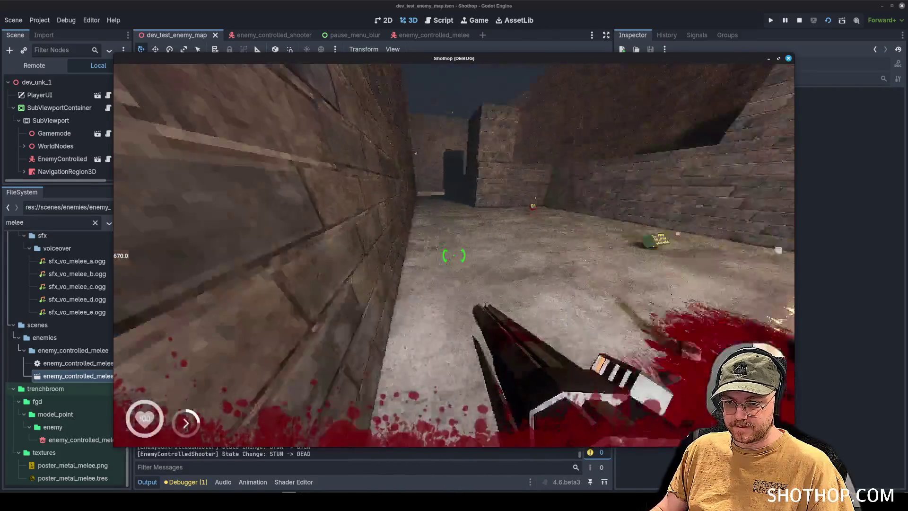
# - Restart the level from the pause menu, pause again and close the game
pyautogui.press('Escape')
pyautogui.click(454, 253)
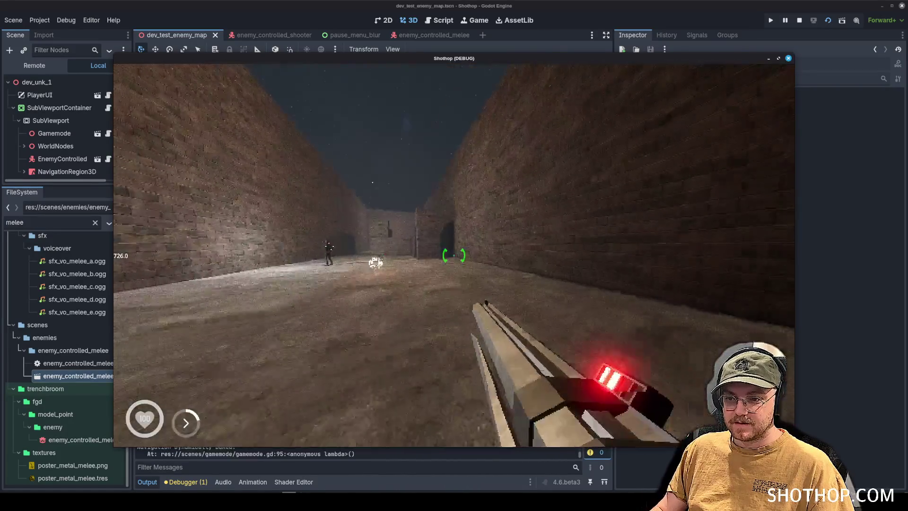
pyautogui.press('Escape')
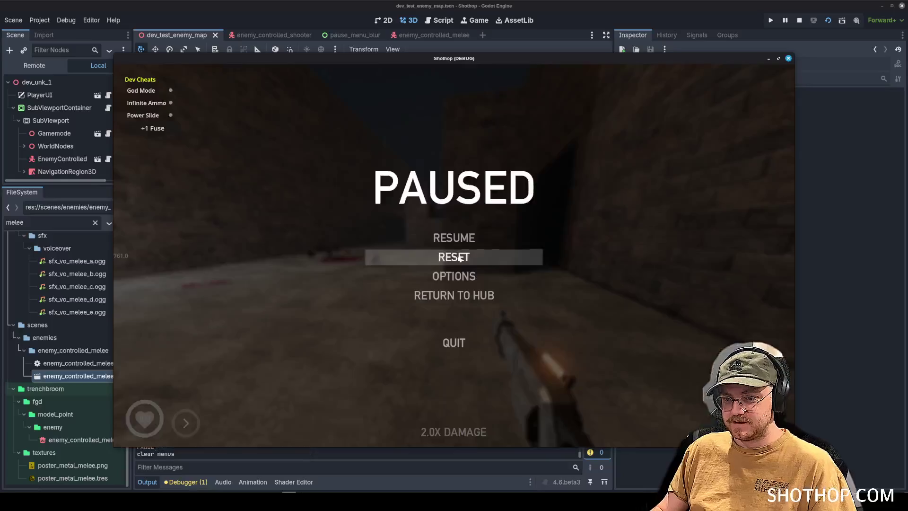
pyautogui.click(799, 20)
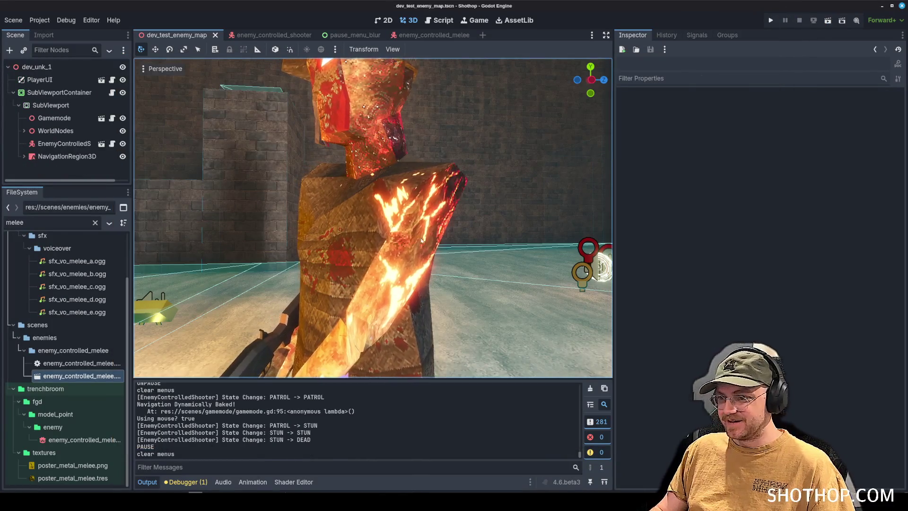
# - Commit all changes as 'feat: shooting enemy' and push to origin main
pyautogui.hotkey('alt', 'Tab')
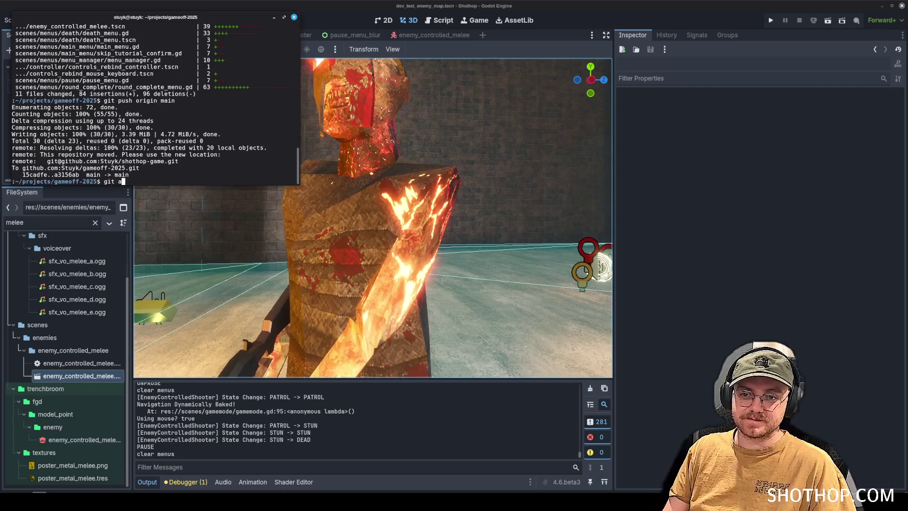
pyautogui.write('add .')
pyautogui.press('Return')
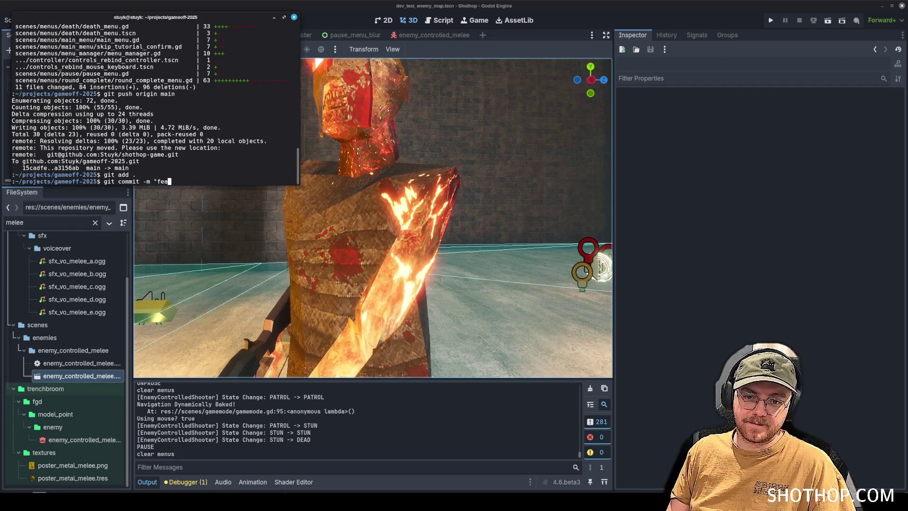
pyautogui.write('git commit -m "feat: shooting enemy"')
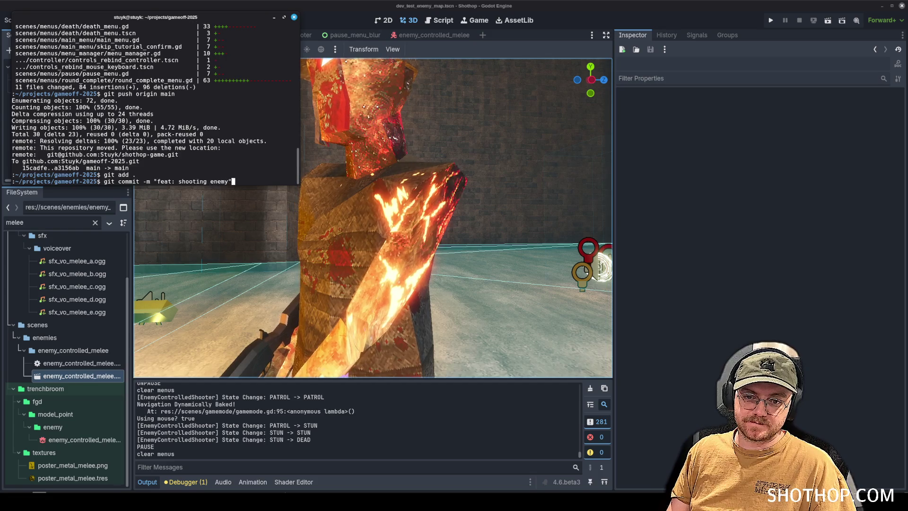
pyautogui.press('Return')
pyautogui.write('git push origin main')
pyautogui.press('Return')
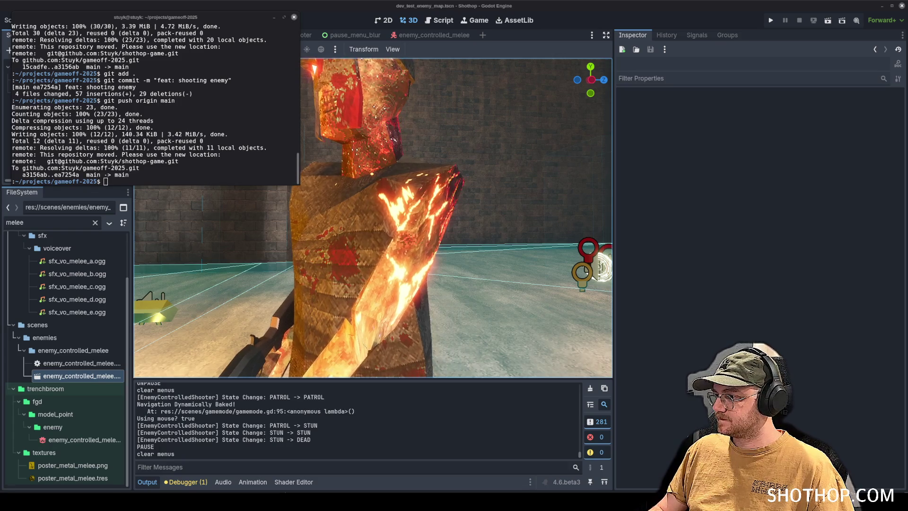
pyautogui.click(559, 2)
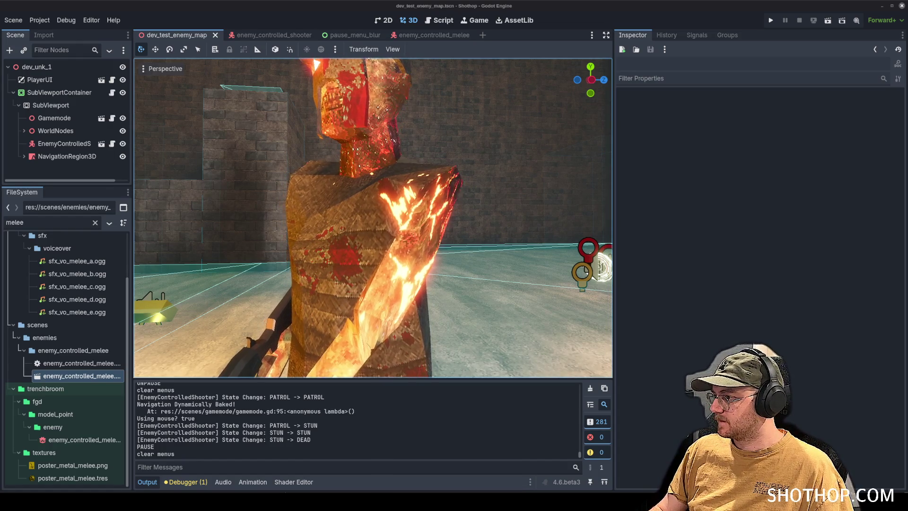
# - Drag the 'Enemy Light - Shooty McGun Guy' card into Trello's Done list
pyautogui.hotkey('alt', 'Tab')
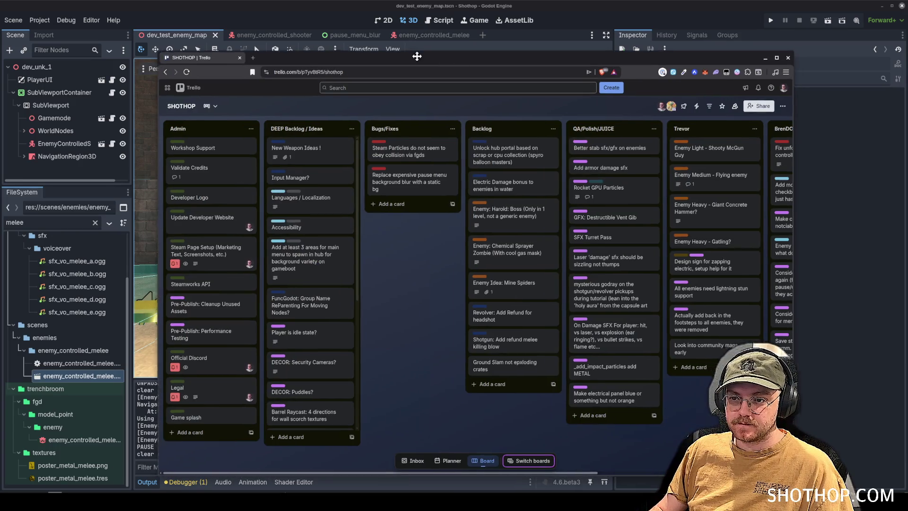
pyautogui.hscroll(3, 623, 387)
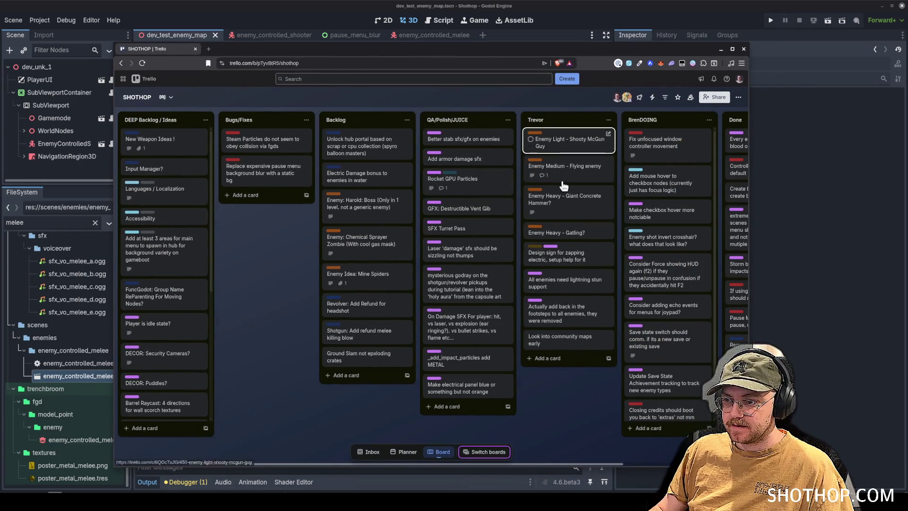
pyautogui.hscroll(3, 721, 292)
pyautogui.moveTo(383, 134); pyautogui.dragTo(590, 142)
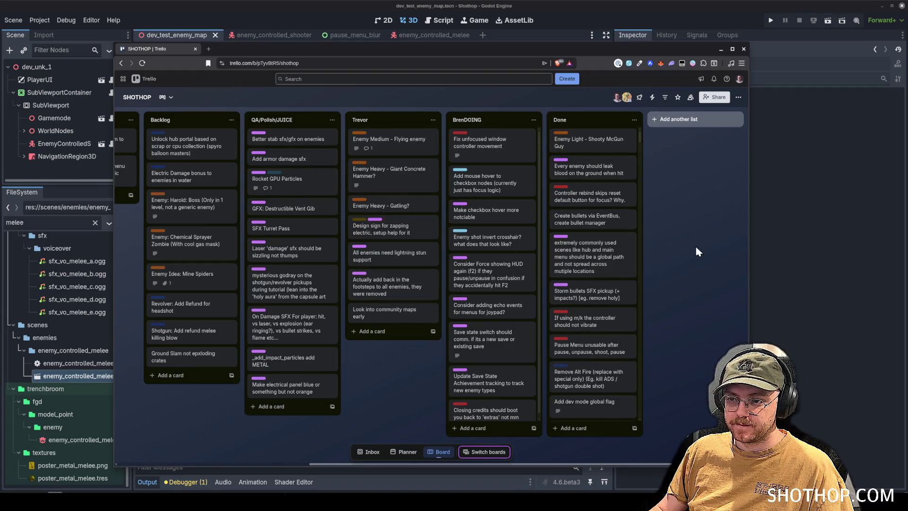
pyautogui.hscroll(-2, 651, 301)
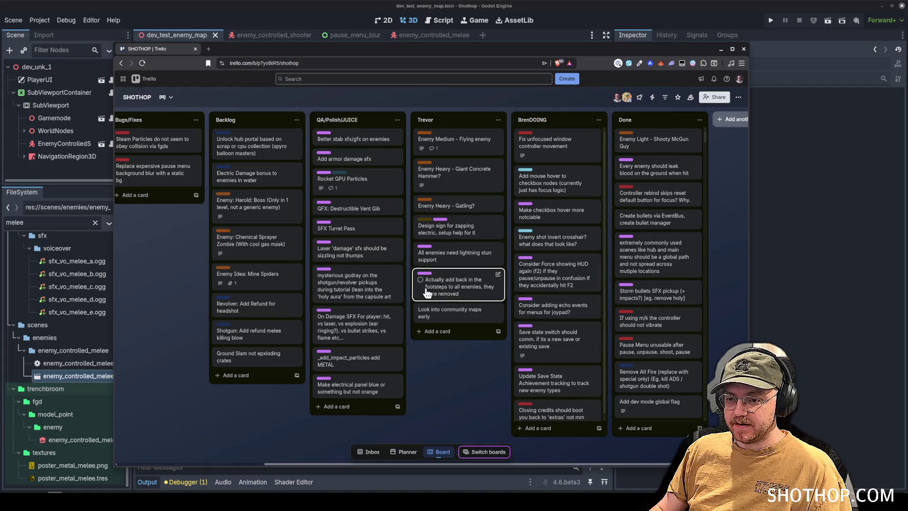
# - Minimize Trello and filter Godot's file list for 'shield'
pyautogui.click(721, 51)
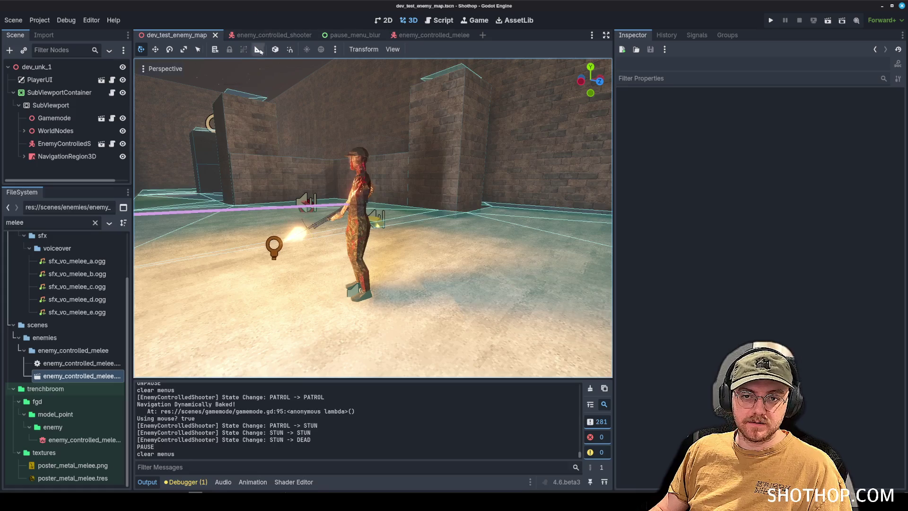
pyautogui.click(62, 224)
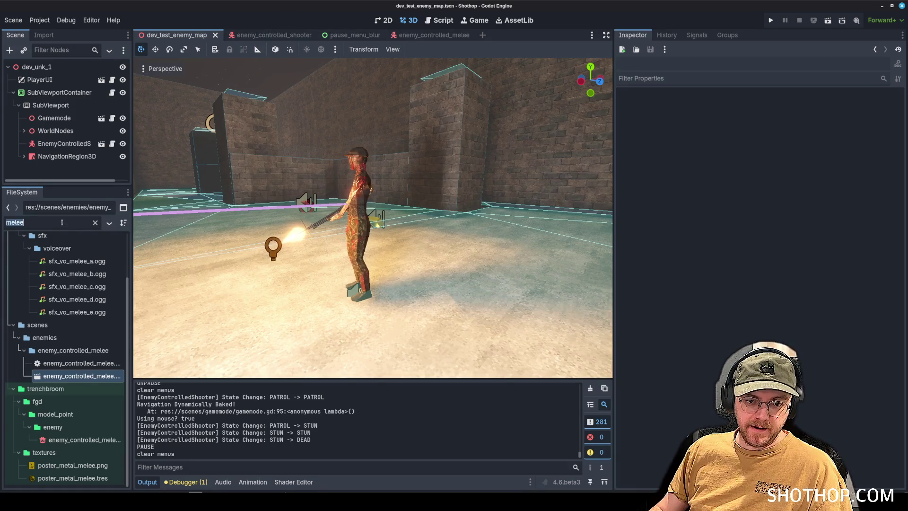
pyautogui.write('shield')
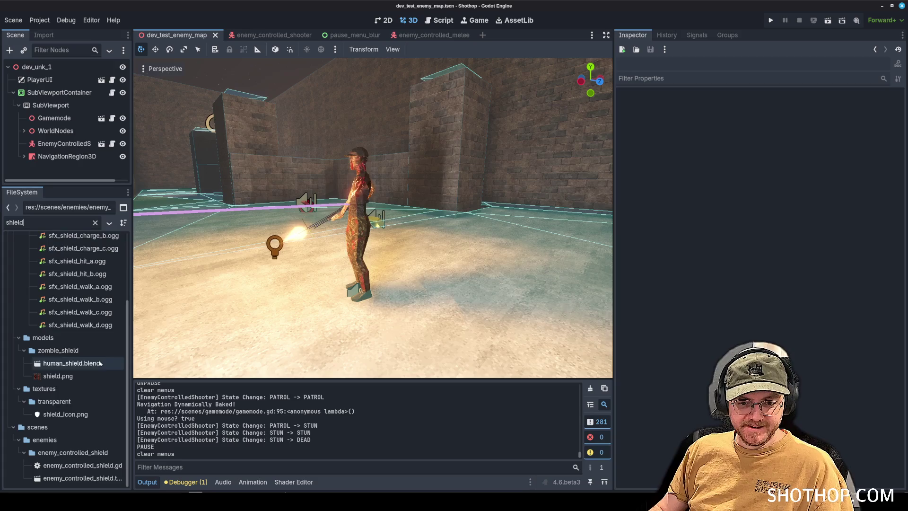
# - Open enemy_controlled_shield.tscn, collapse its branches, and select the Footsteps node to copy
pyautogui.moveTo(132, 363); pyautogui.dragTo(168, 363)
pyautogui.doubleClick(85, 478)
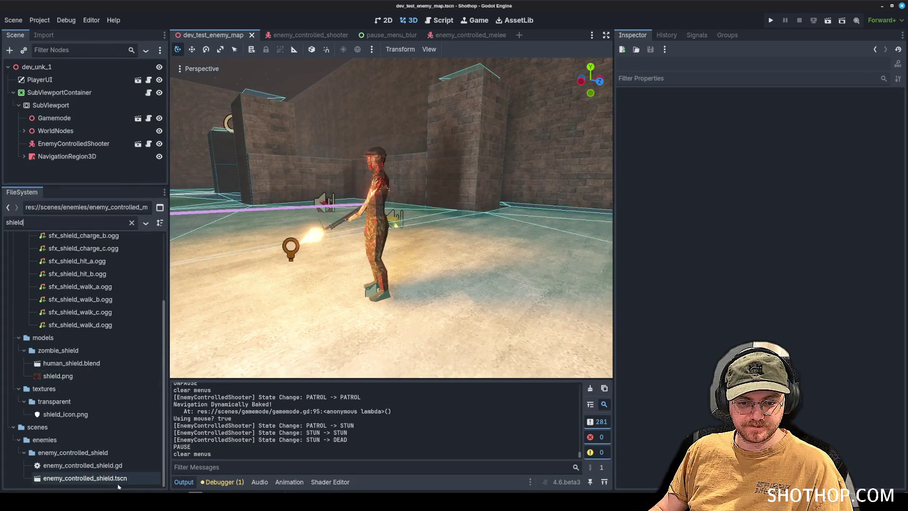
pyautogui.scroll(5, 45, 166)
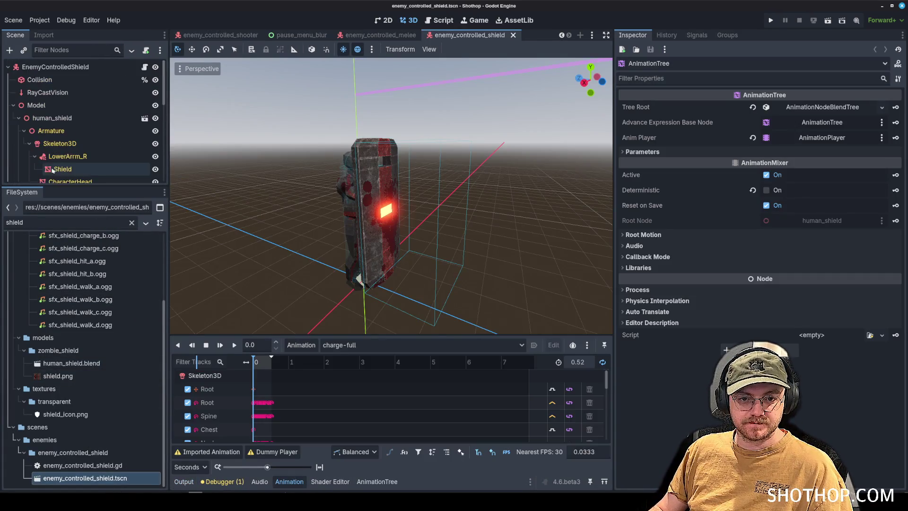
pyautogui.click(13, 105)
pyautogui.click(13, 118)
pyautogui.click(14, 143)
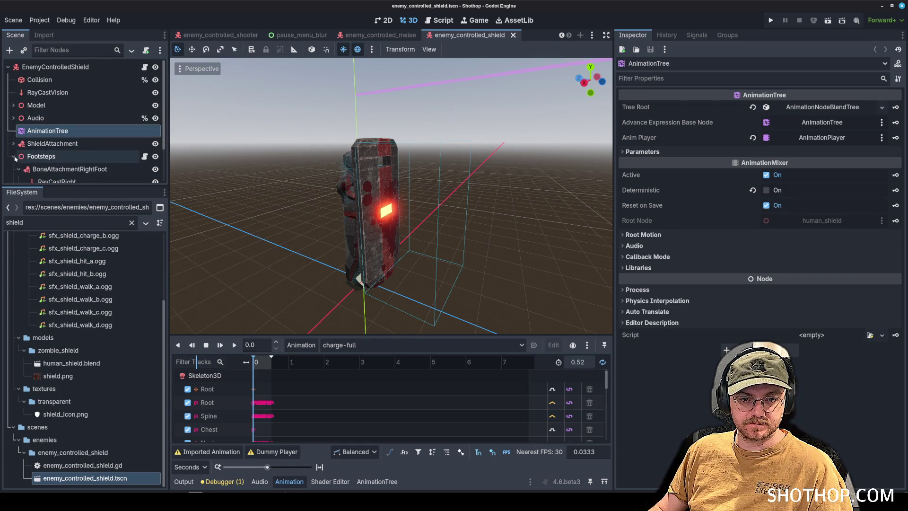
pyautogui.click(41, 156)
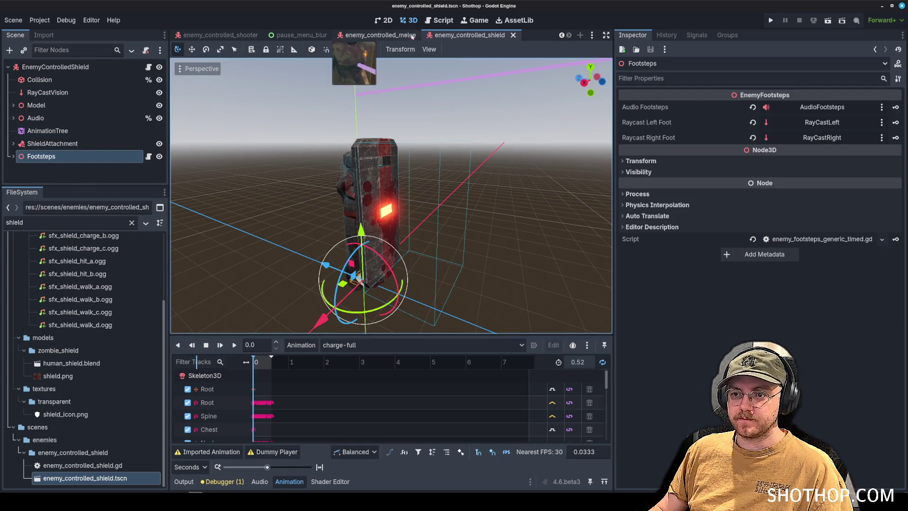
# - Paste the copied Footsteps node into the enemy_controlled_shooter scene
pyautogui.click(364, 35)
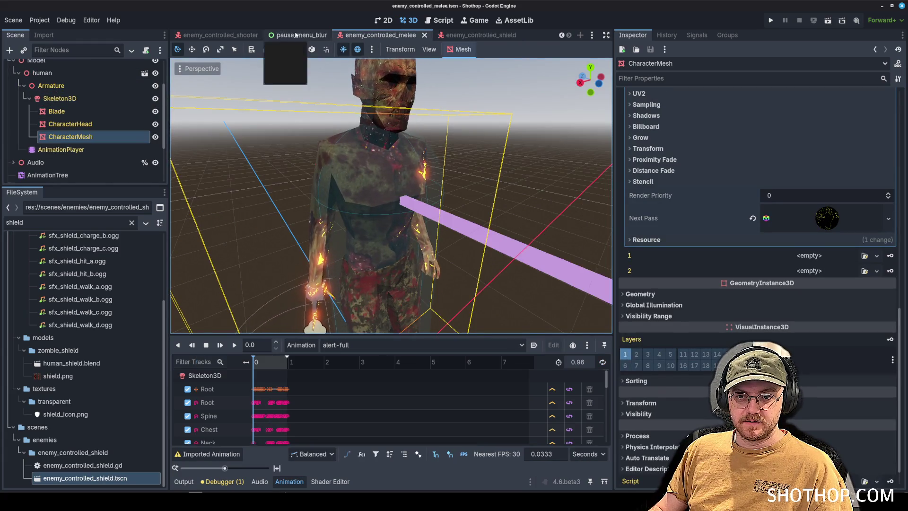
pyautogui.click(217, 35)
pyautogui.scroll(5, 14, 90)
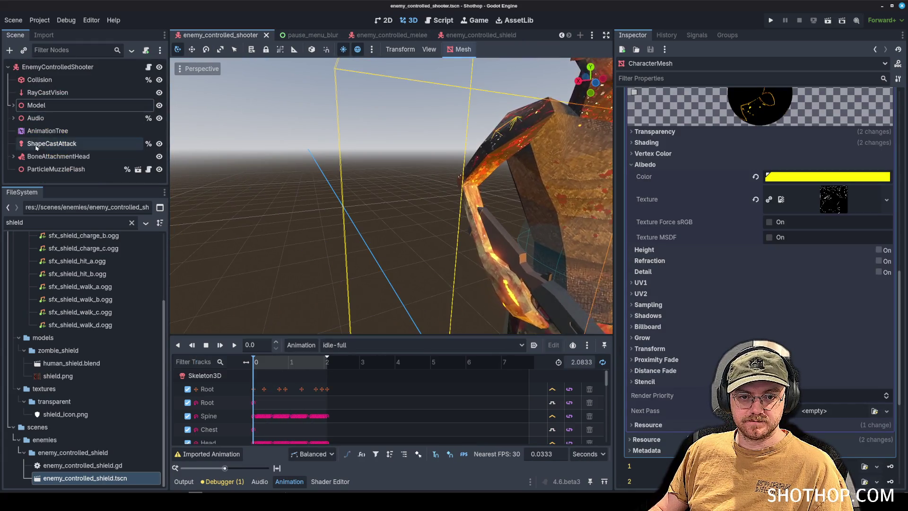
pyautogui.click(13, 105)
pyautogui.hotkey('ctrl', 'v')
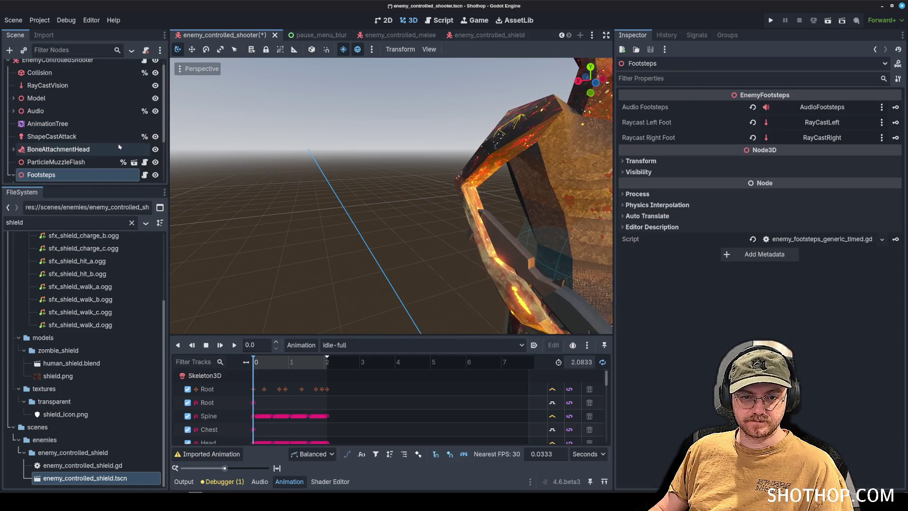
pyautogui.scroll(-3, 100, 153)
# - Clear the right-foot attachment's External Skeleton and assign the shooter's Skeleton3D
pyautogui.click(71, 123)
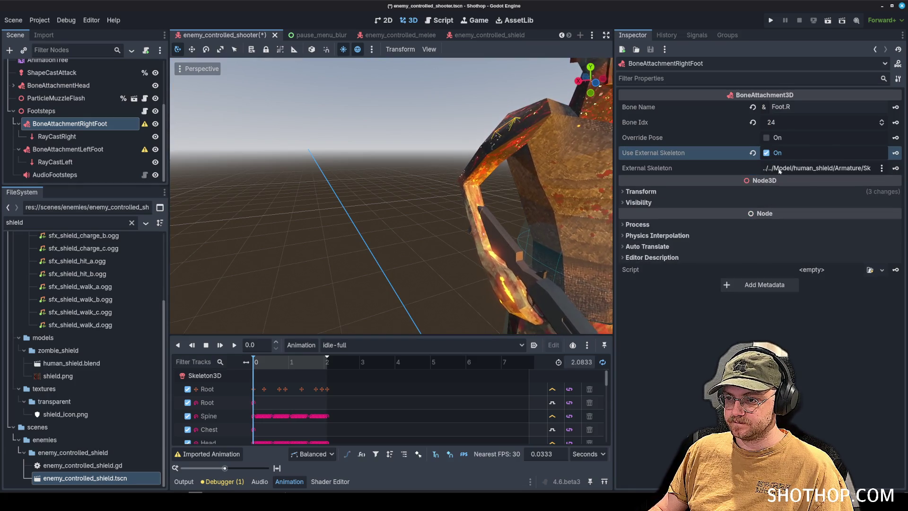
pyautogui.click(881, 168)
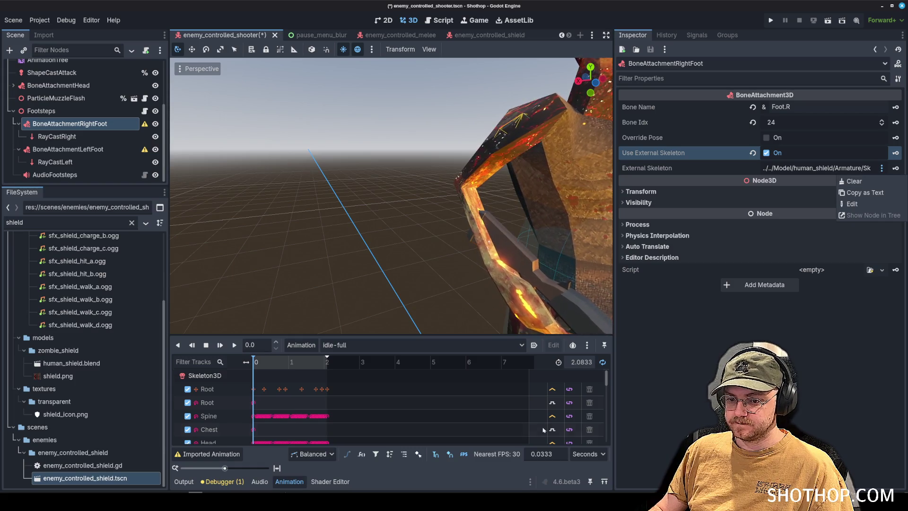
pyautogui.click(265, 487)
pyautogui.click(261, 482)
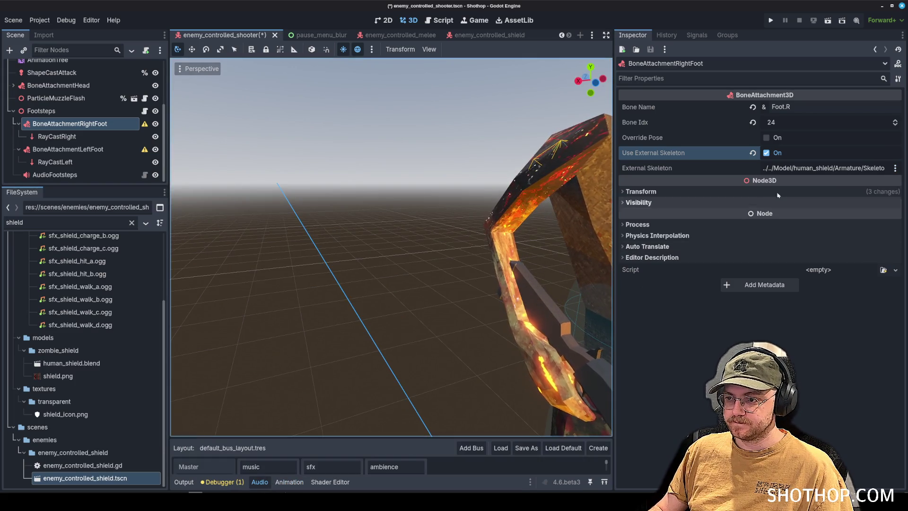
pyautogui.click(895, 168)
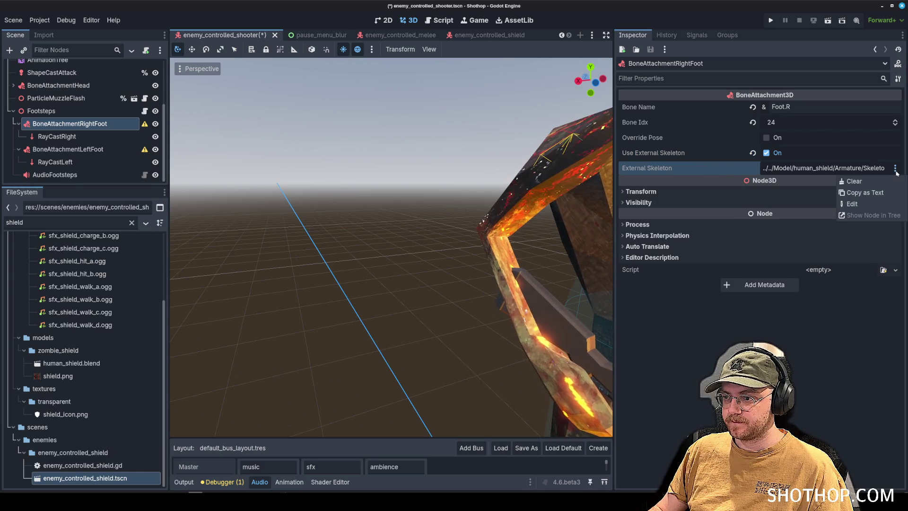
pyautogui.click(854, 181)
pyautogui.click(824, 169)
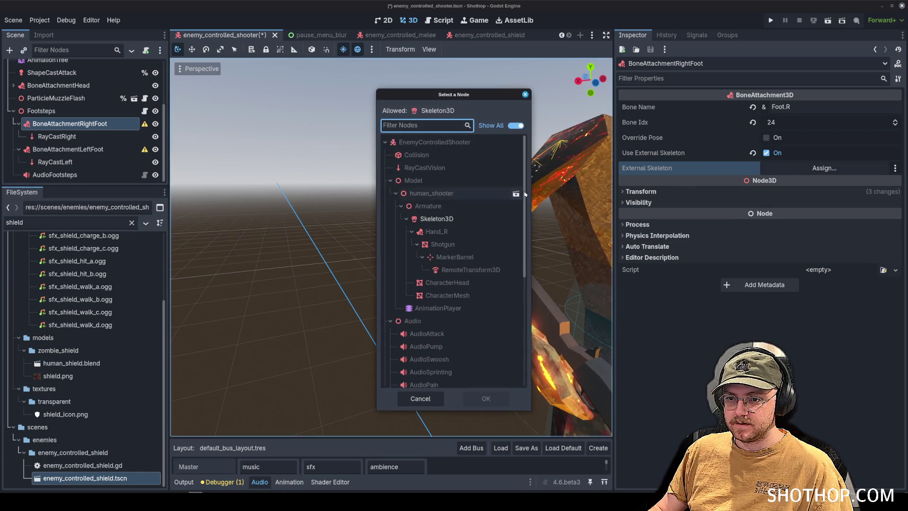
pyautogui.click(436, 218)
pyautogui.click(486, 398)
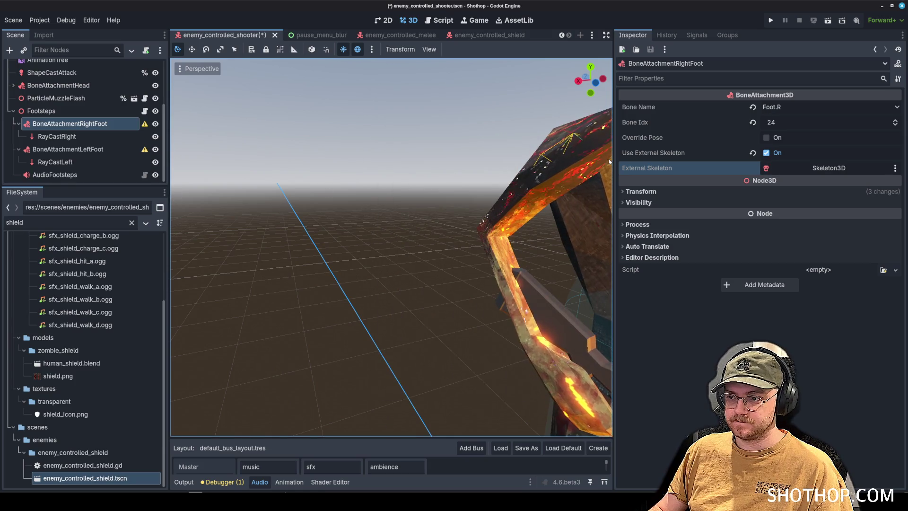
# - Clear the left-foot attachment's External Skeleton and assign the shooter's Skeleton3D
pyautogui.click(101, 149)
pyautogui.click(895, 168)
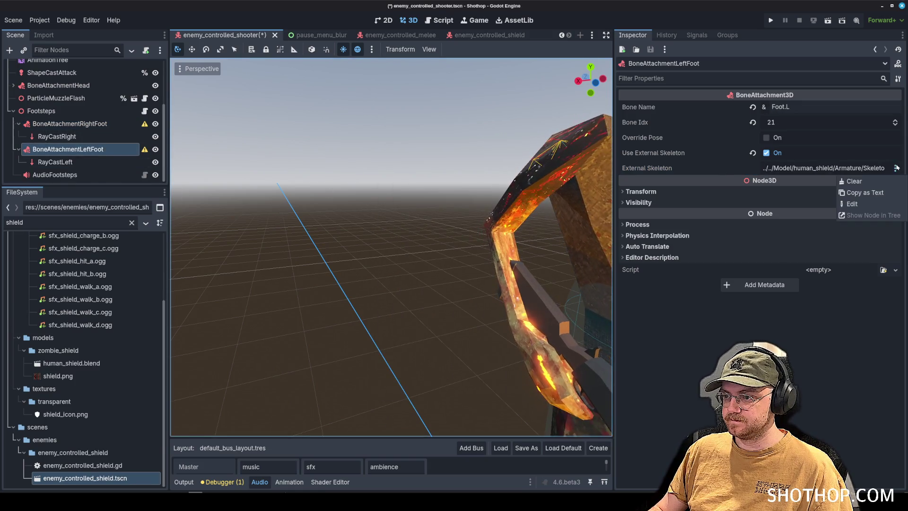
pyautogui.click(854, 181)
pyautogui.click(824, 168)
pyautogui.click(436, 218)
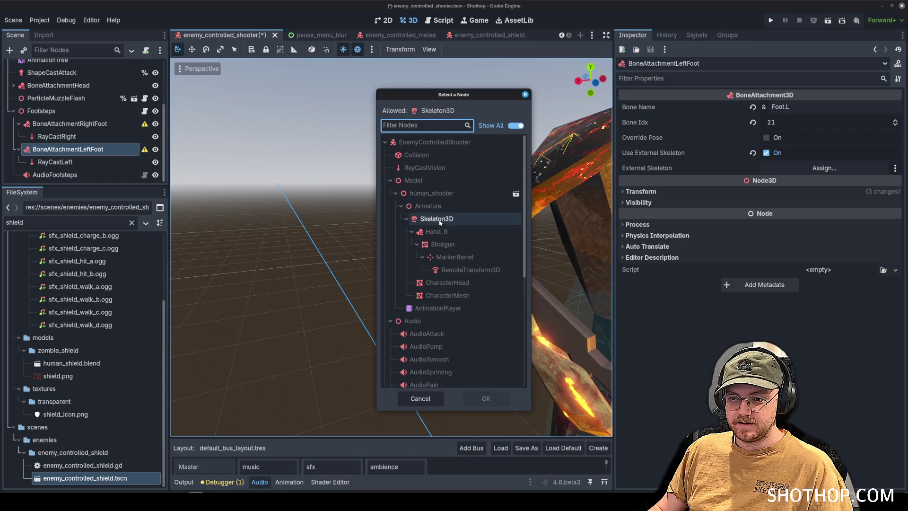
pyautogui.click(486, 398)
# - Frame the left-foot attachment, check the raycasts, and save the shooter scene
pyautogui.press('f')
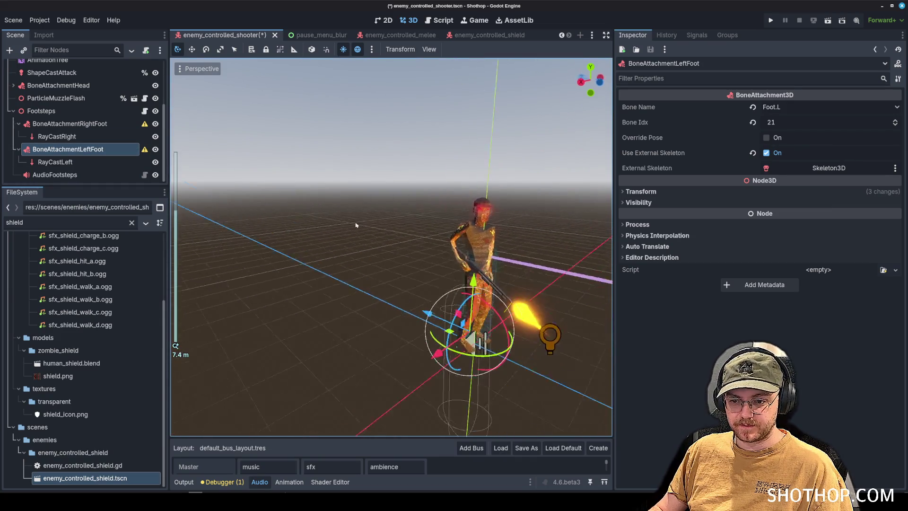
pyautogui.scroll(10, 364, 197)
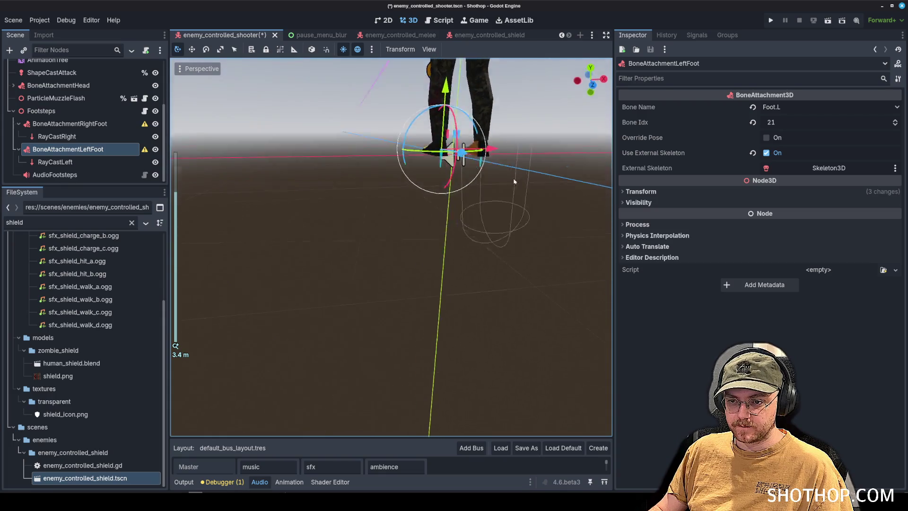
pyautogui.press('f')
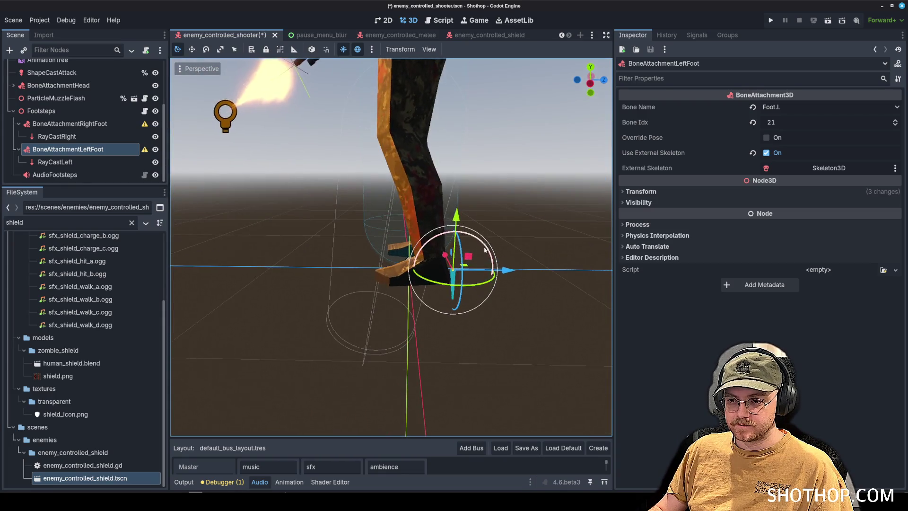
pyautogui.click(95, 136)
pyautogui.keyDown('shift'); pyautogui.click(94, 162); pyautogui.keyUp('shift')
pyautogui.scroll(4, 472, 287)
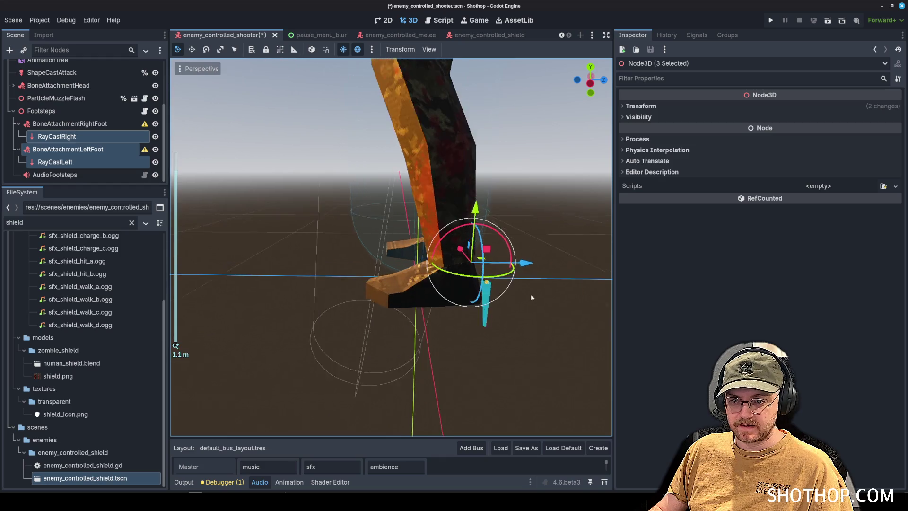
pyautogui.scroll(-2, 473, 288)
pyautogui.moveTo(473, 287)
pyautogui.mouseDown()
pyautogui.moveTo(390, 247)
pyautogui.moveTo(377, 260)
pyautogui.moveTo(430, 268)
pyautogui.moveTo(430, 259)
pyautogui.mouseUp()
pyautogui.hotkey('ctrl', 's')
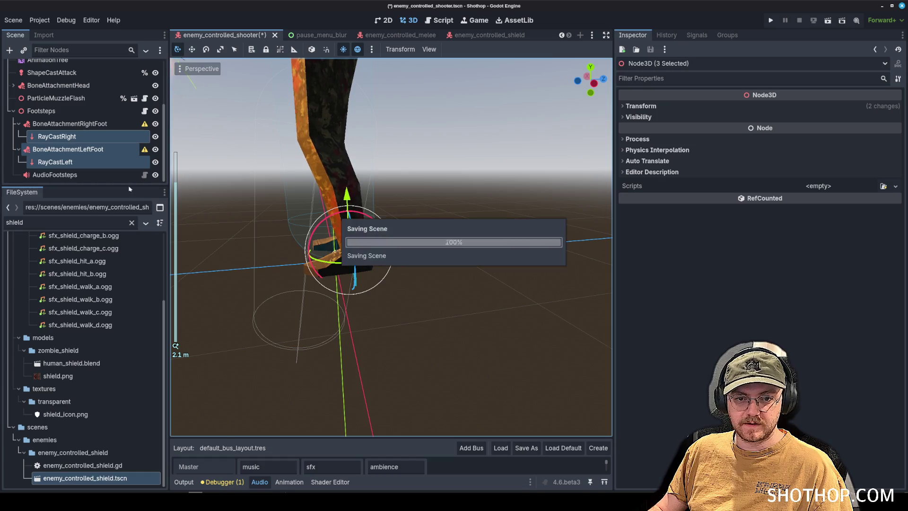
pyautogui.click(66, 174)
# - Expand the Audio group and preview the AudioFootsteps sound
pyautogui.scroll(5, 84, 109)
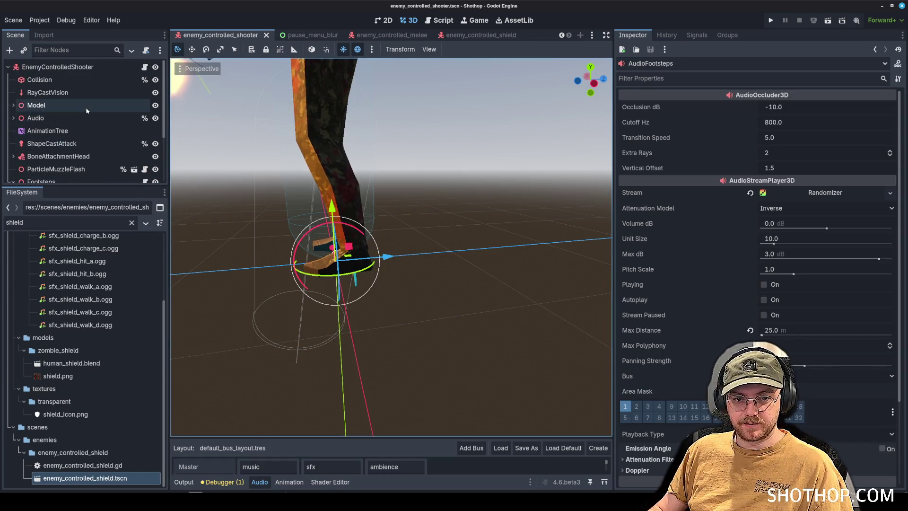
pyautogui.click(14, 118)
pyautogui.scroll(-3, 14, 122)
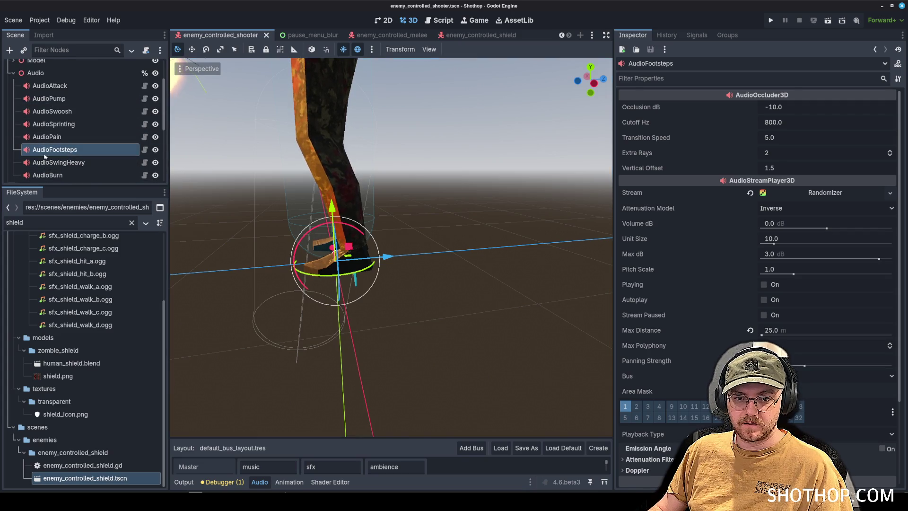
pyautogui.press('Escape')
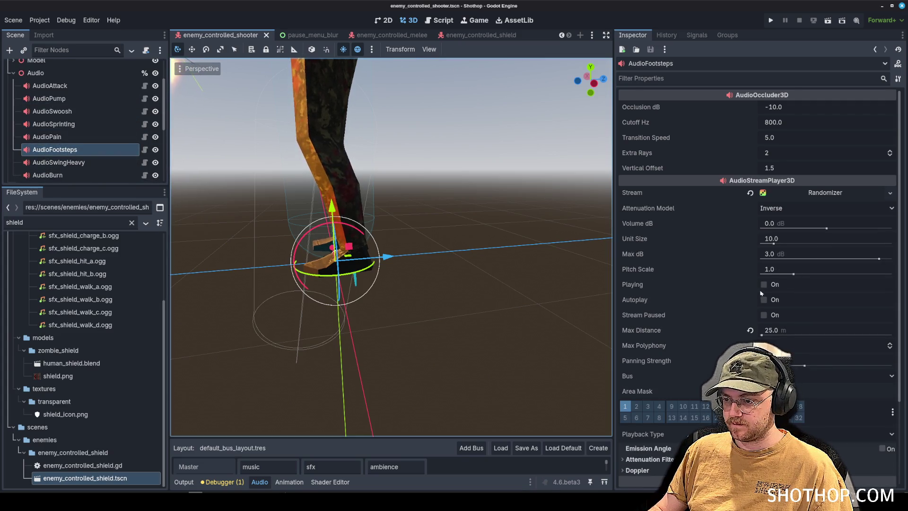
pyautogui.click(763, 285)
pyautogui.click(62, 140)
# - Move AudioFootsteps under Footsteps, delete the old copy, rename it AudioFootsteps, and save
pyautogui.moveTo(62, 150)
pyautogui.mouseDown()
pyautogui.moveTo(67, 168)
pyautogui.moveTo(67, 158)
pyautogui.mouseUp()
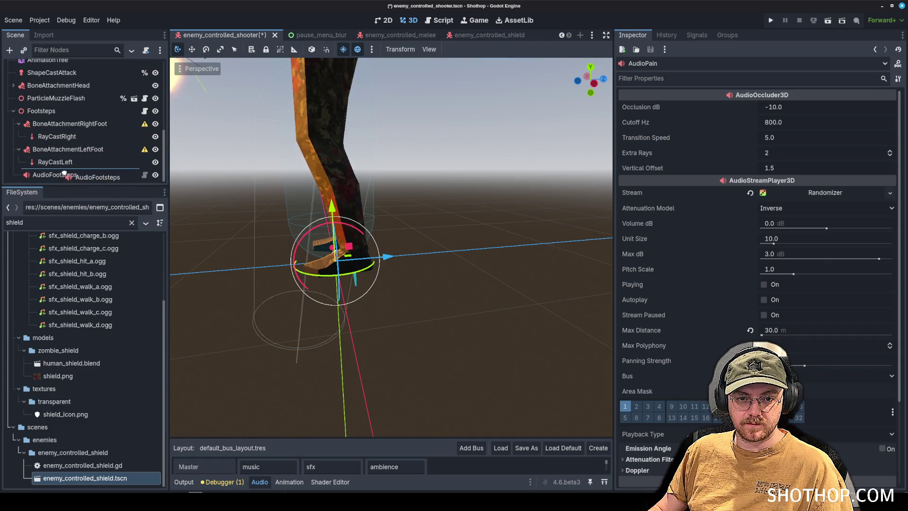
pyautogui.moveTo(60, 114); pyautogui.dragTo(59, 113)
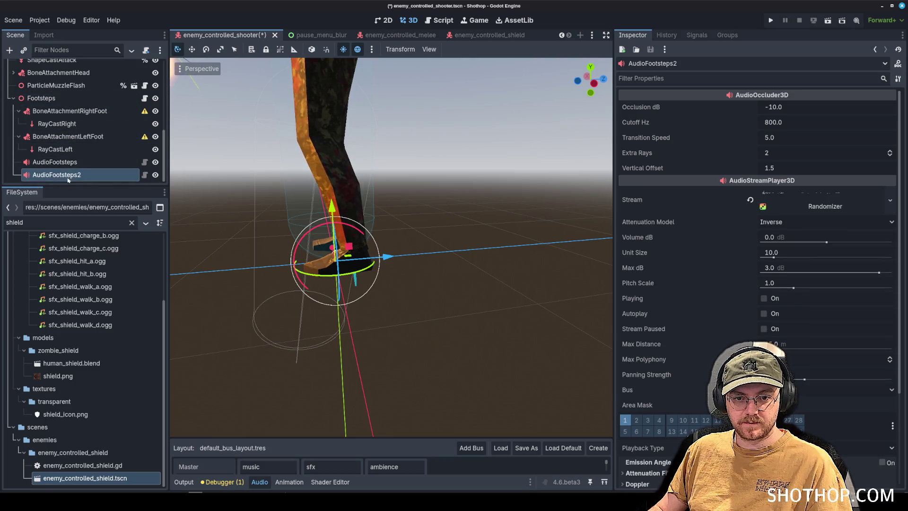
pyautogui.click(61, 162)
pyautogui.press('Delete')
pyautogui.press('Return')
pyautogui.doubleClick(97, 174)
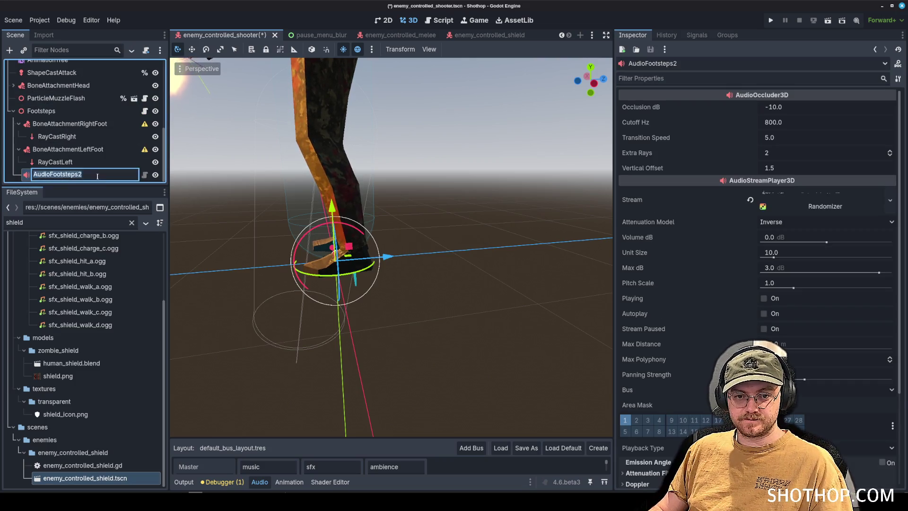
pyautogui.press('Return')
pyautogui.hotkey('ctrl', 's')
# - Inspect the right-foot attachment and Footsteps node references, then go to the melee scene
pyautogui.click(71, 123)
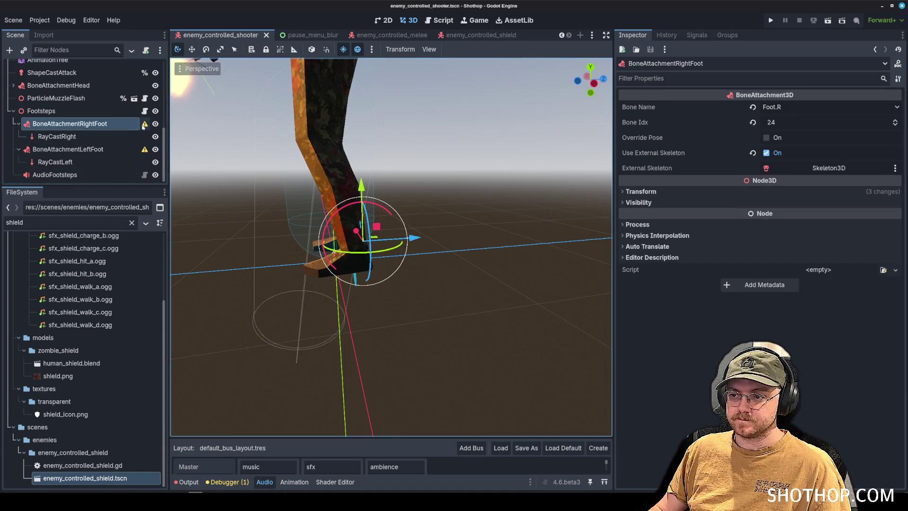
pyautogui.moveTo(143, 126)
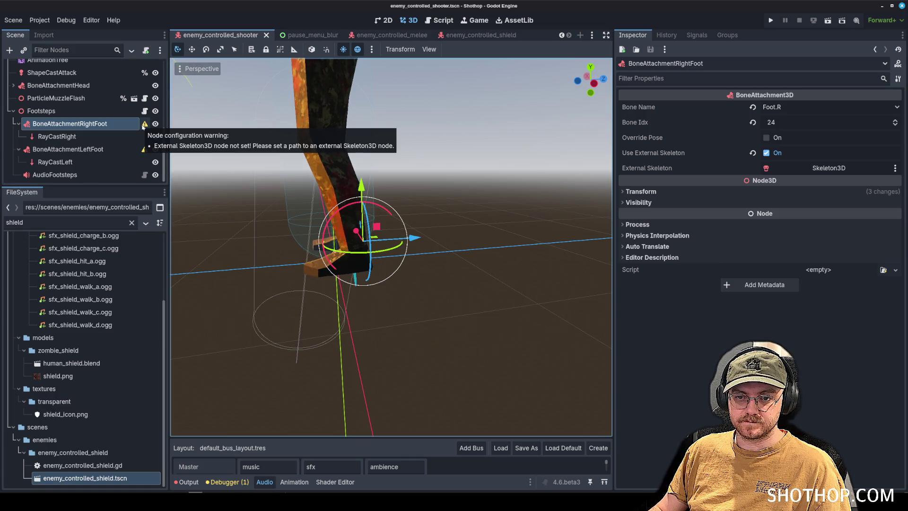
pyautogui.click(66, 111)
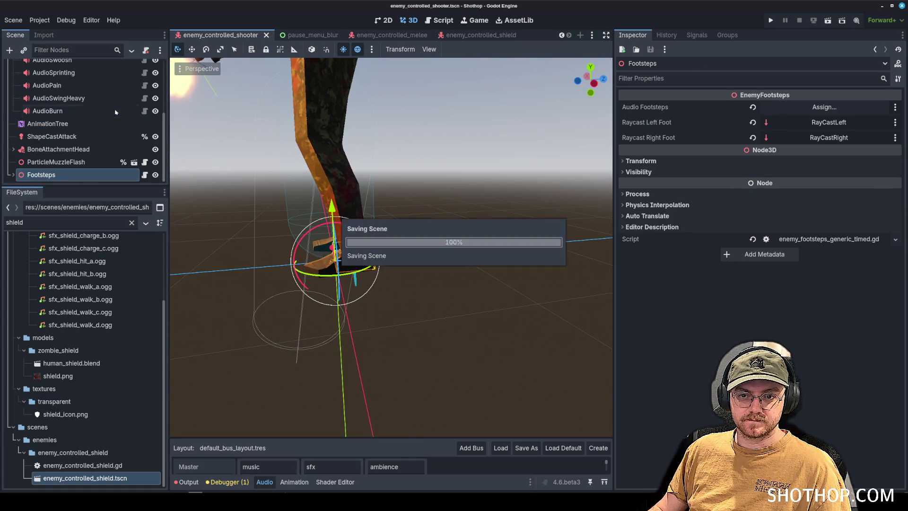
pyautogui.click(379, 35)
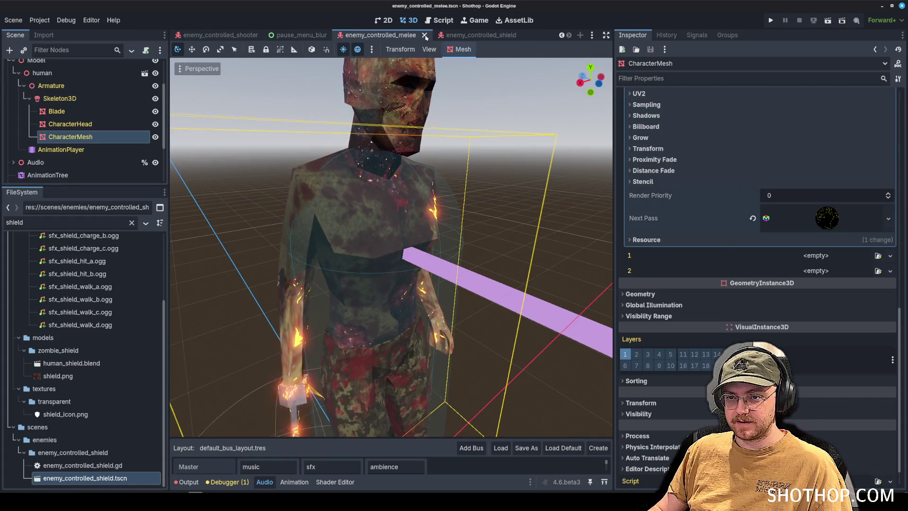
# - Close the melee scene, playtest dev_test_enemy_map, and inspect the raycast_right_foot export line
pyautogui.click(424, 35)
pyautogui.click(284, 35)
pyautogui.click(213, 35)
pyautogui.click(826, 23)
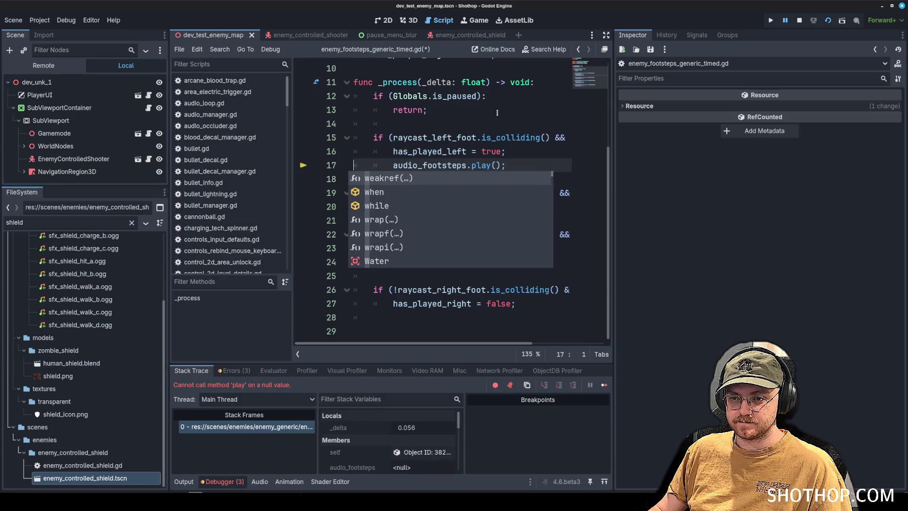
pyautogui.click(502, 123)
pyautogui.moveTo(616, 219); pyautogui.dragTo(763, 219)
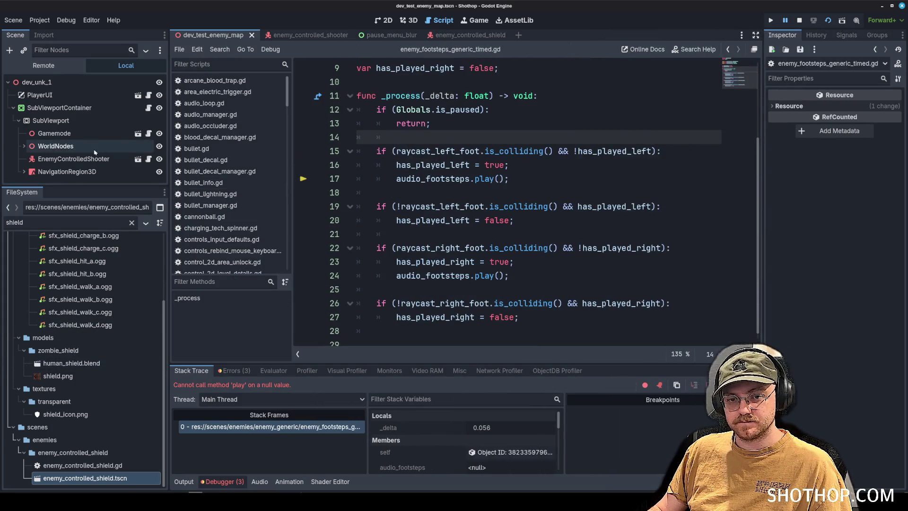
pyautogui.click(799, 20)
pyautogui.scroll(3, 483, 174)
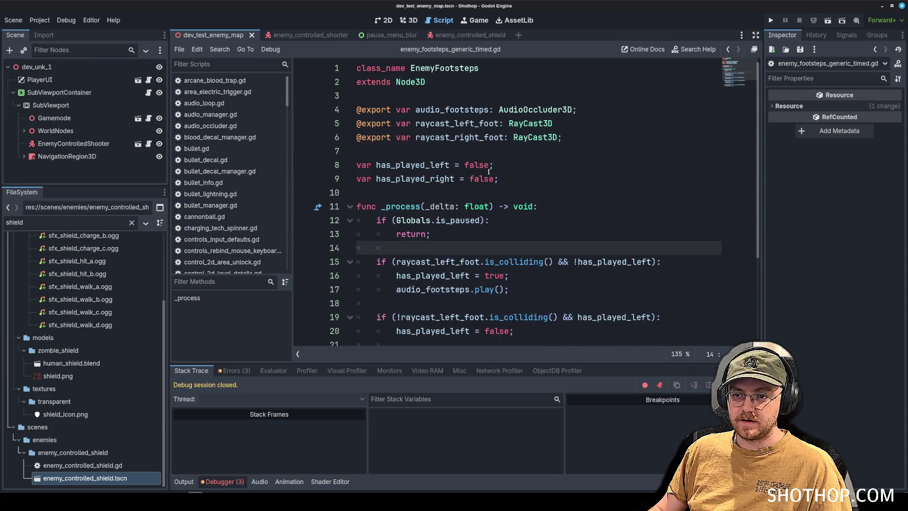
pyautogui.click(514, 137)
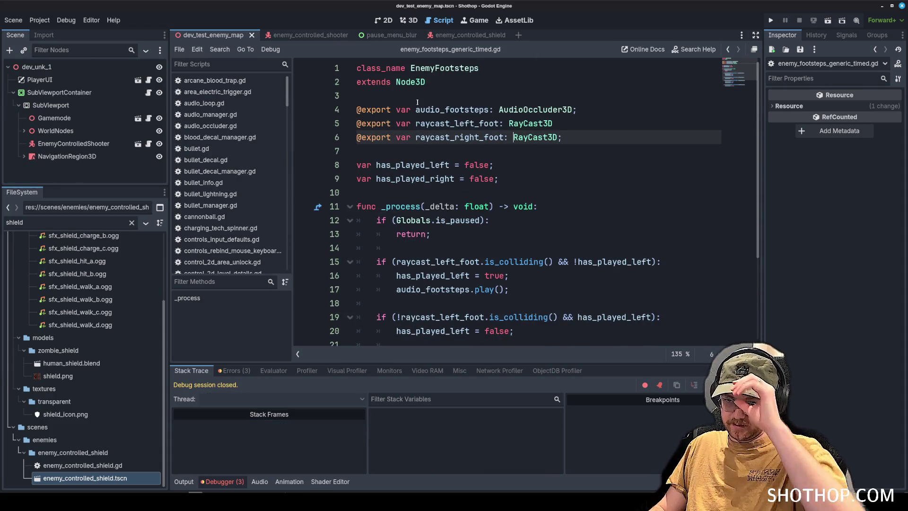
# - Assign the AudioFootsteps node to the shooter Footsteps' Audio Footsteps slot
pyautogui.click(302, 35)
pyautogui.click(861, 107)
pyautogui.scroll(-5, 454, 284)
pyautogui.click(455, 382)
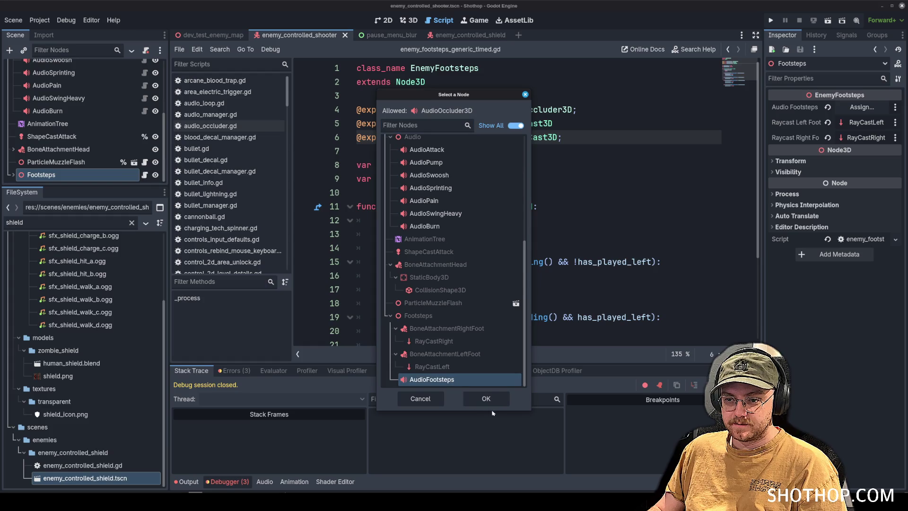
pyautogui.click(486, 400)
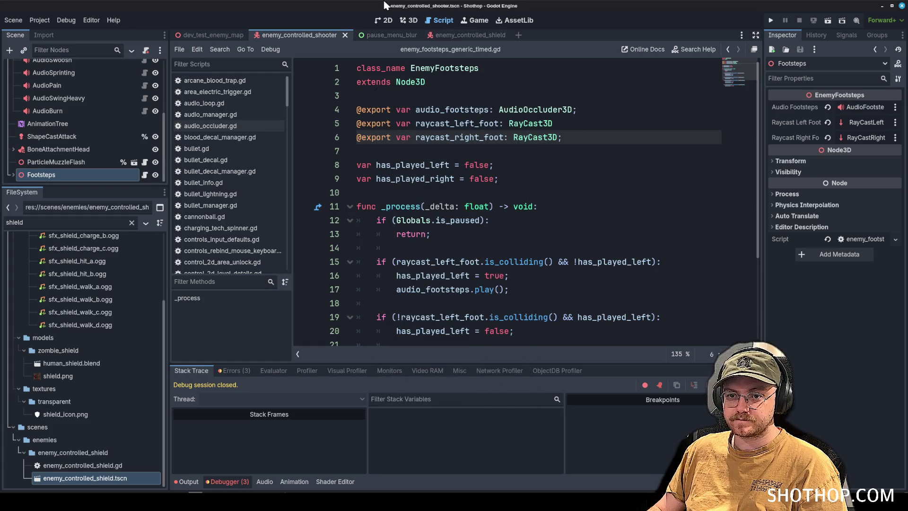
# - Relaunch the test map and turn on the God Mode cheat from the pause menu
pyautogui.click(827, 20)
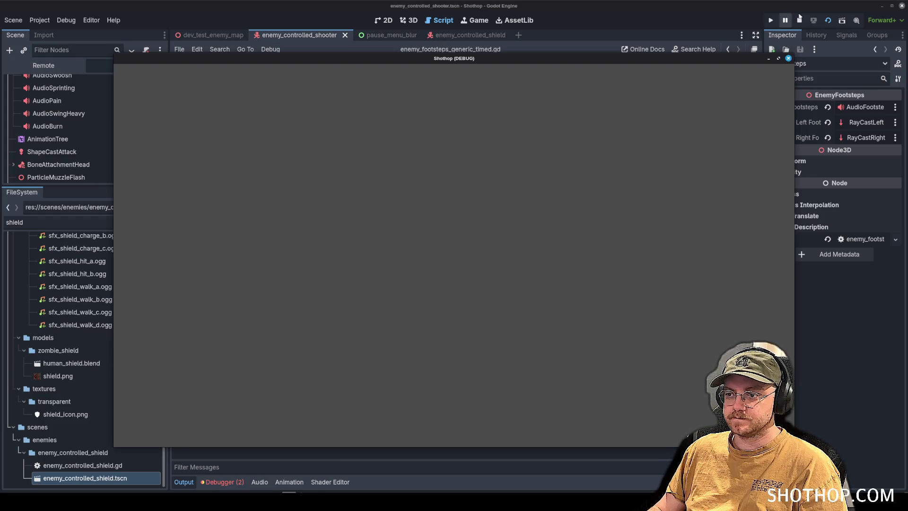
pyautogui.click(799, 20)
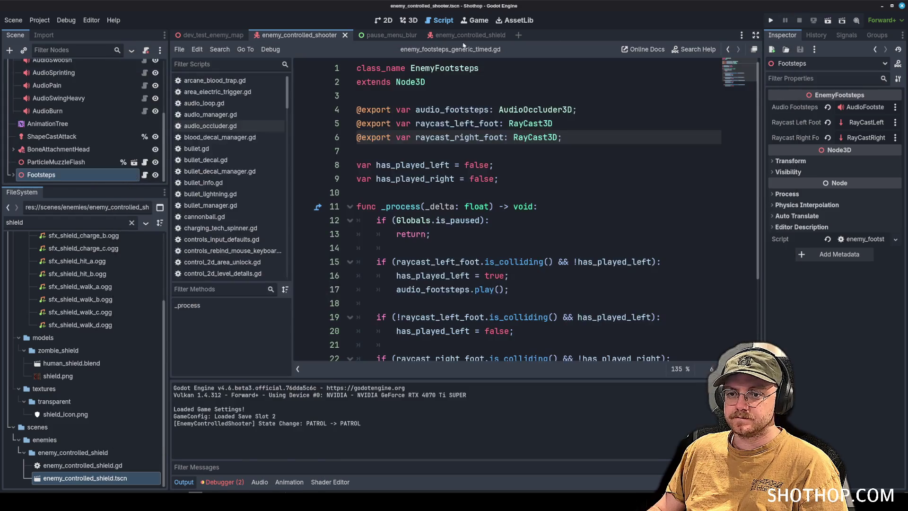
pyautogui.click(828, 20)
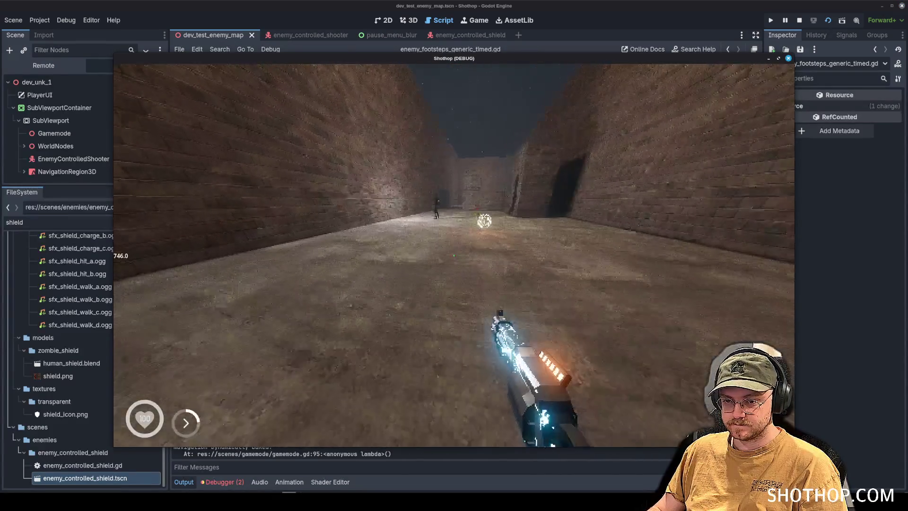
pyautogui.press('Escape')
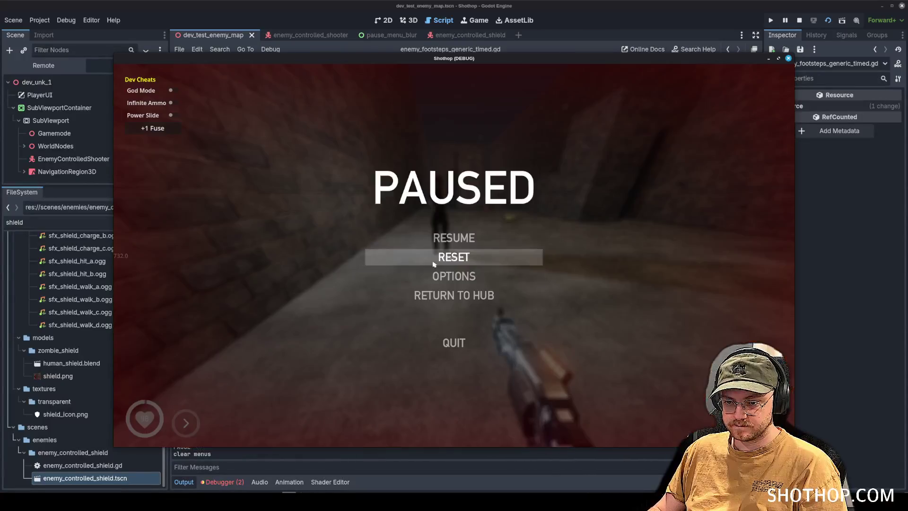
pyautogui.click(172, 90)
pyautogui.press('Escape')
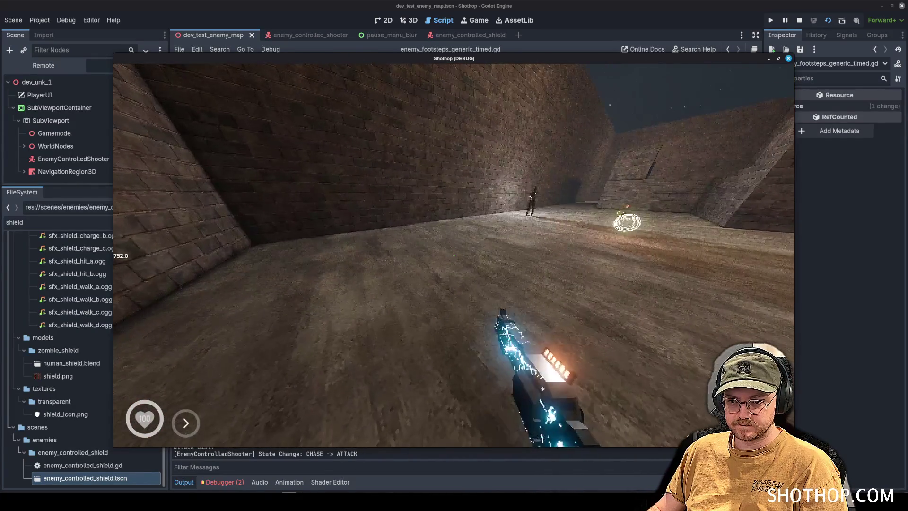
# - Play briefly near the enemy, pause, and review the two errors in Debugger > Errors
pyautogui.press('w')
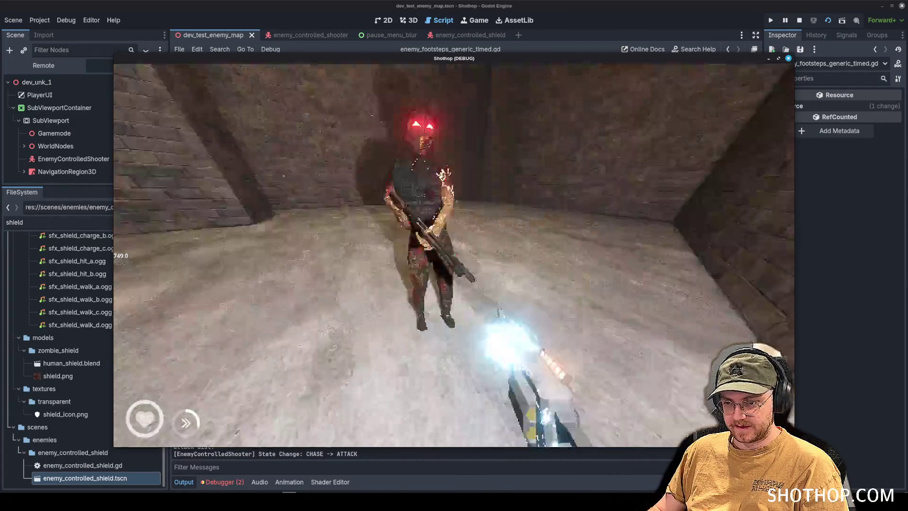
pyautogui.press('s')
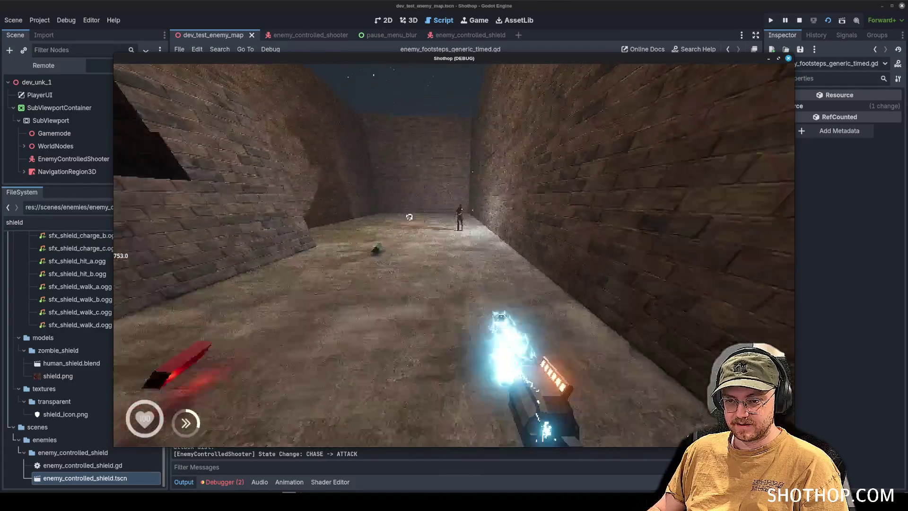
pyautogui.press('Escape')
pyautogui.hotkey('alt', 'Tab')
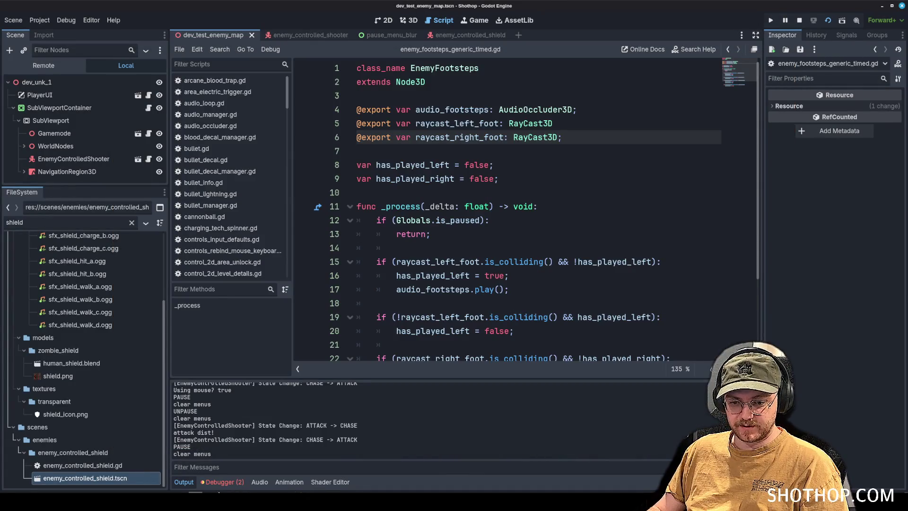
pyautogui.click(221, 482)
pyautogui.click(230, 371)
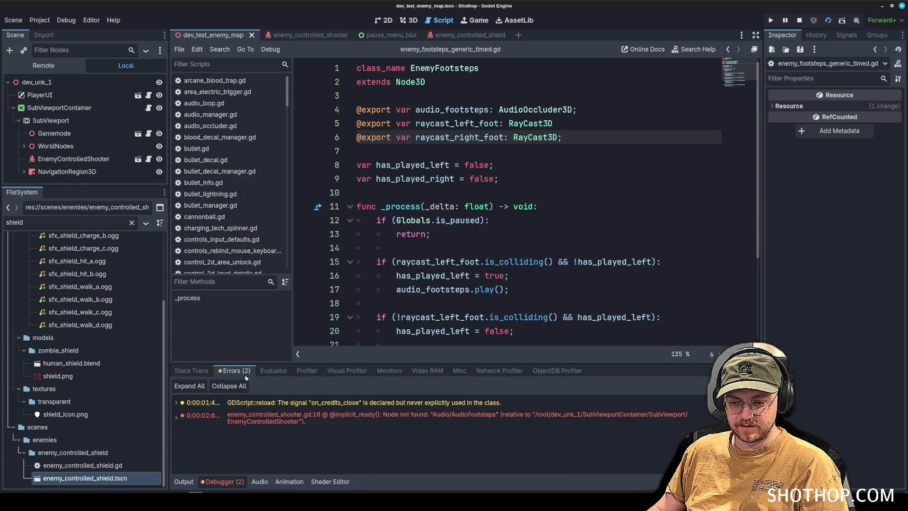
pyautogui.click(265, 416)
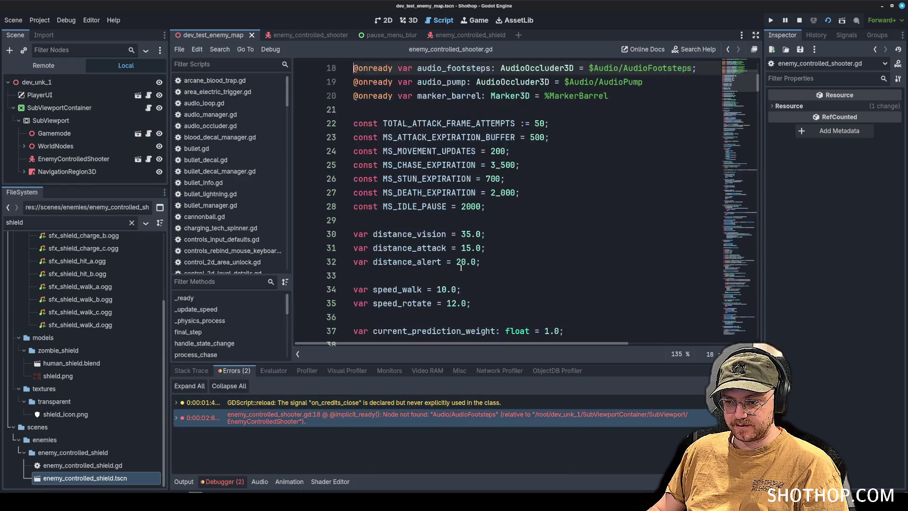
pyautogui.scroll(4, 552, 176)
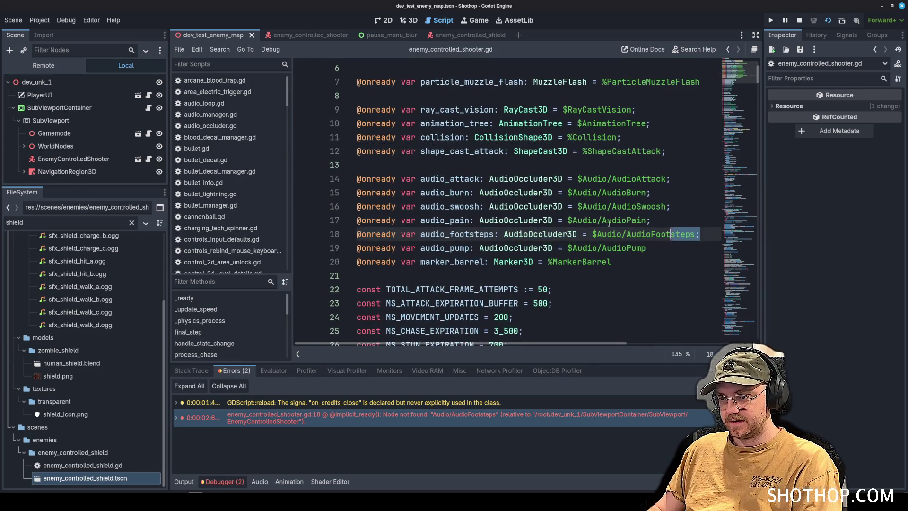
pyautogui.press('BackSpace')
pyautogui.click(496, 164)
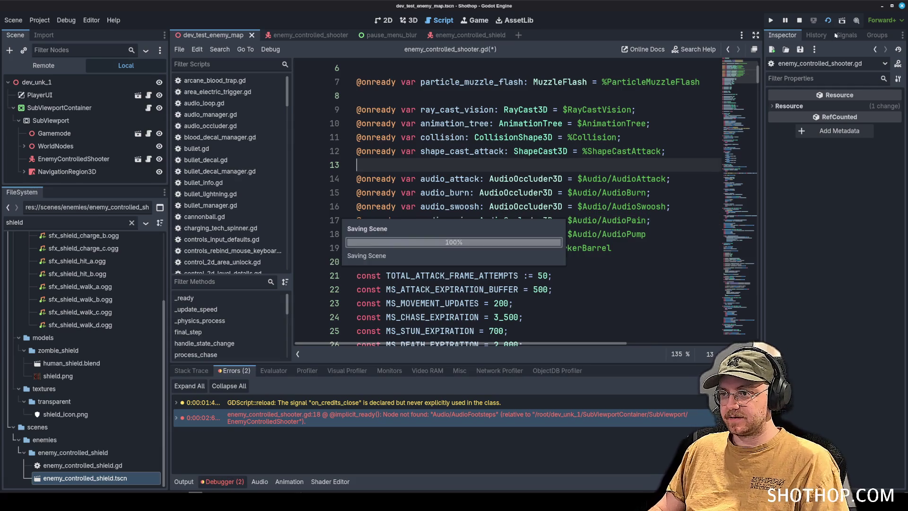
pyautogui.press('F5')
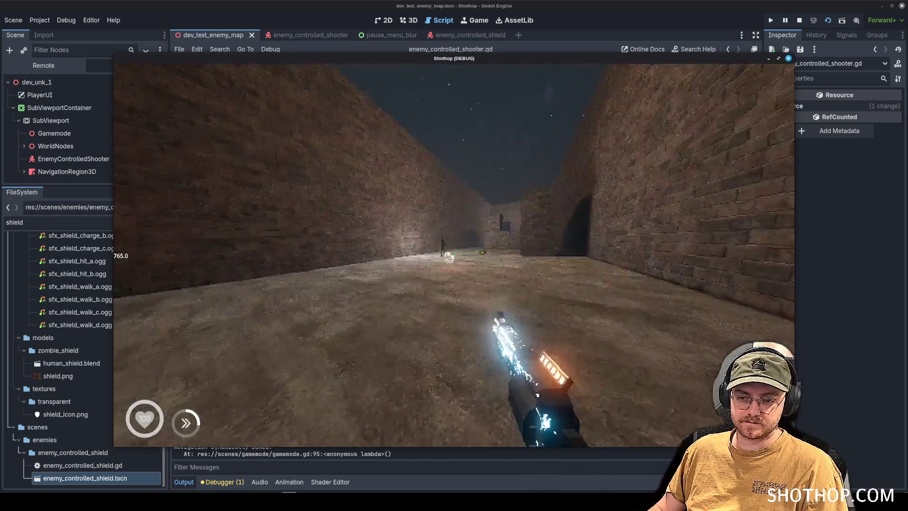
# - Playtest by shooting and chasing the enemy, then stop and return to the shooter scene
pyautogui.scroll(-1, 454, 255)
pyautogui.click(453, 255)
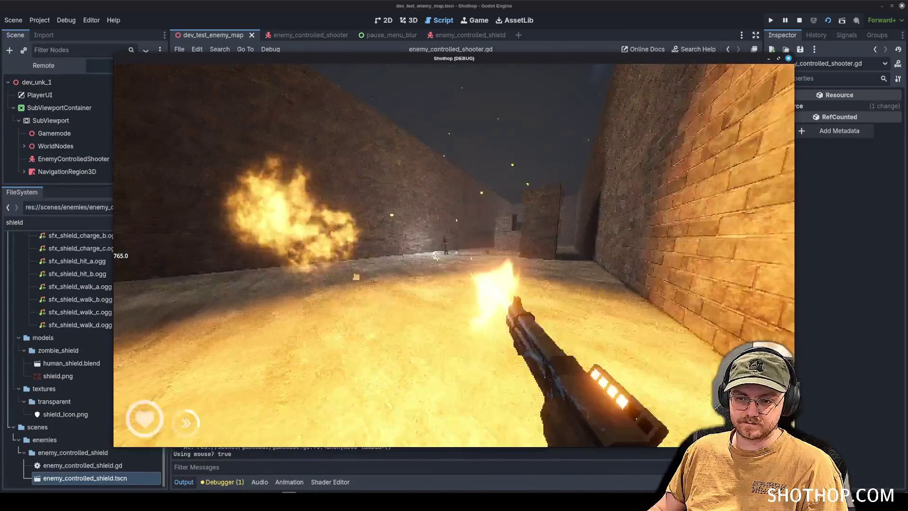
pyautogui.scroll(-2, 453, 255)
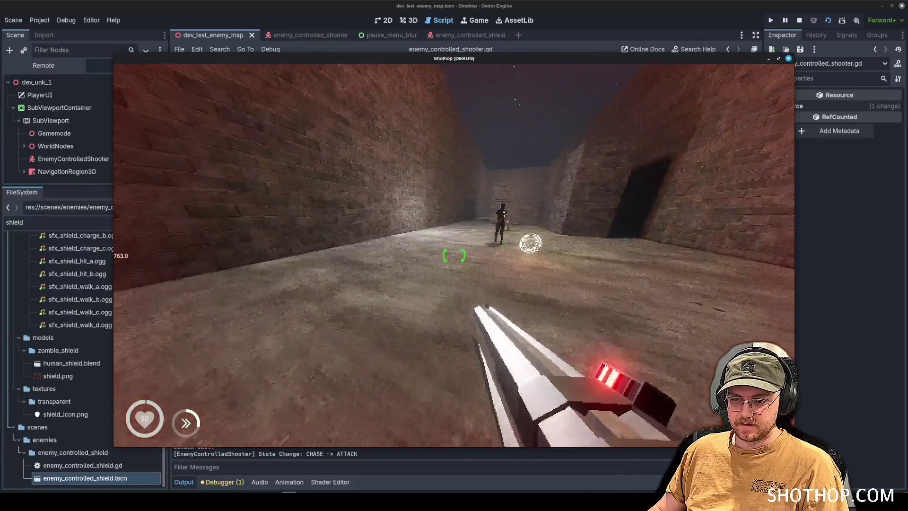
pyautogui.press('Escape')
pyautogui.click(170, 90)
pyautogui.press('Escape')
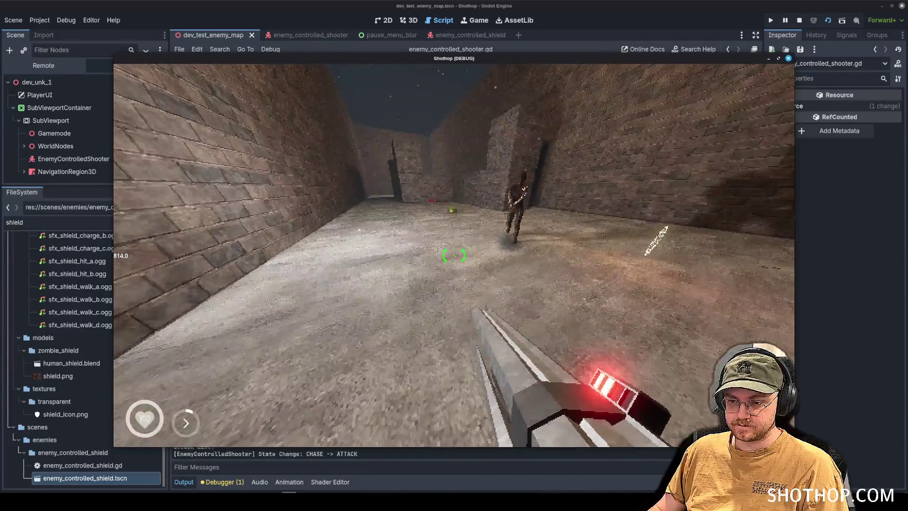
pyautogui.click(454, 255)
pyautogui.press('shift')
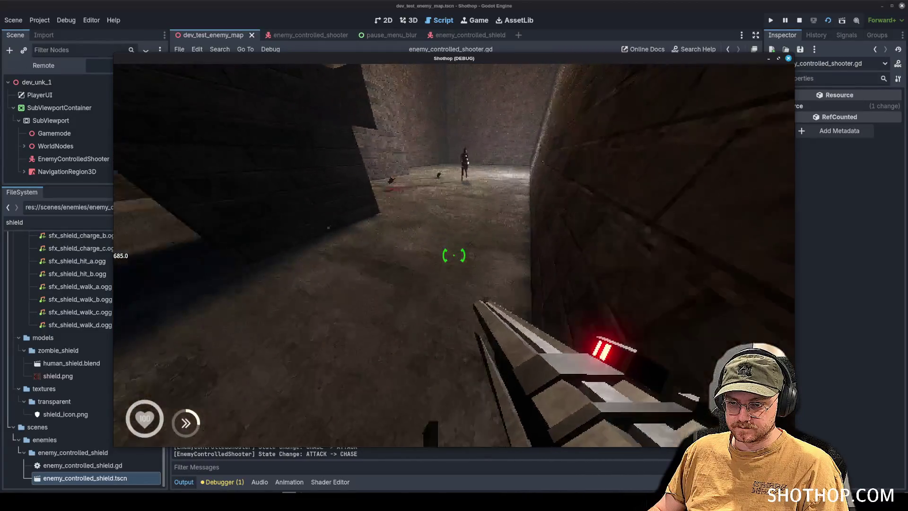
pyautogui.click(454, 255)
pyautogui.press('w')
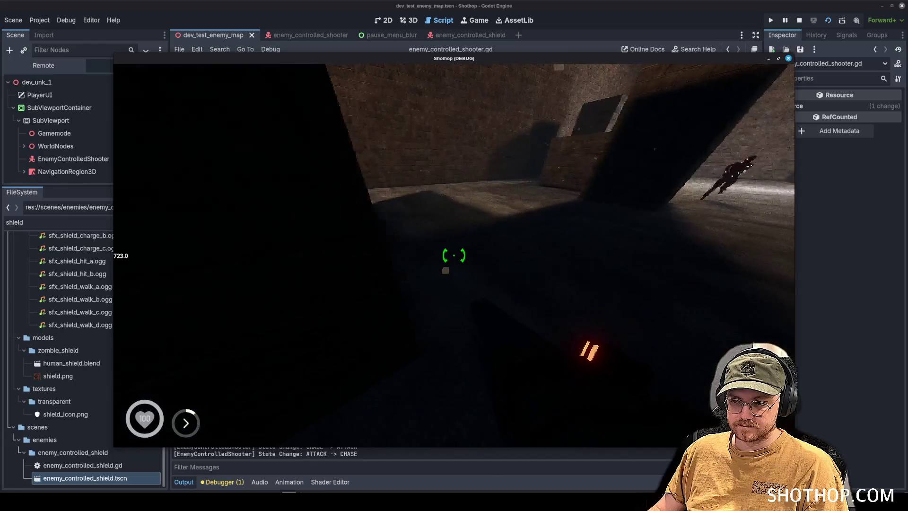
pyautogui.press('Escape')
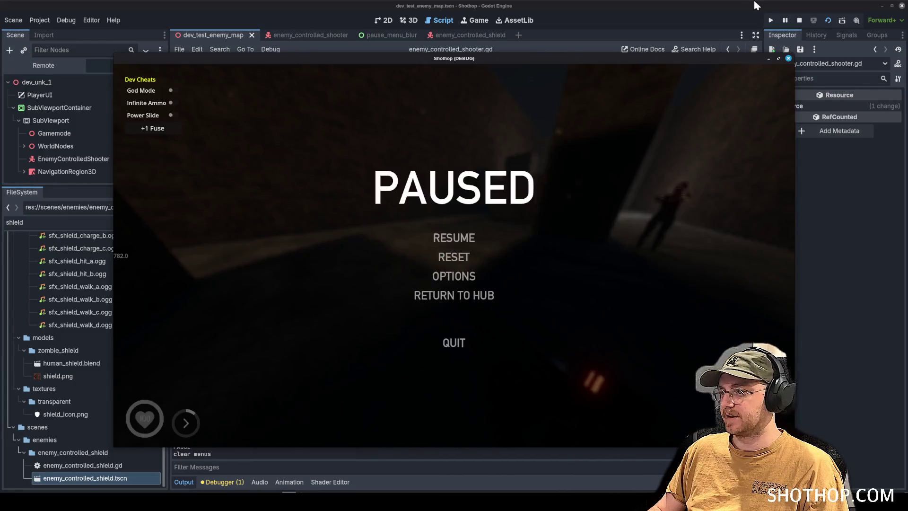
pyautogui.click(799, 20)
pyautogui.click(310, 41)
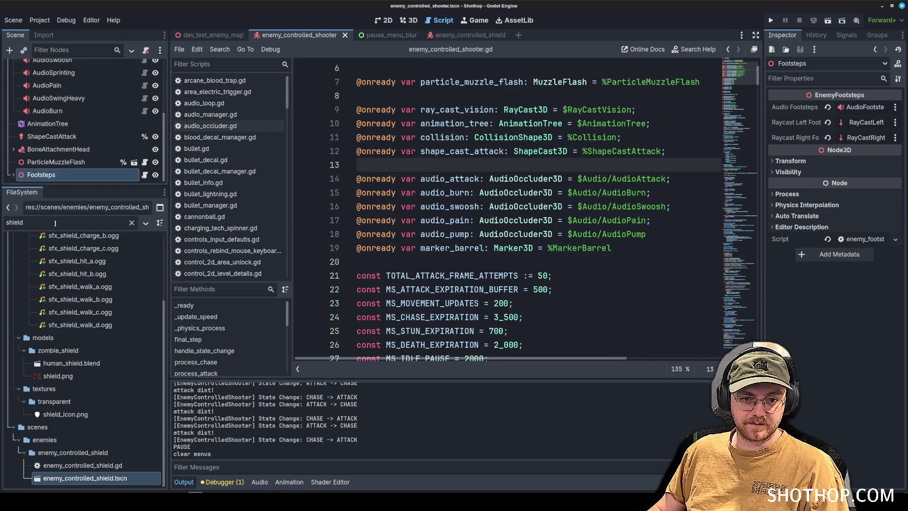
# - Open the enemy_controlled_melee scene and collapse the Model and BoneAttachmentHead branches
pyautogui.press('BackSpace')
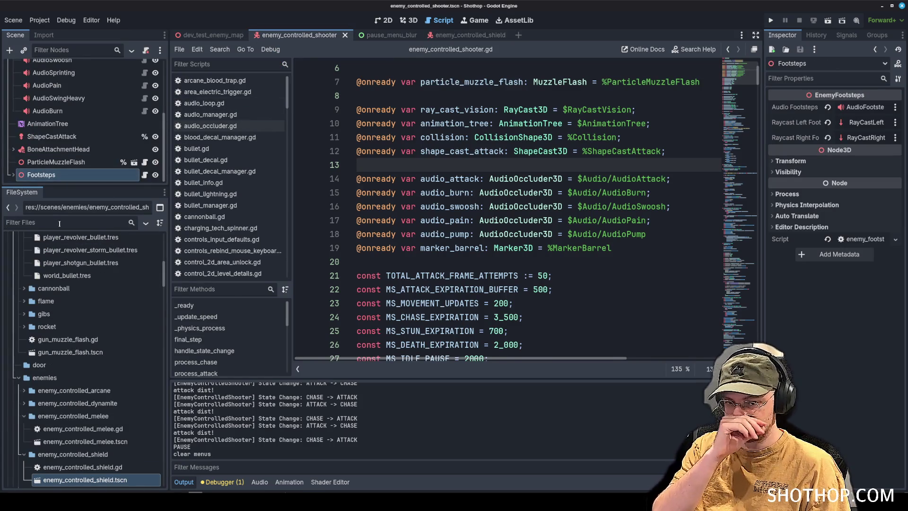
pyautogui.write('melee')
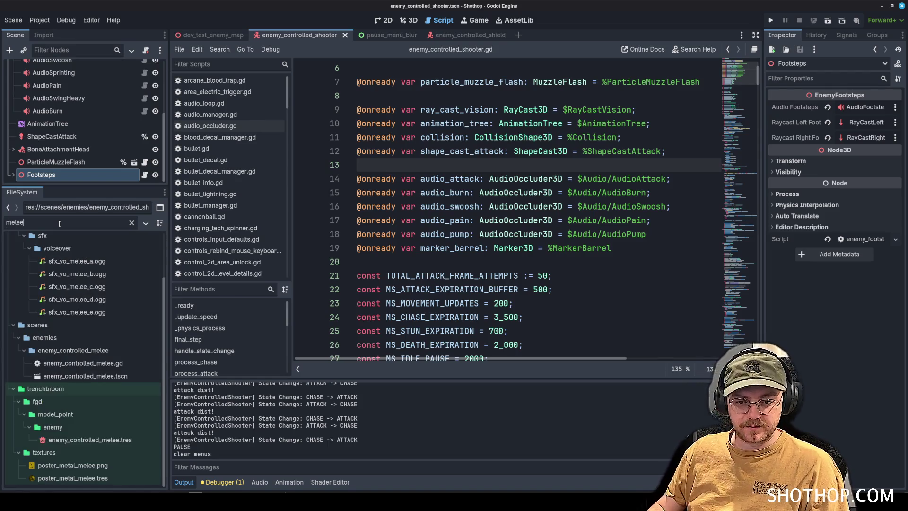
pyautogui.doubleClick(81, 375)
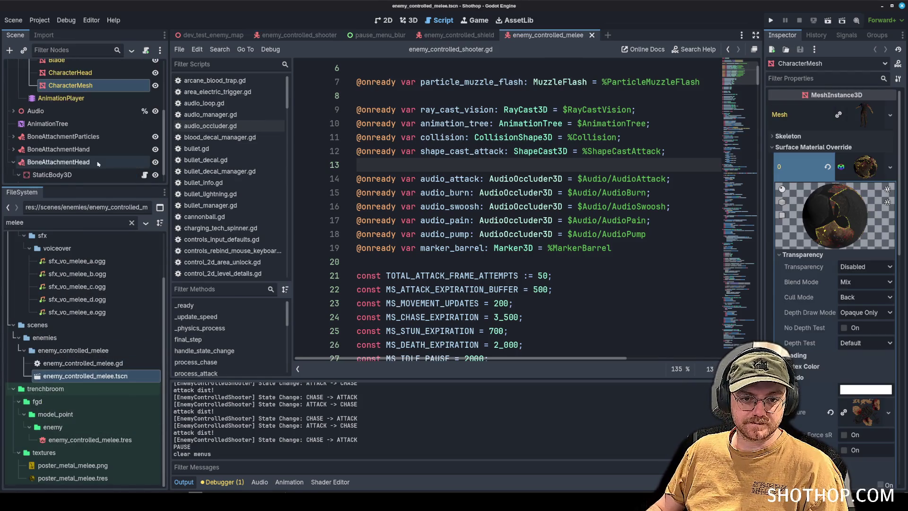
pyautogui.click(12, 105)
pyautogui.scroll(-1, 8, 147)
pyautogui.click(13, 150)
pyautogui.click(49, 181)
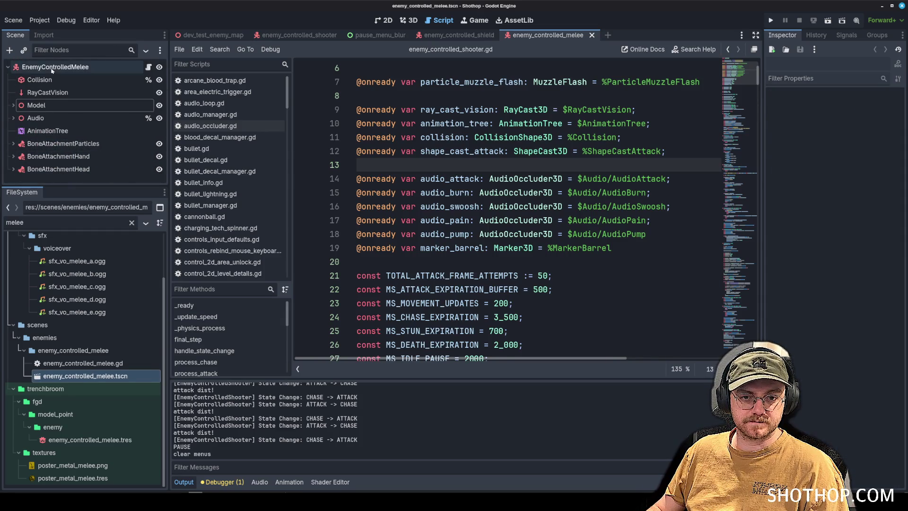
pyautogui.scroll(-1, 56, 175)
pyautogui.click(68, 176)
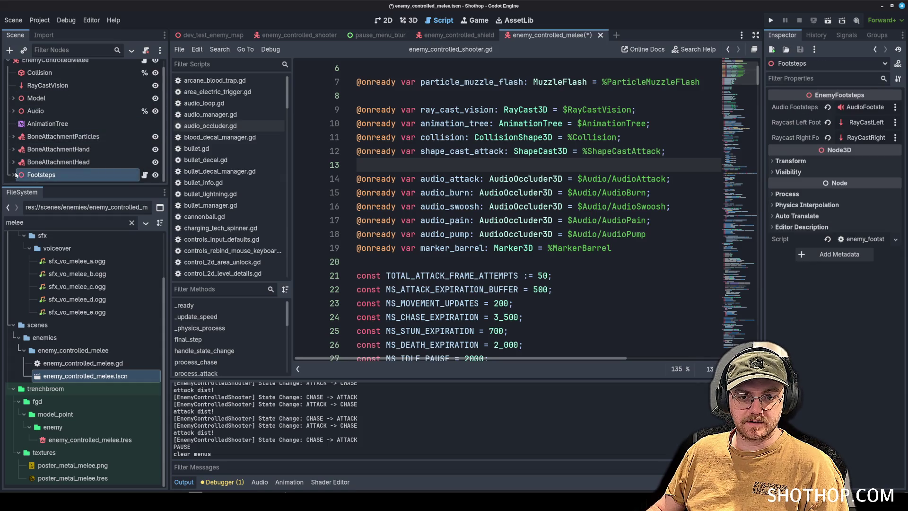
pyautogui.scroll(-3, 45, 139)
# - Set External Skeleton to Skeleton3D on the right and left foot BoneAttachments, then save
pyautogui.click(95, 126)
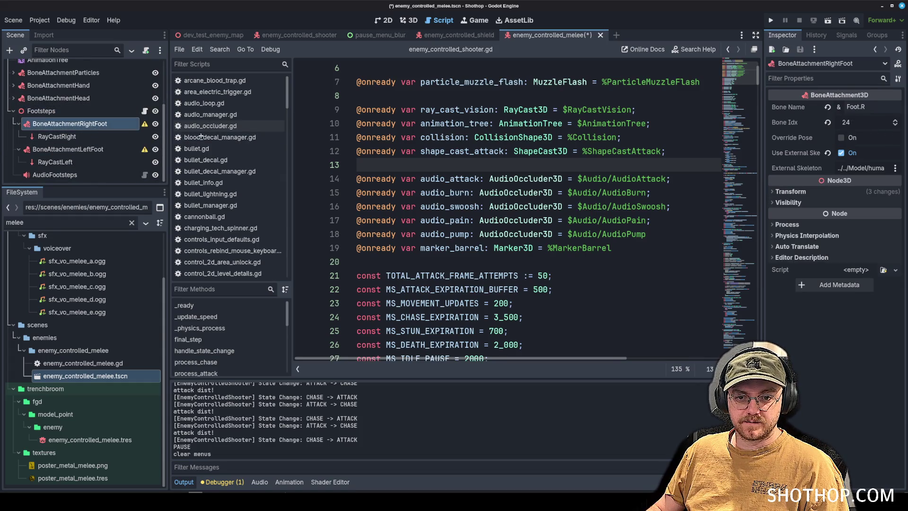
pyautogui.click(868, 184)
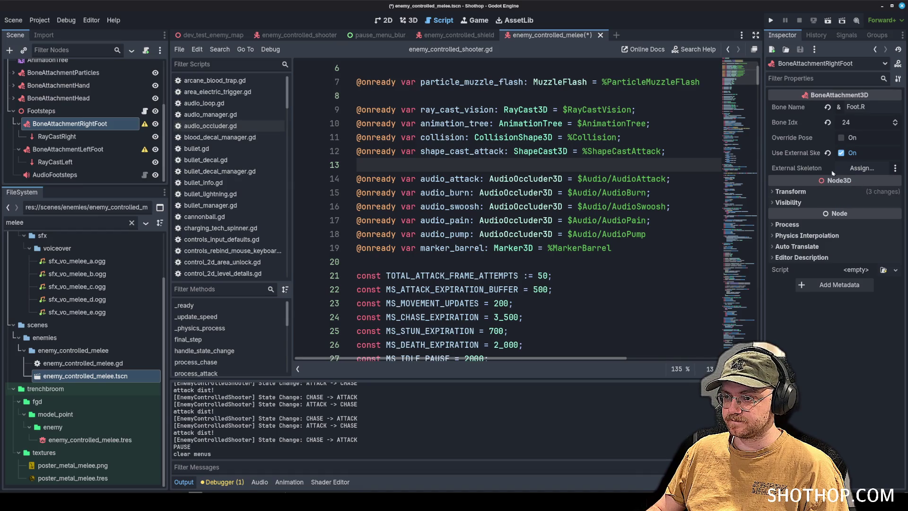
pyautogui.click(861, 167)
pyautogui.doubleClick(446, 221)
pyautogui.click(68, 149)
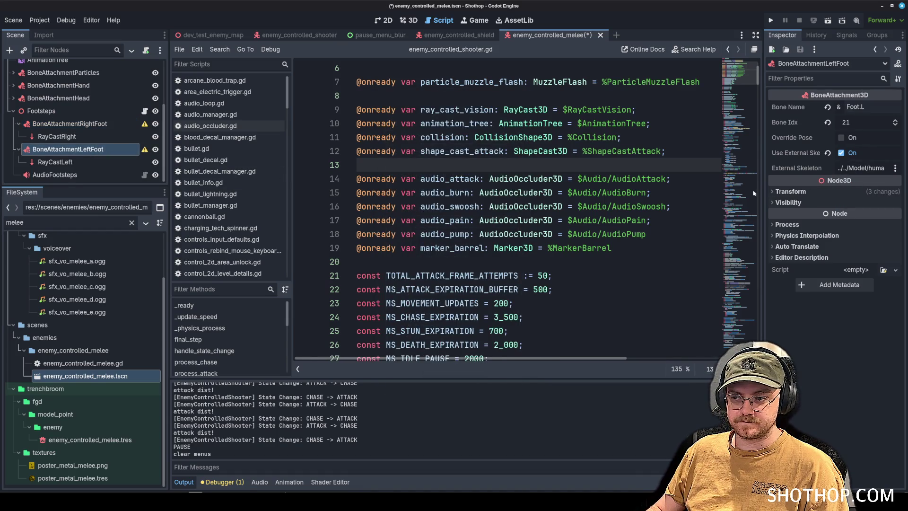
pyautogui.click(862, 168)
pyautogui.doubleClick(445, 215)
pyautogui.hotkey('ctrl', 's')
# - Assign AudioFootsteps as the Footsteps node's sound and save the scene
pyautogui.click(19, 124)
pyautogui.click(18, 149)
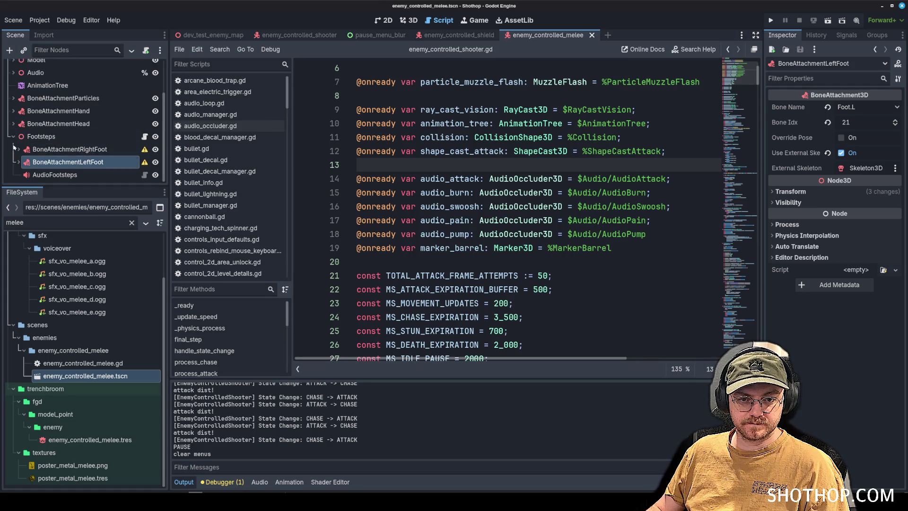
pyautogui.click(90, 136)
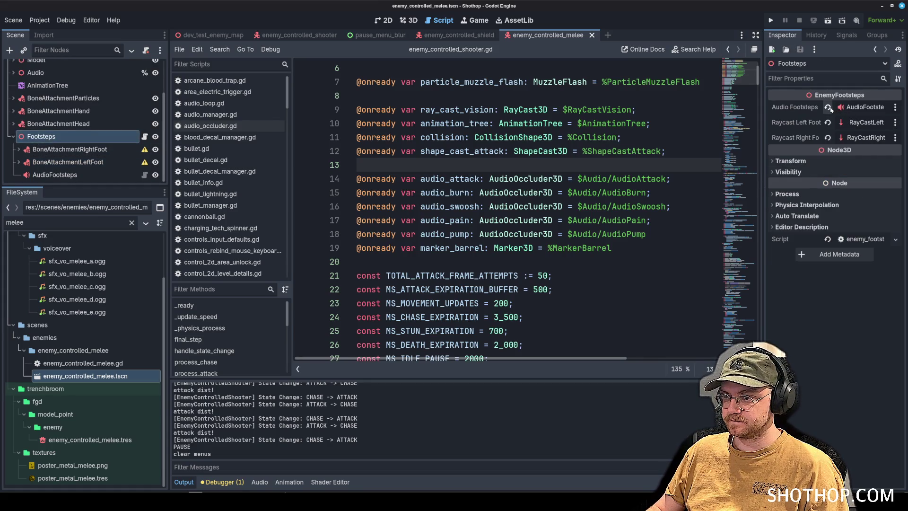
pyautogui.click(860, 108)
pyautogui.scroll(-3, 435, 269)
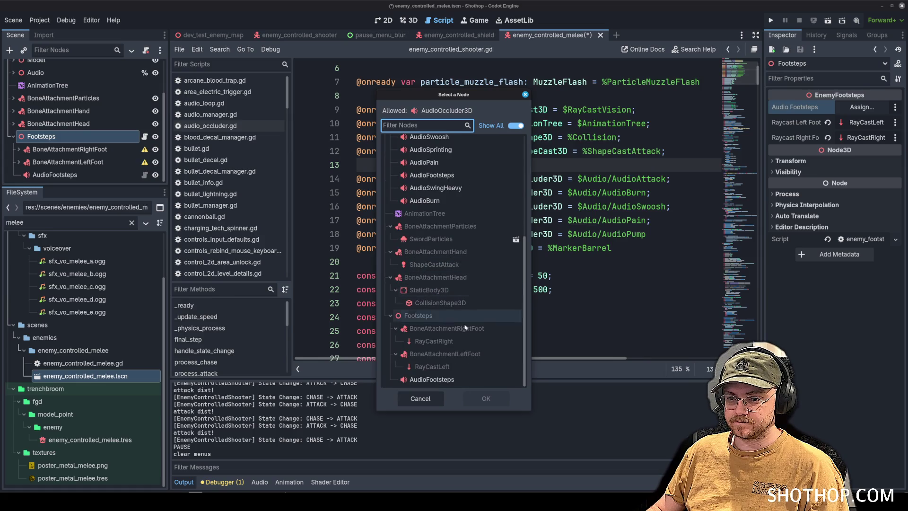
pyautogui.doubleClick(435, 379)
pyautogui.hotkey('ctrl', 's')
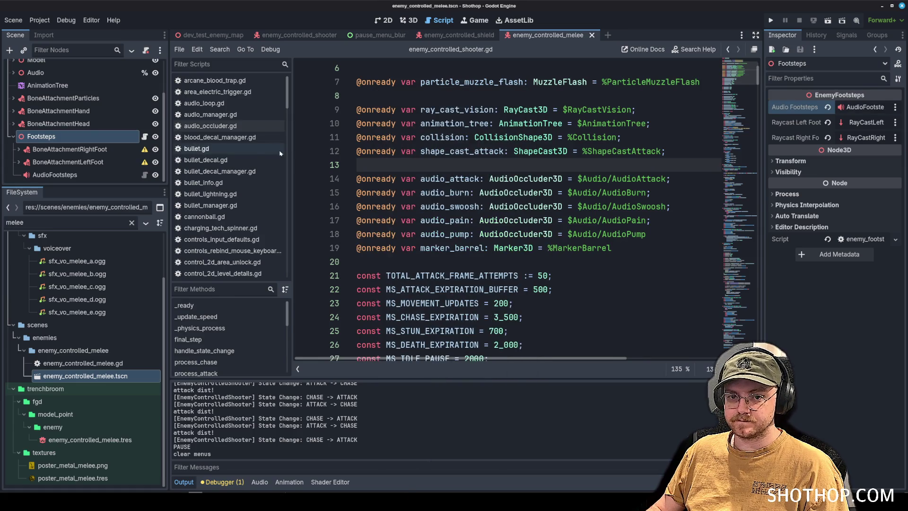
# - Delete the duplicate AudioFootsteps under Audio, save, and return to dev_test_enemy_map
pyautogui.scroll(3, 71, 118)
pyautogui.click(14, 118)
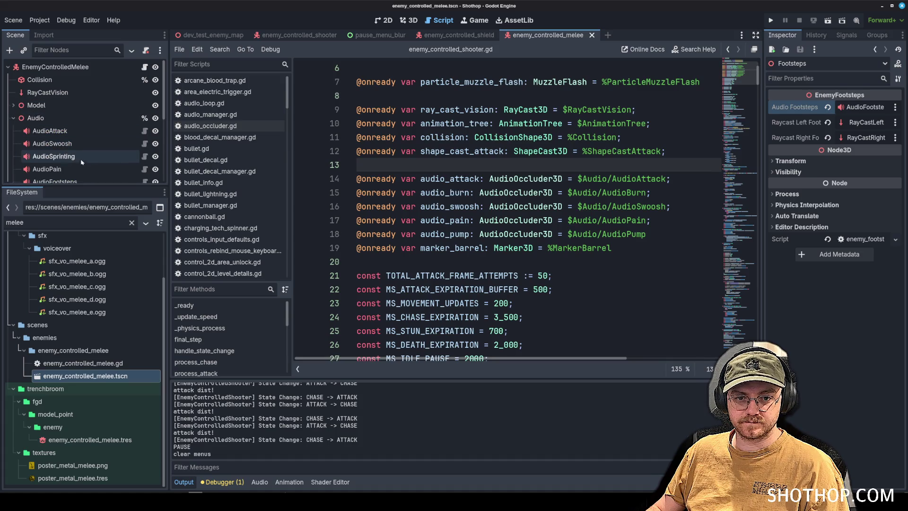
pyautogui.scroll(-2, 86, 156)
pyautogui.click(83, 152)
pyautogui.press('Delete')
pyautogui.press('Return')
pyautogui.hotkey('ctrl', 's')
pyautogui.click(212, 35)
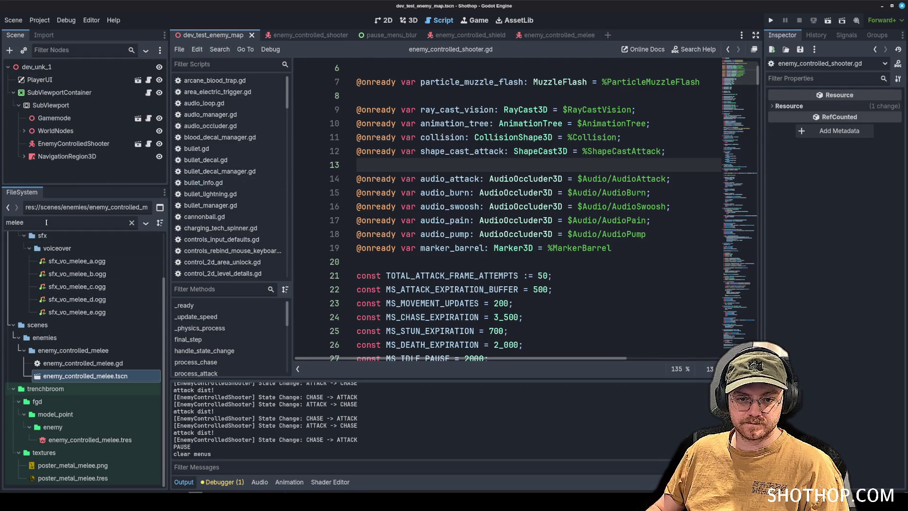
# - Drop an enemy_controlled_melee instance into the 3D test map and save it
pyautogui.click(409, 19)
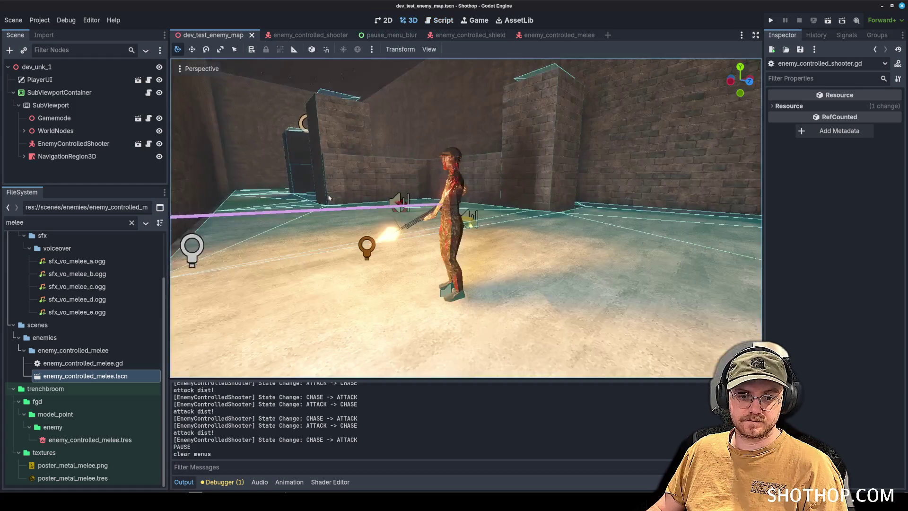
pyautogui.moveTo(83, 375)
pyautogui.mouseDown()
pyautogui.moveTo(591, 283)
pyautogui.moveTo(591, 265)
pyautogui.moveTo(510, 265)
pyautogui.mouseUp()
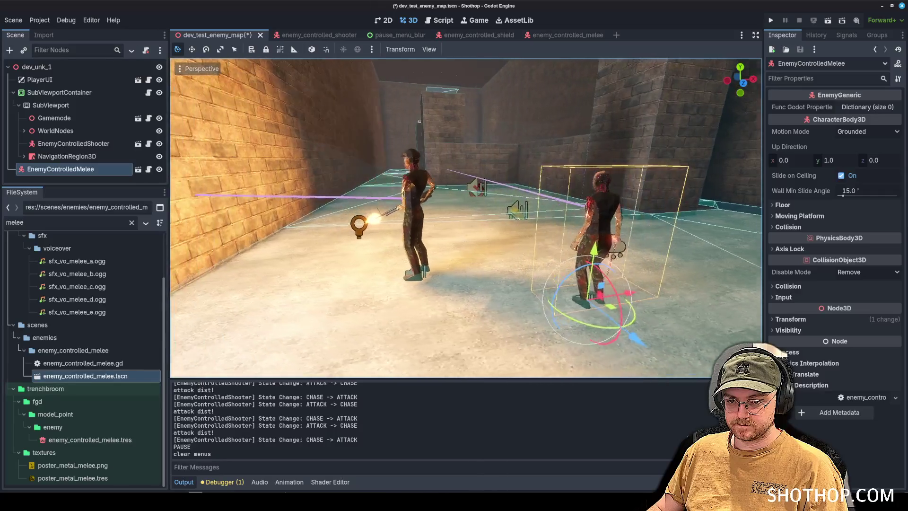
pyautogui.hotkey('ctrl', 's')
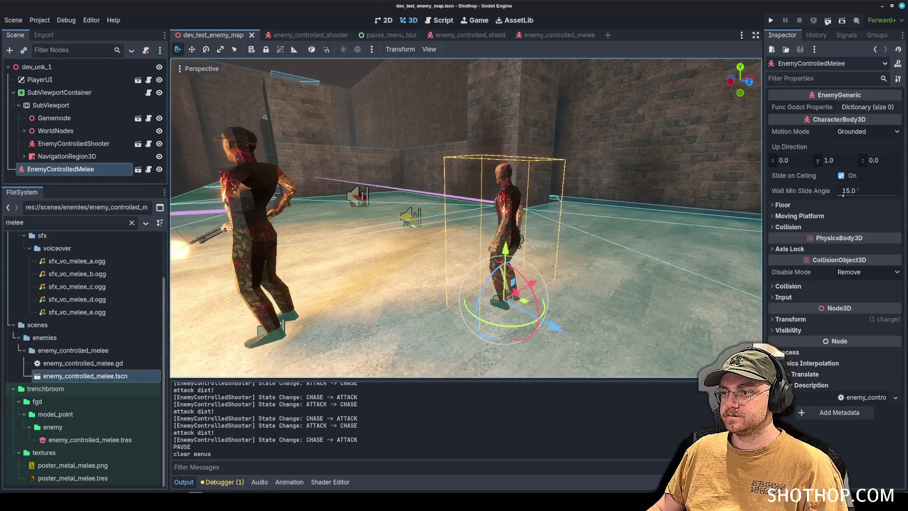
# - Playtest the map, run to the melee enemy, shoot it dead, then stop the game
pyautogui.click(827, 20)
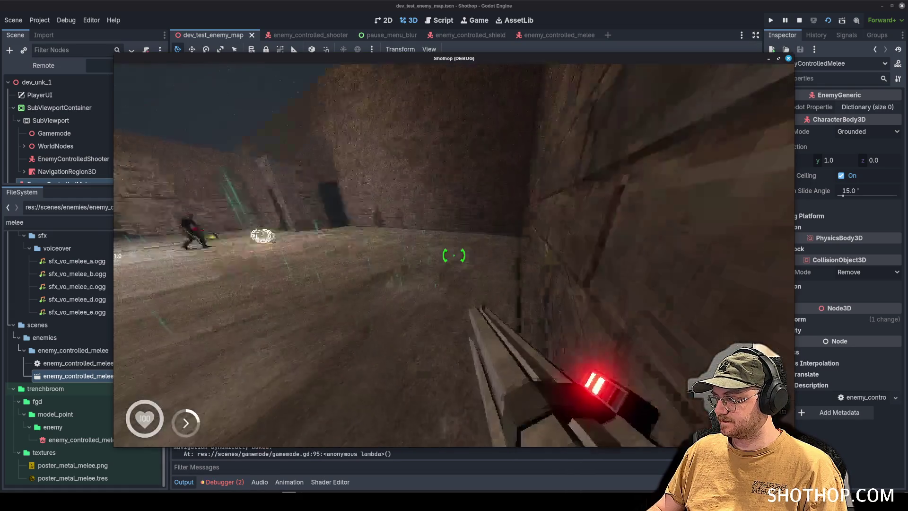
pyautogui.press('w')
pyautogui.press('shift')
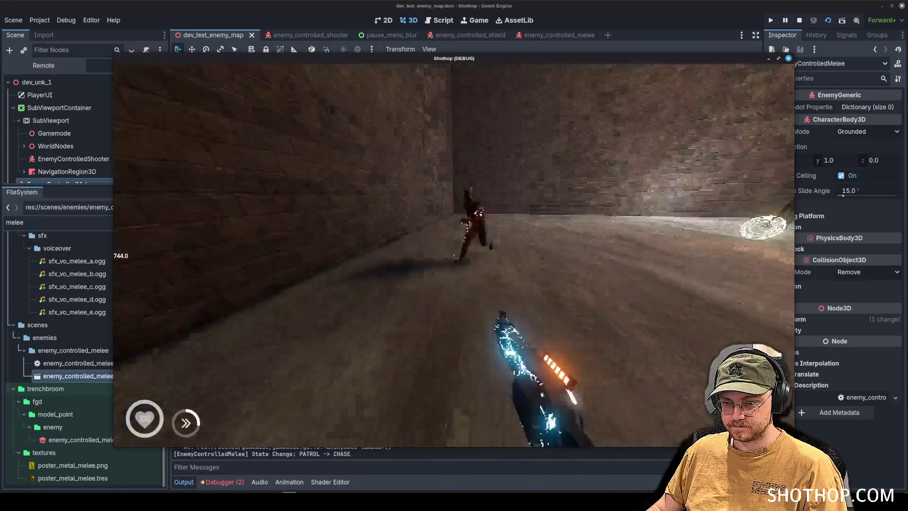
pyautogui.press('w')
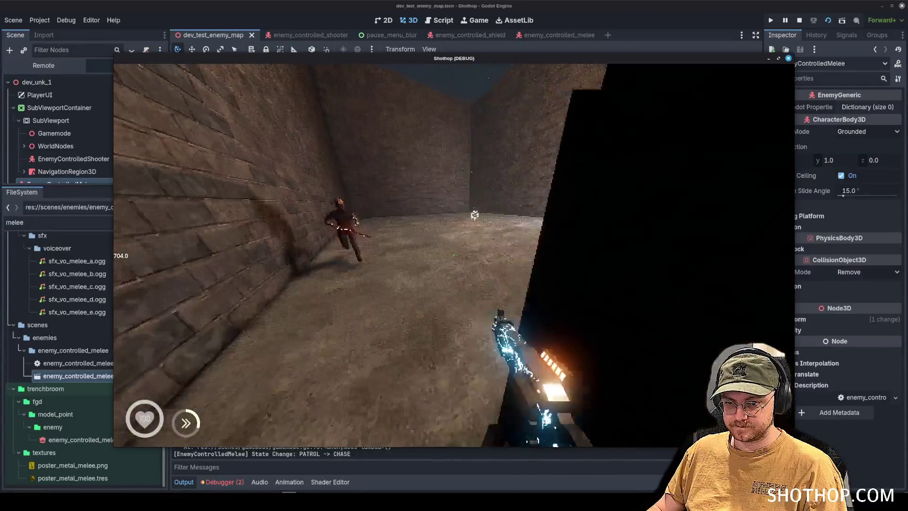
pyautogui.press('Escape')
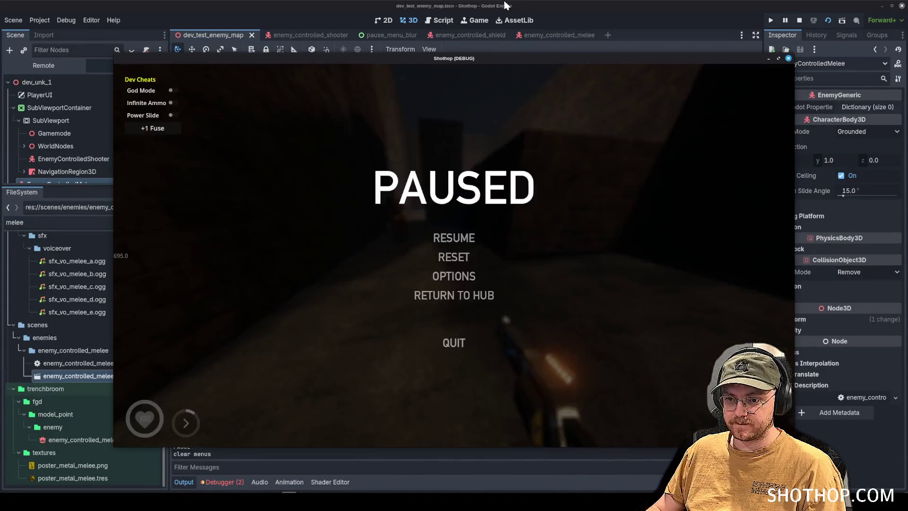
pyautogui.press('Escape')
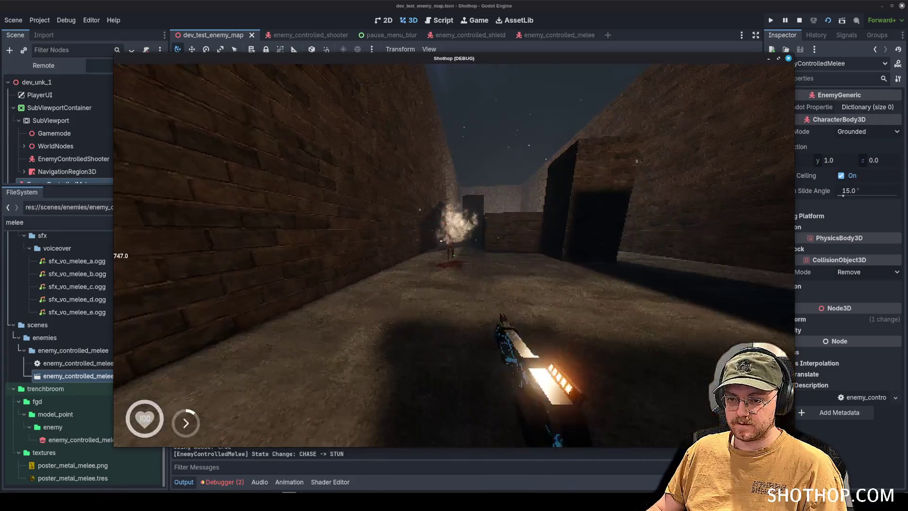
pyautogui.click(454, 255)
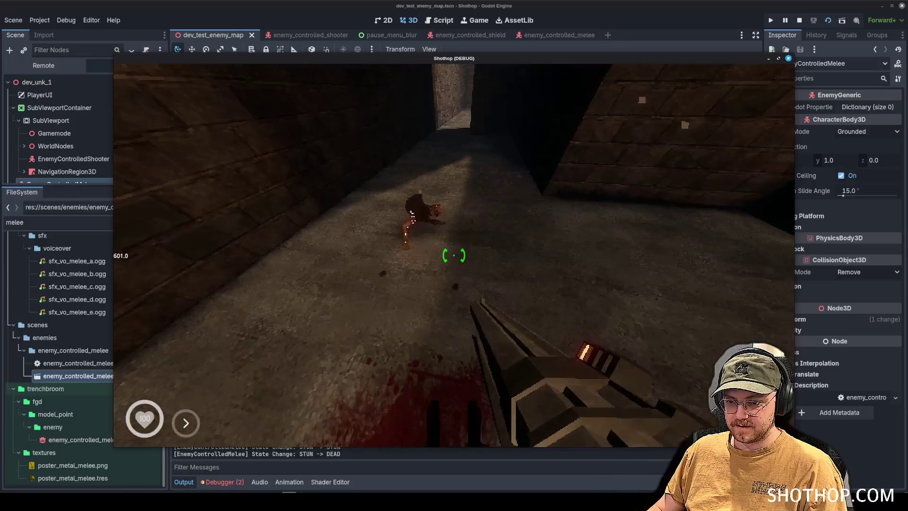
pyautogui.click(453, 255)
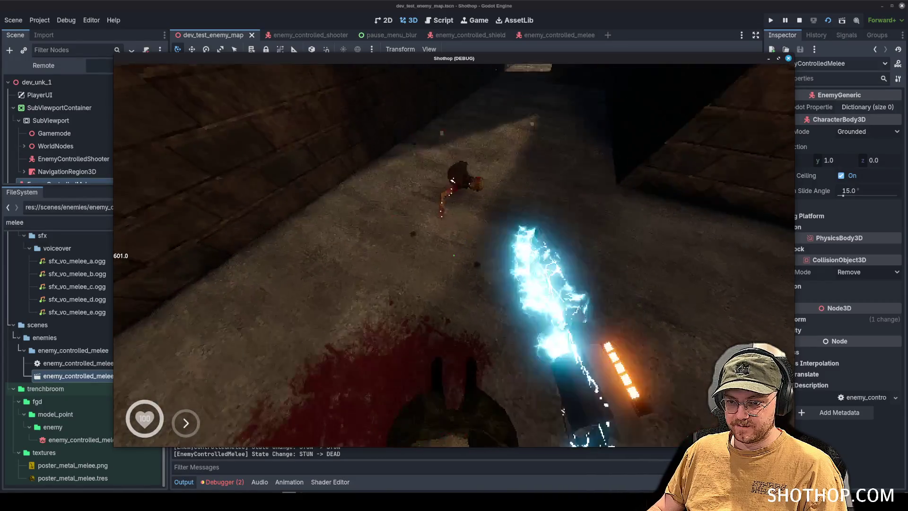
pyautogui.press('Escape')
pyautogui.press('F8')
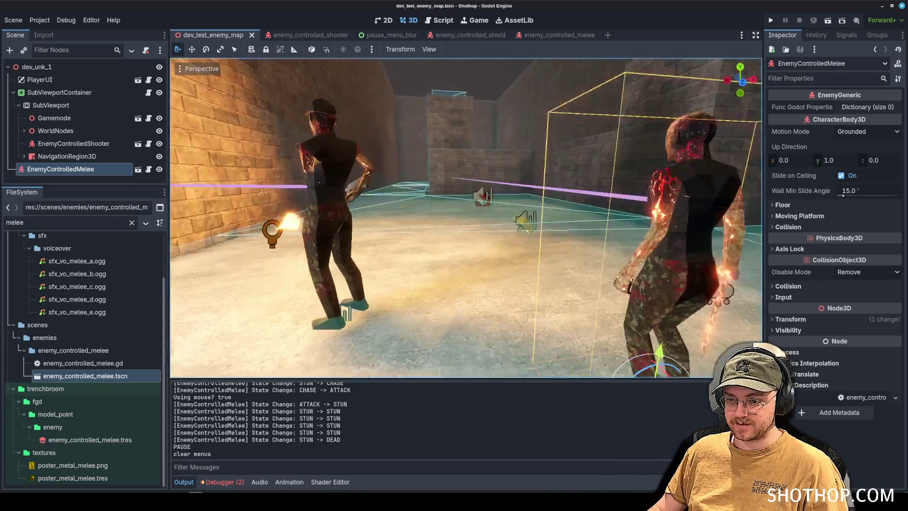
# - Save the test map, then open the enemy_controlled_arcane scene via an 'arcane' file filter
pyautogui.click(512, 145)
pyautogui.hotkey('ctrl', 's')
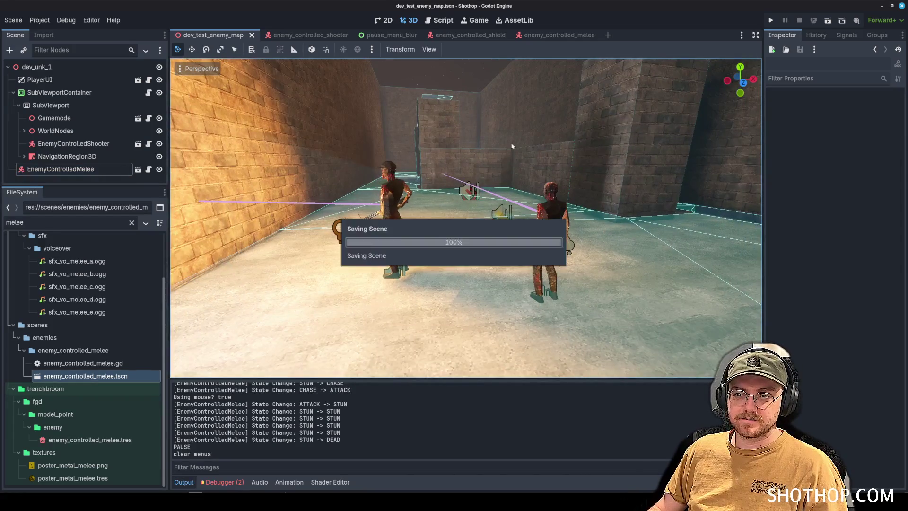
pyautogui.click(551, 35)
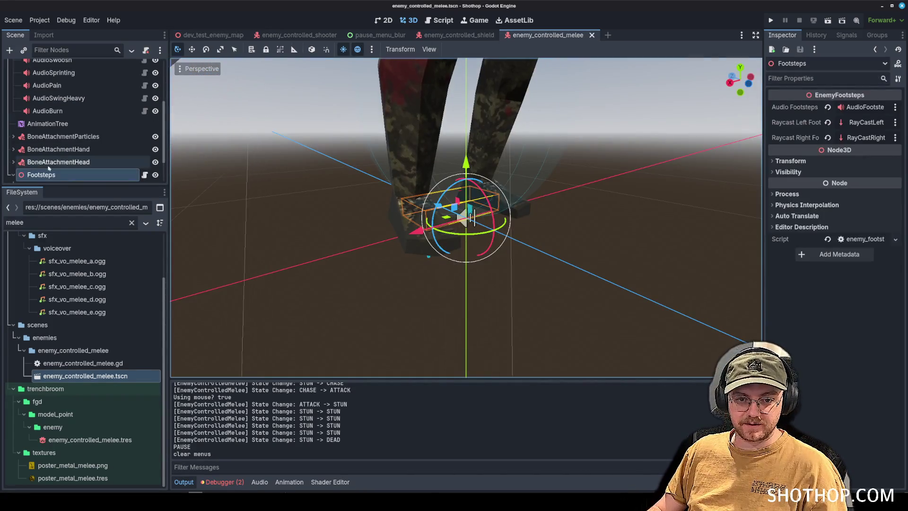
pyautogui.hotkey('ctrl', 'a')
pyautogui.write('arcane')
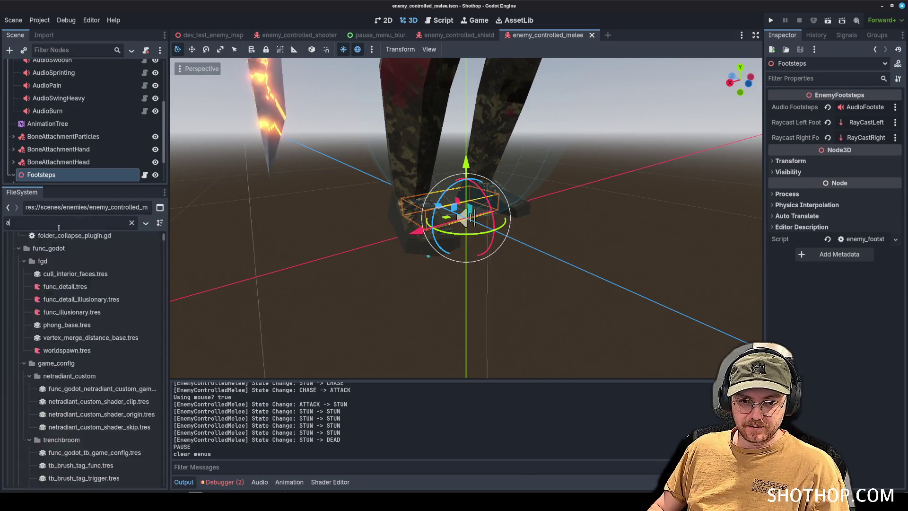
pyautogui.doubleClick(74, 299)
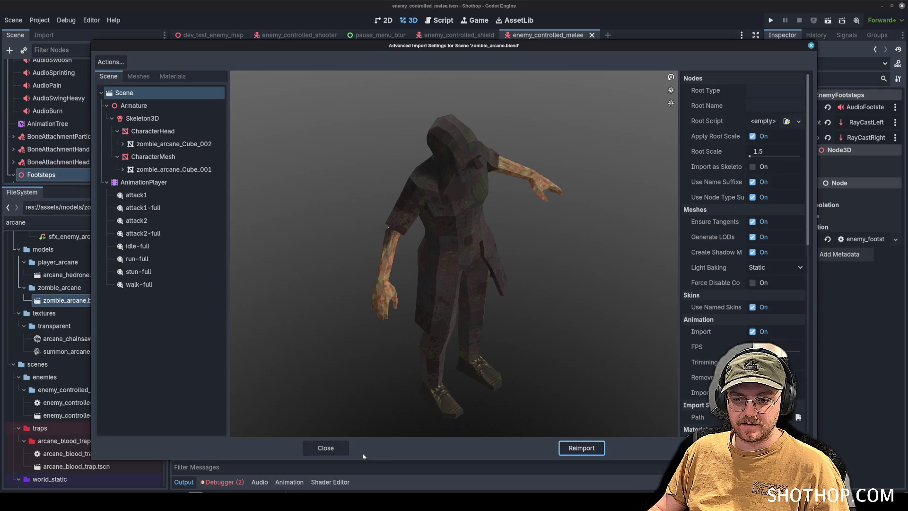
pyautogui.click(325, 448)
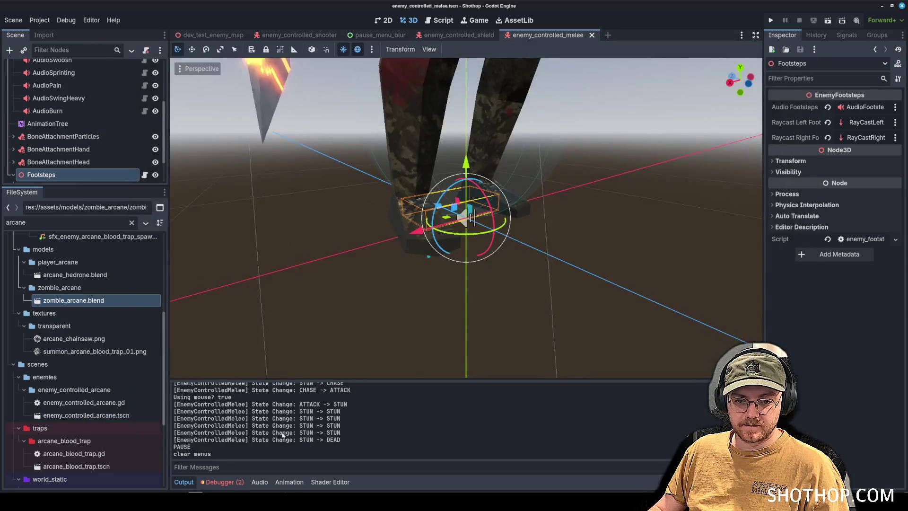
pyautogui.scroll(-3, 78, 354)
pyautogui.doubleClick(78, 352)
# - Paste the Footsteps node under the EnemyControlledArcane root
pyautogui.click(14, 105)
pyautogui.click(13, 105)
pyautogui.click(13, 168)
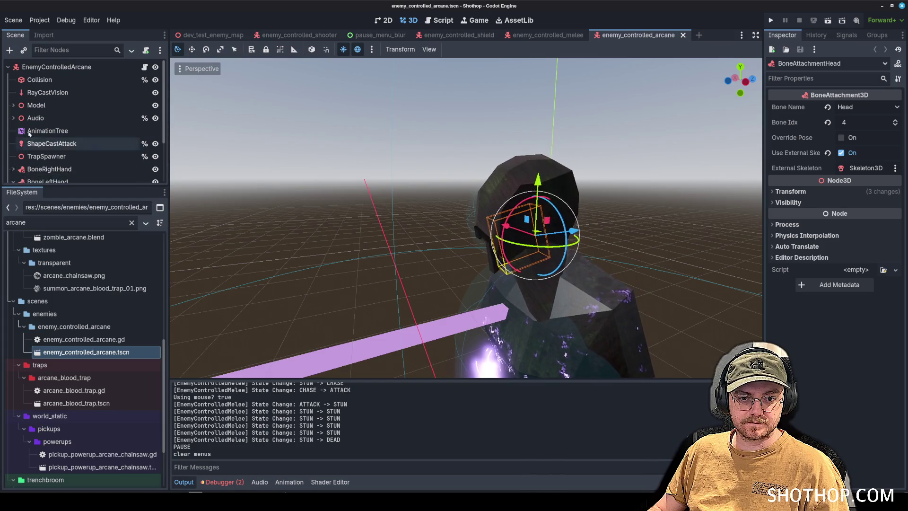
pyautogui.scroll(-2, 13, 156)
pyautogui.scroll(3, 47, 118)
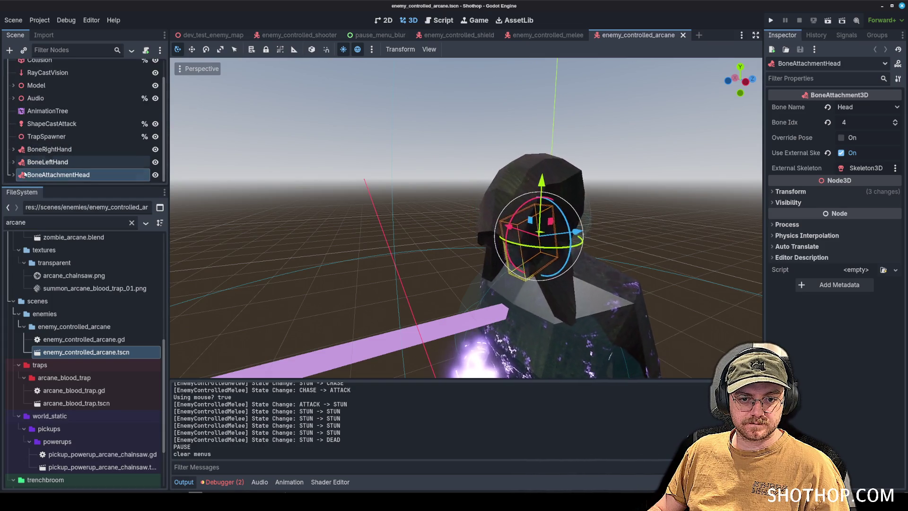
pyautogui.click(52, 66)
pyautogui.hotkey('ctrl', 'v')
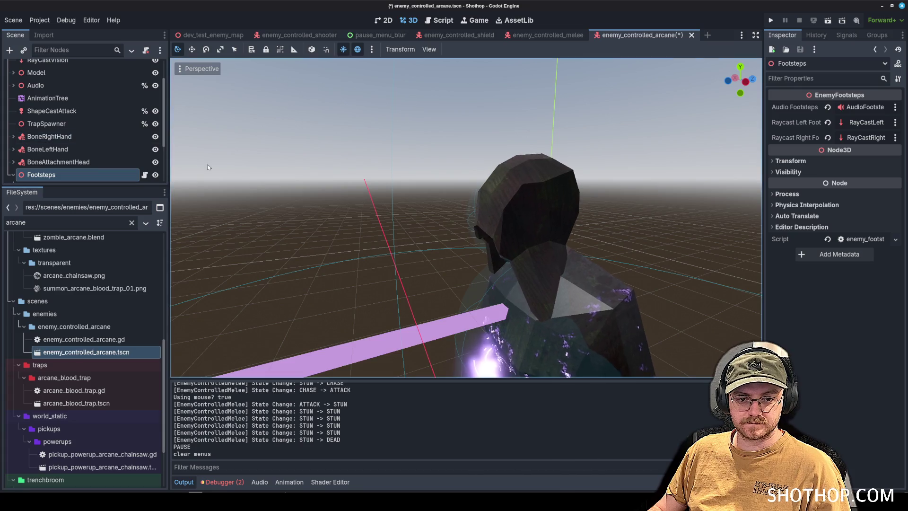
# - Set the right foot BoneAttachment's External Skeleton to Skeleton3D
pyautogui.scroll(-5, 425, 173)
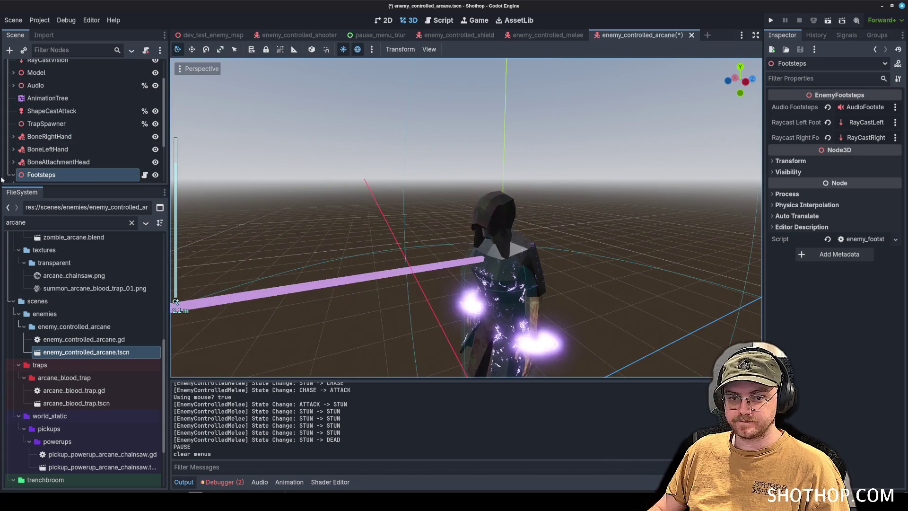
pyautogui.click(14, 175)
pyautogui.scroll(-3, 44, 138)
pyautogui.click(66, 125)
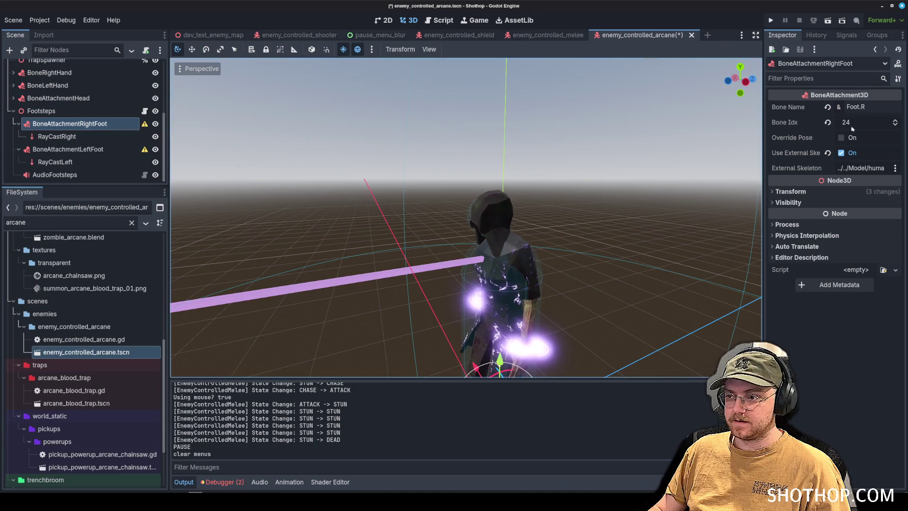
pyautogui.click(877, 171)
pyautogui.click(525, 94)
pyautogui.click(861, 168)
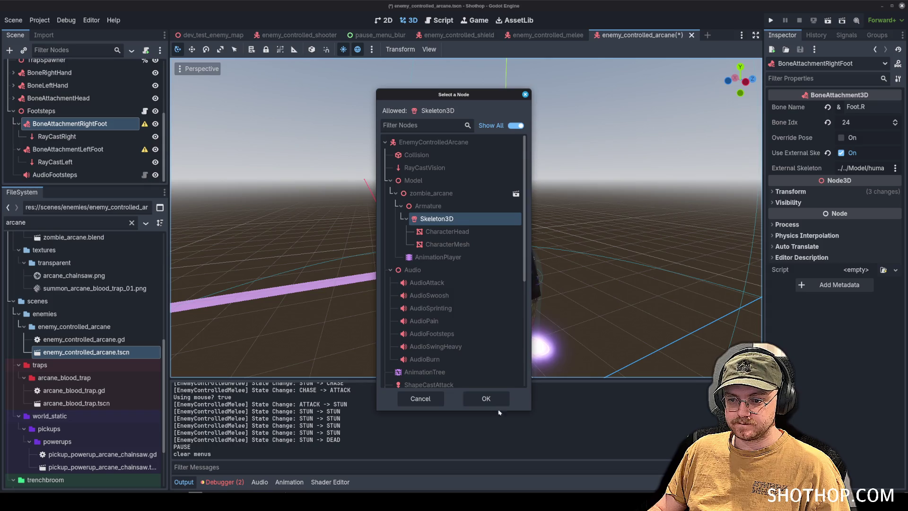
pyautogui.click(492, 400)
# - Set the left foot's External Skeleton to Skeleton3D and collapse the Footsteps branch
pyautogui.click(69, 149)
pyautogui.click(858, 168)
pyautogui.doubleClick(444, 219)
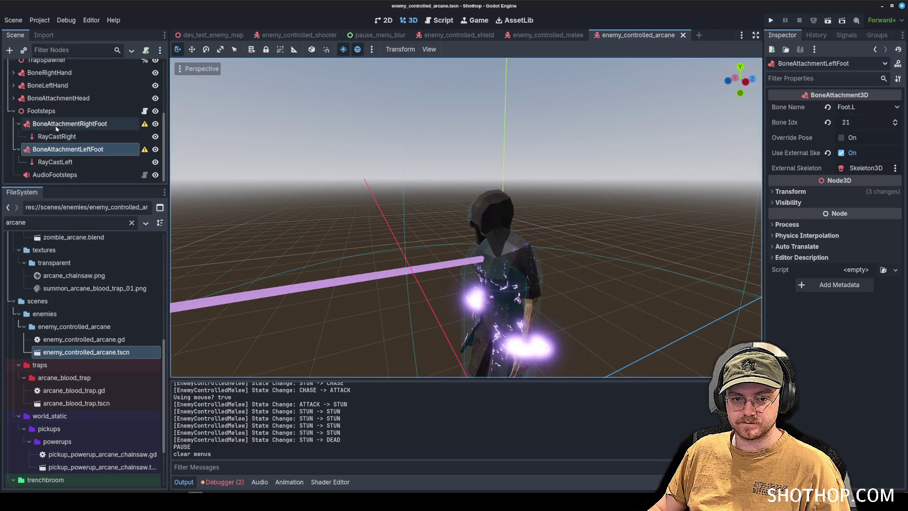
pyautogui.click(18, 149)
pyautogui.click(18, 123)
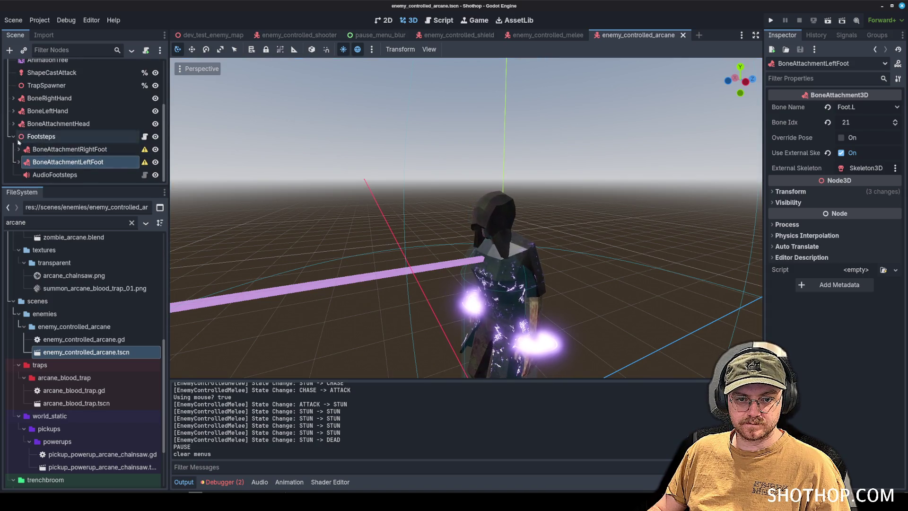
pyautogui.click(14, 137)
pyautogui.scroll(-5, 331, 142)
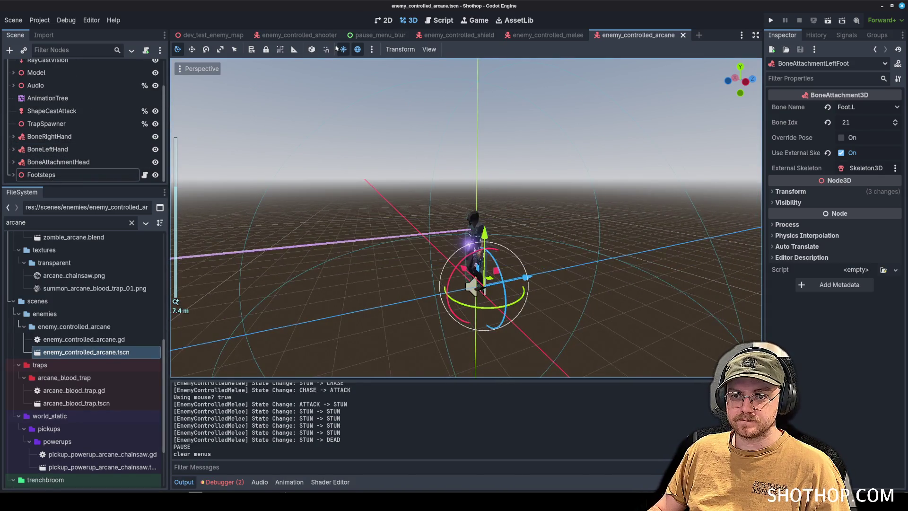
pyautogui.click(208, 35)
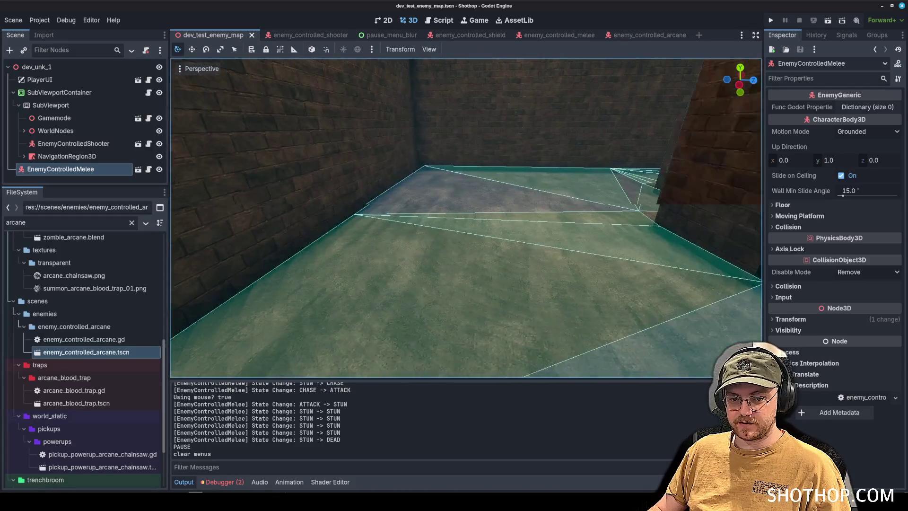
# - Place an EnemyControlledArcane in the test map, run it, walk toward the enemies, then stop
pyautogui.moveTo(441, 273); pyautogui.dragTo(441, 273)
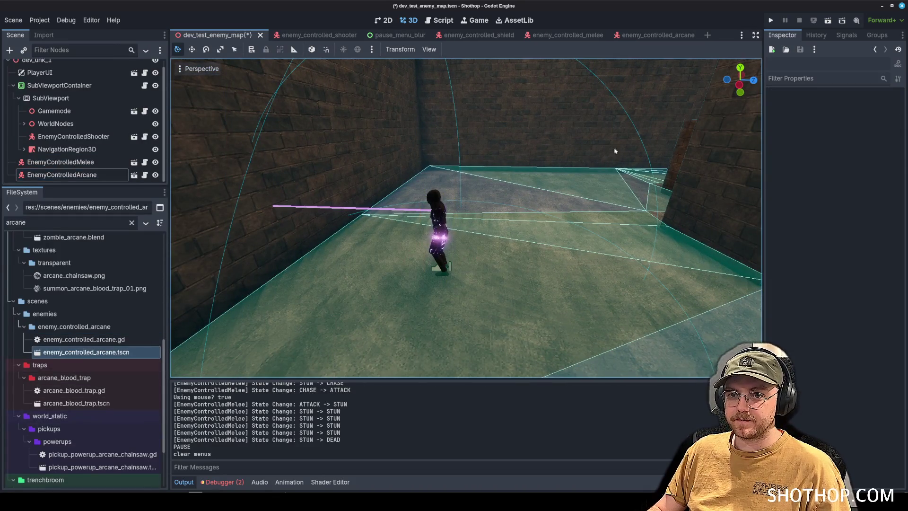
pyautogui.click(827, 21)
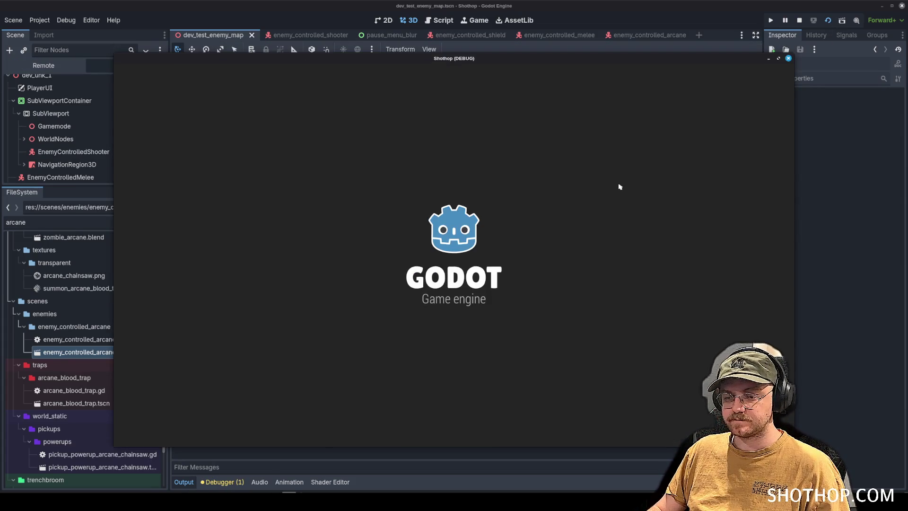
pyautogui.press('w')
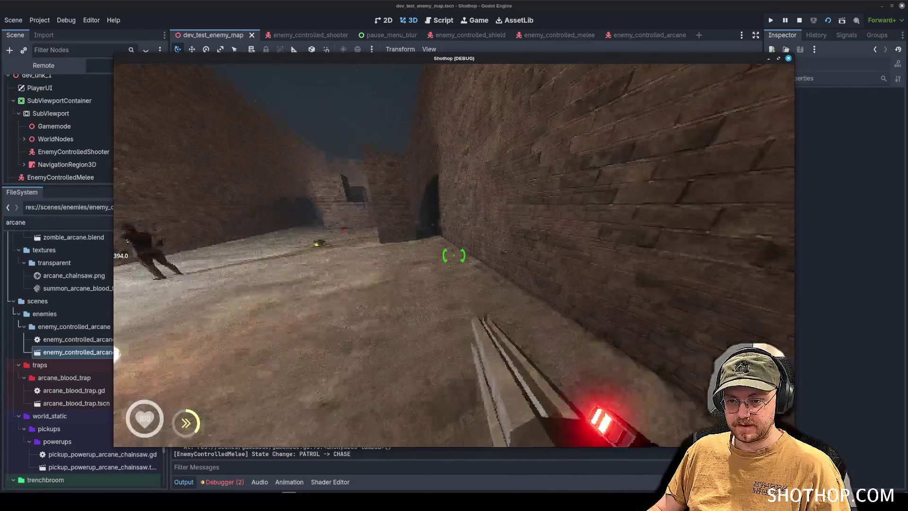
pyautogui.press('w')
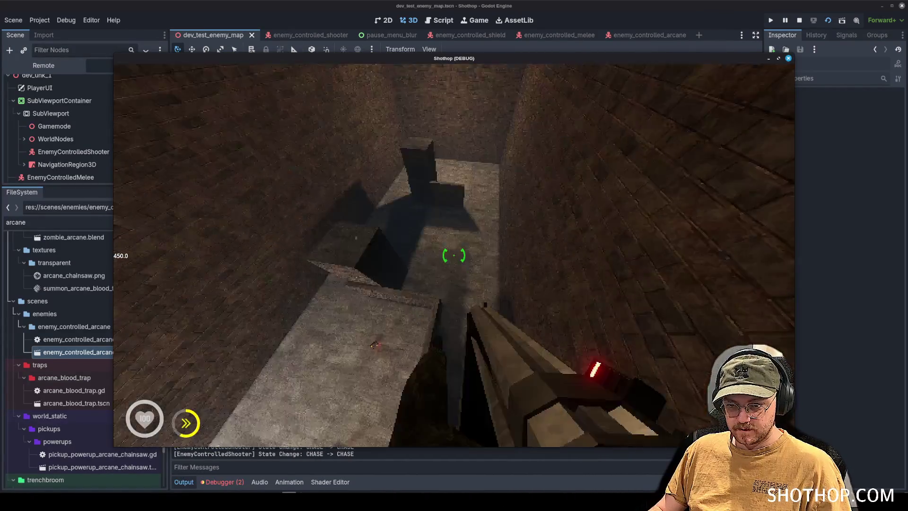
pyautogui.press('w')
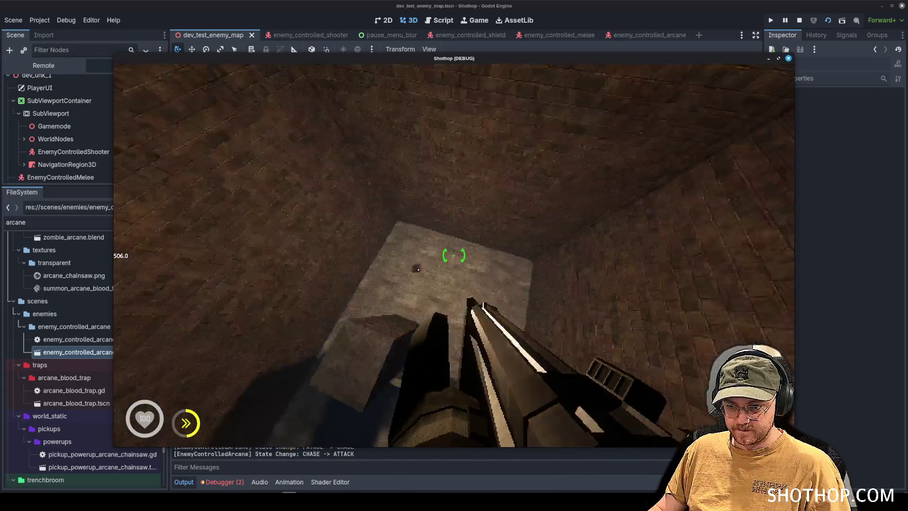
pyautogui.press('w')
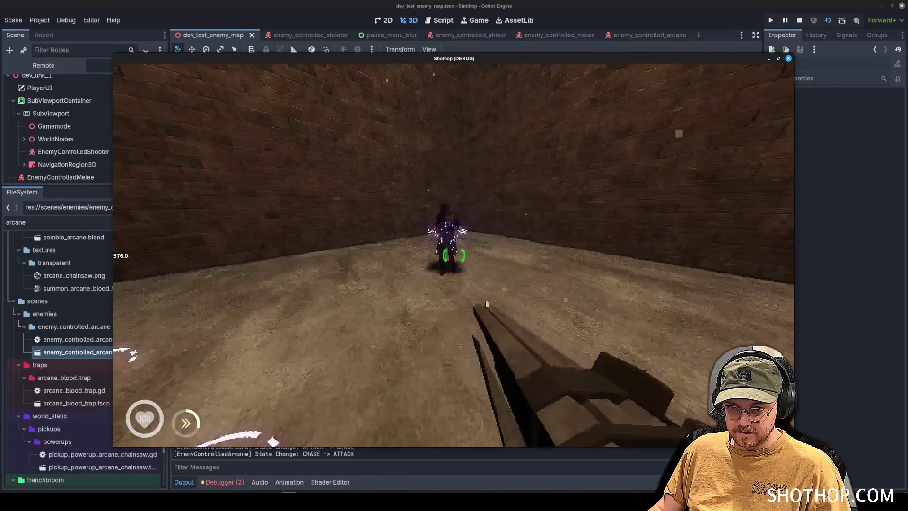
pyautogui.press('w')
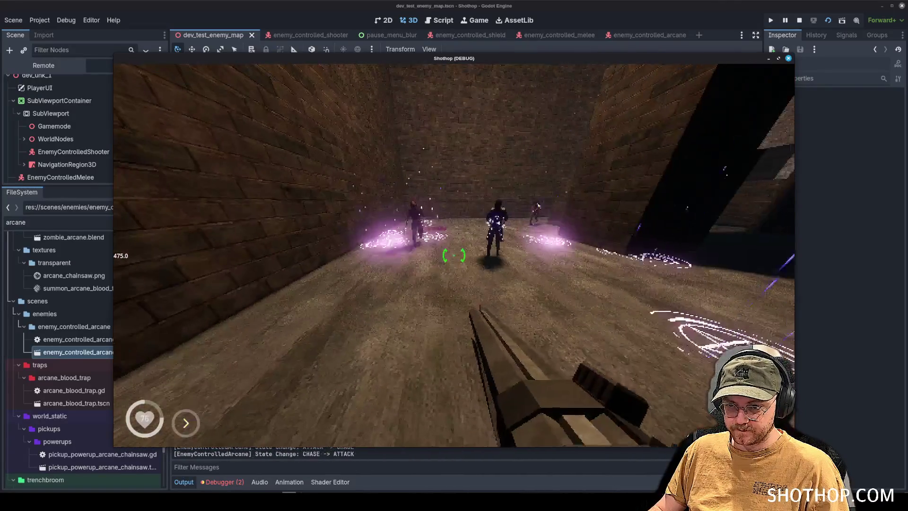
pyautogui.press('Escape')
pyautogui.click(799, 20)
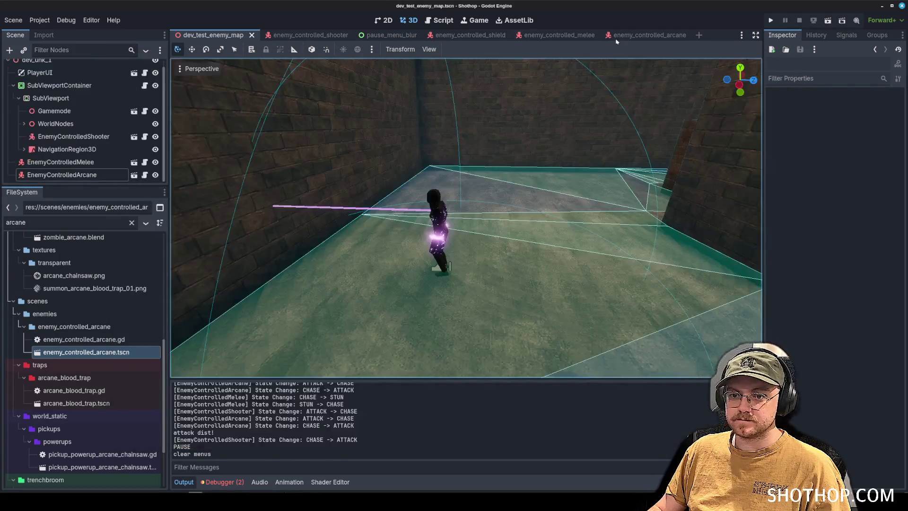
# - Add an OmniLight3D under BoneRightHand, give it a unique name, and rename it SummonLight
pyautogui.click(645, 35)
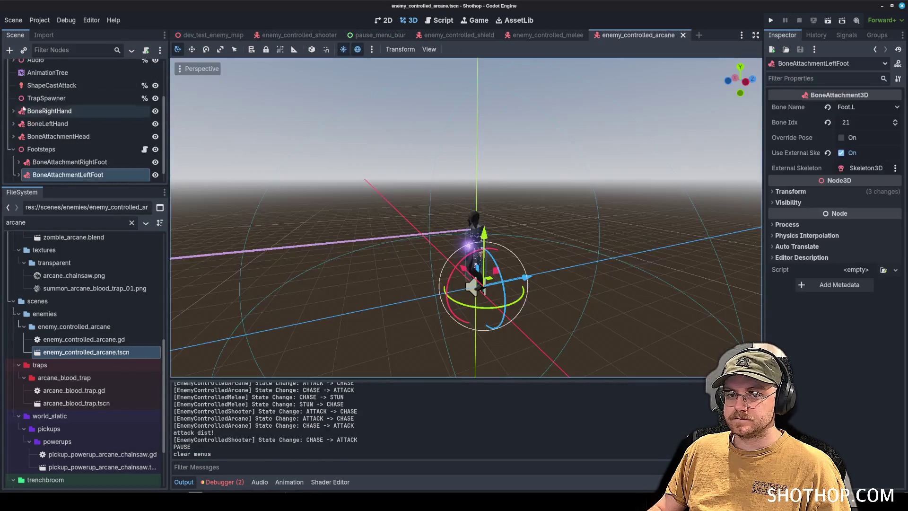
pyautogui.scroll(3, 12, 158)
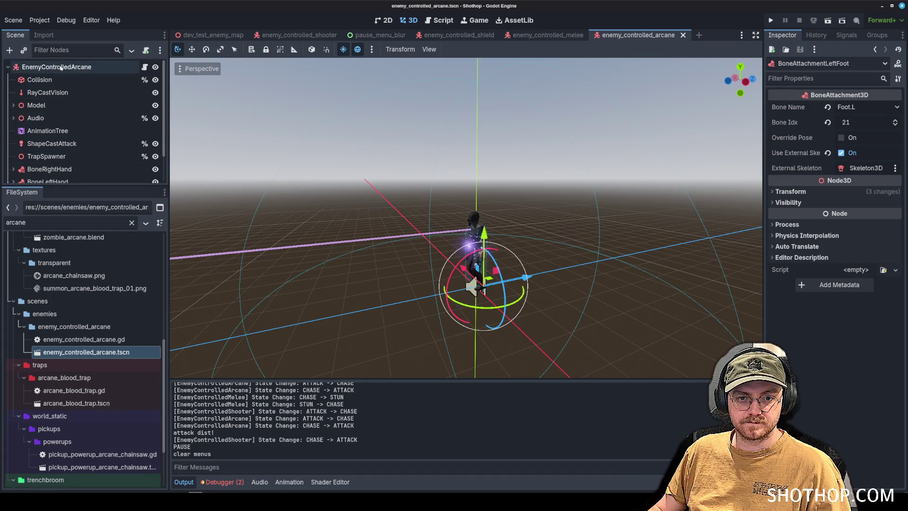
pyautogui.rightClick(79, 69)
pyautogui.click(102, 76)
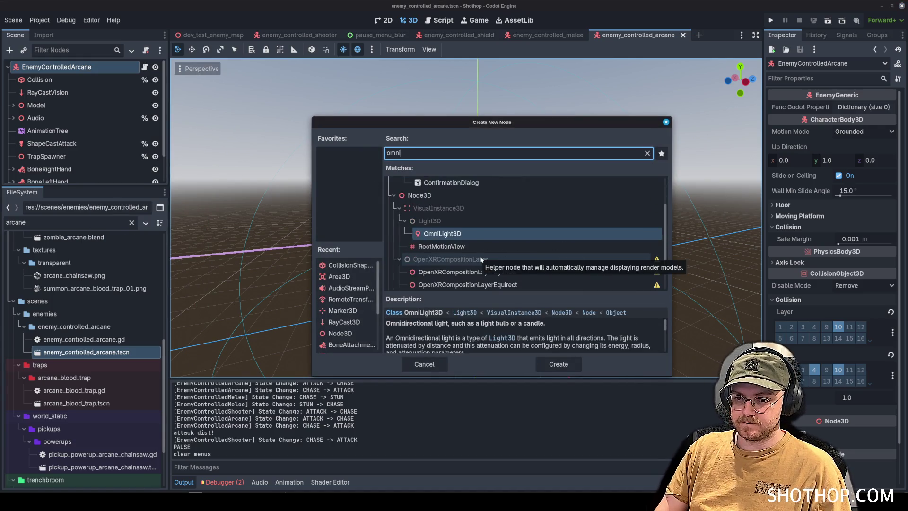
pyautogui.press('Return')
pyautogui.moveTo(519, 277); pyautogui.dragTo(507, 280)
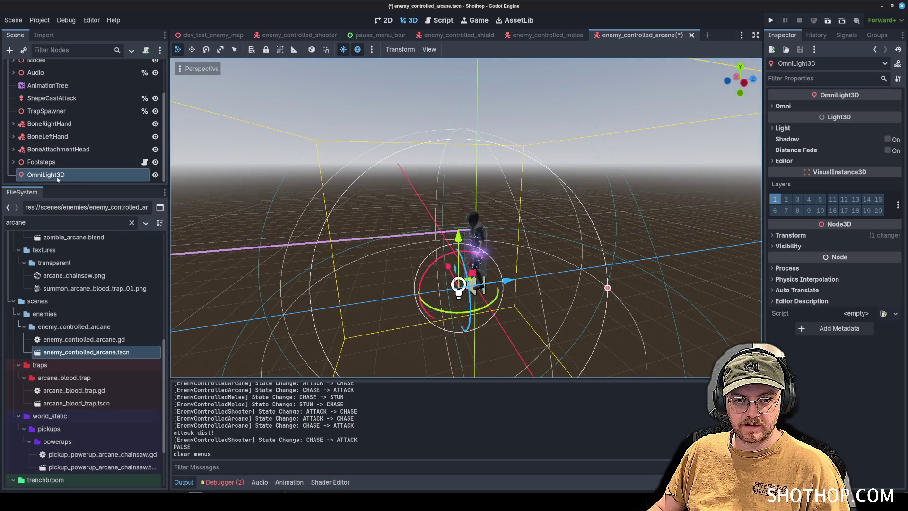
pyautogui.moveTo(44, 122); pyautogui.dragTo(44, 124)
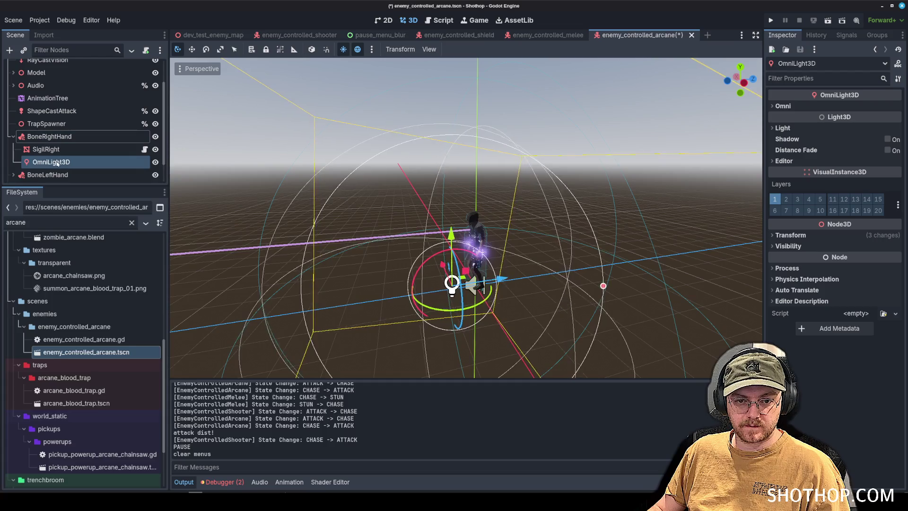
pyautogui.rightClick(57, 162)
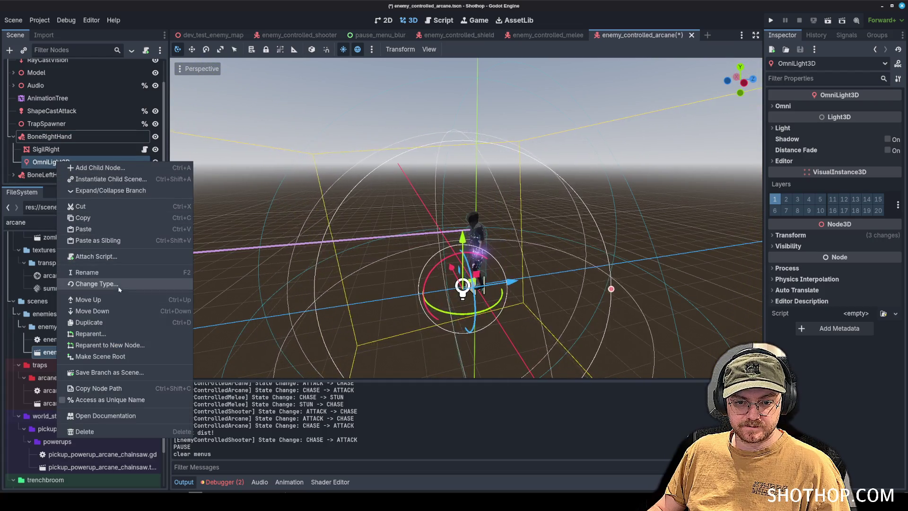
pyautogui.click(118, 399)
pyautogui.doubleClick(64, 162)
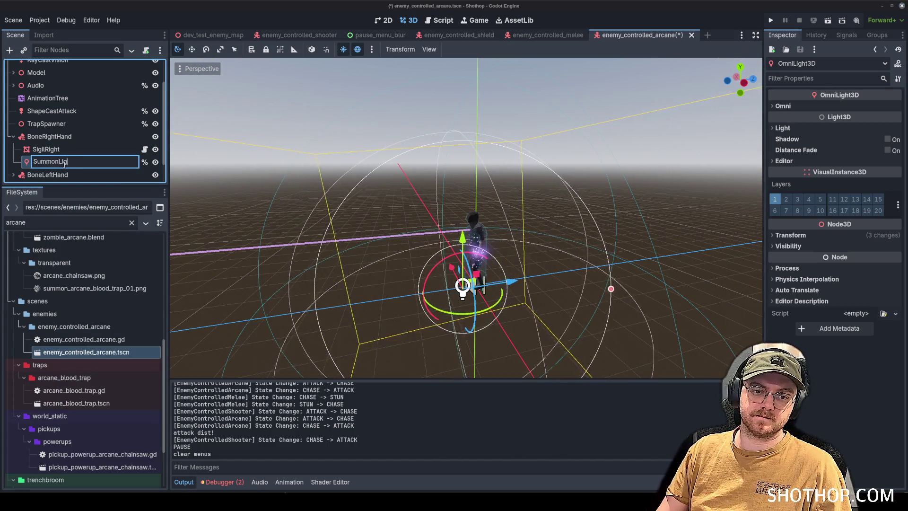
# - Set the SummonLight's Omni range to 10 and adjust its attenuation
pyautogui.click(783, 106)
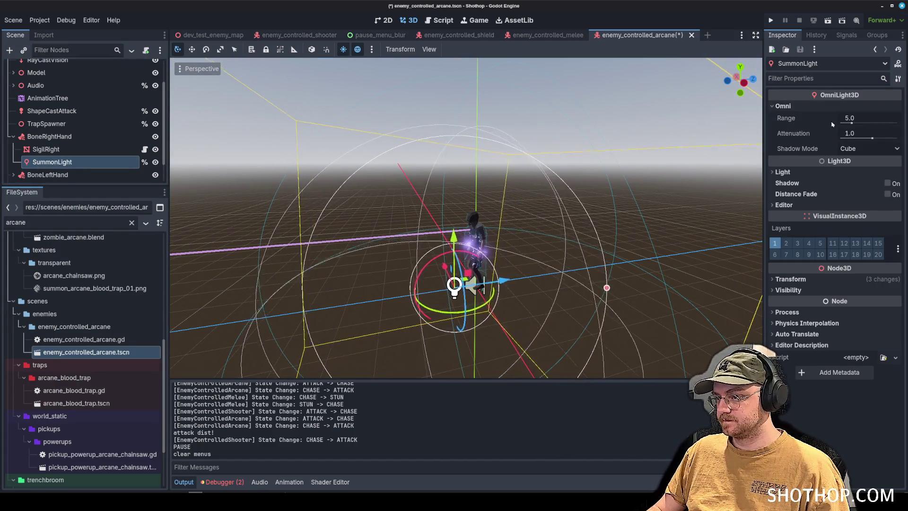
pyautogui.write('10')
pyautogui.press('Return')
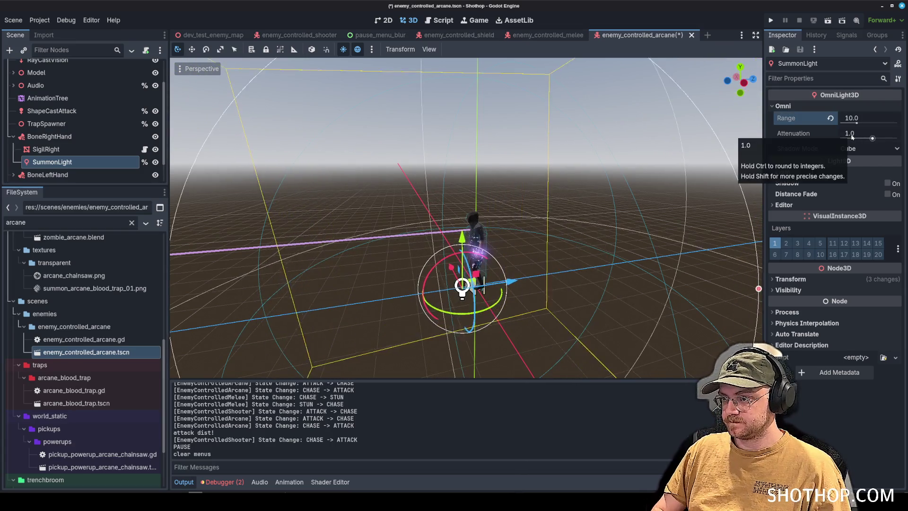
pyautogui.click(843, 134)
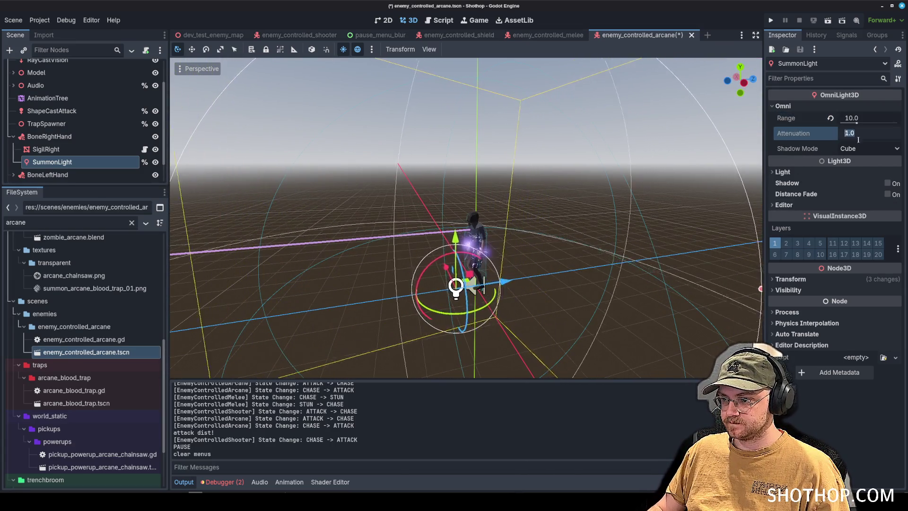
pyautogui.write('0.5')
# - Give the SummonLight a purple colour and an energy of 2
pyautogui.click(866, 172)
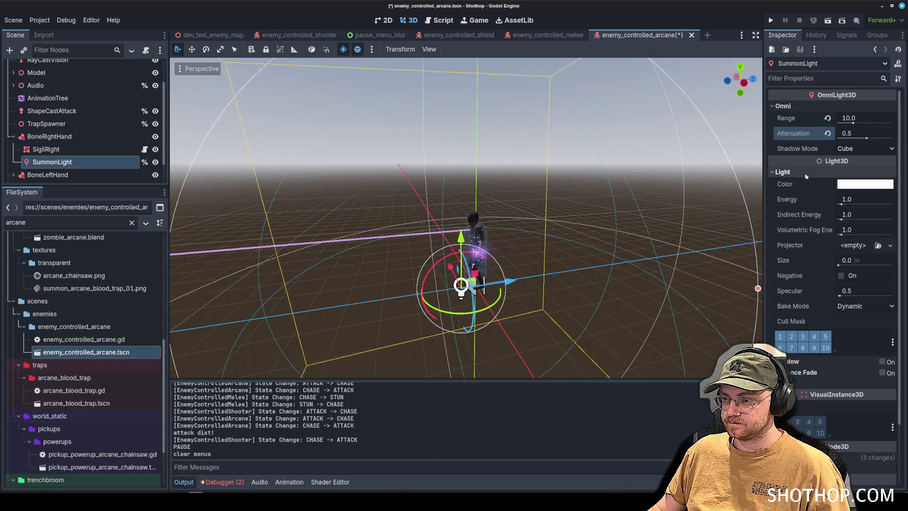
pyautogui.click(864, 186)
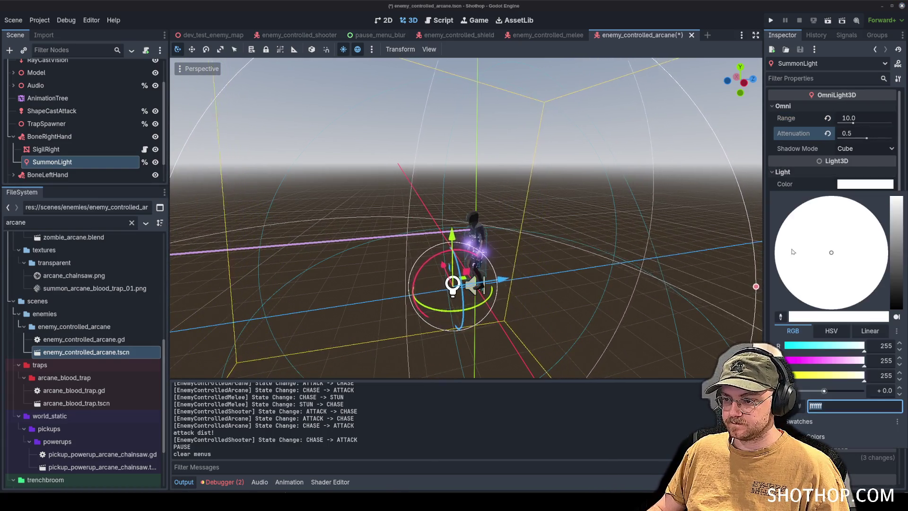
pyautogui.click(811, 362)
pyautogui.click(864, 233)
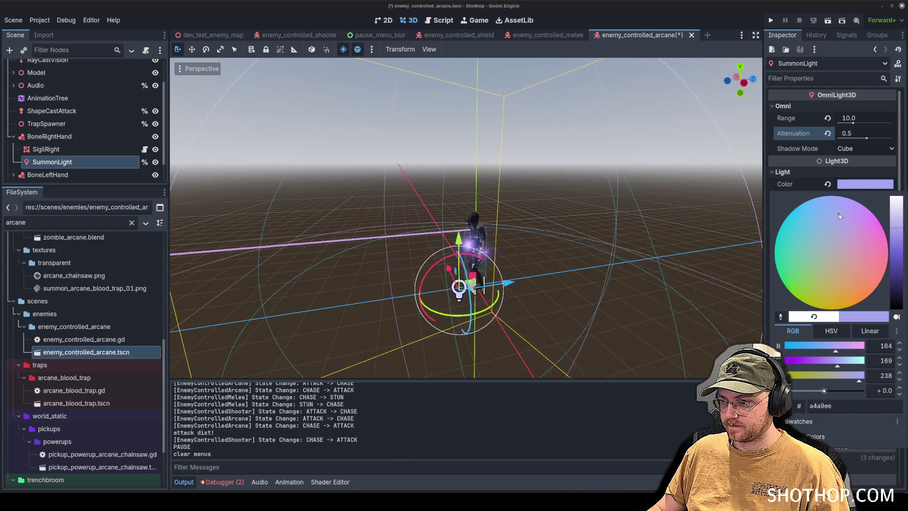
pyautogui.click(794, 176)
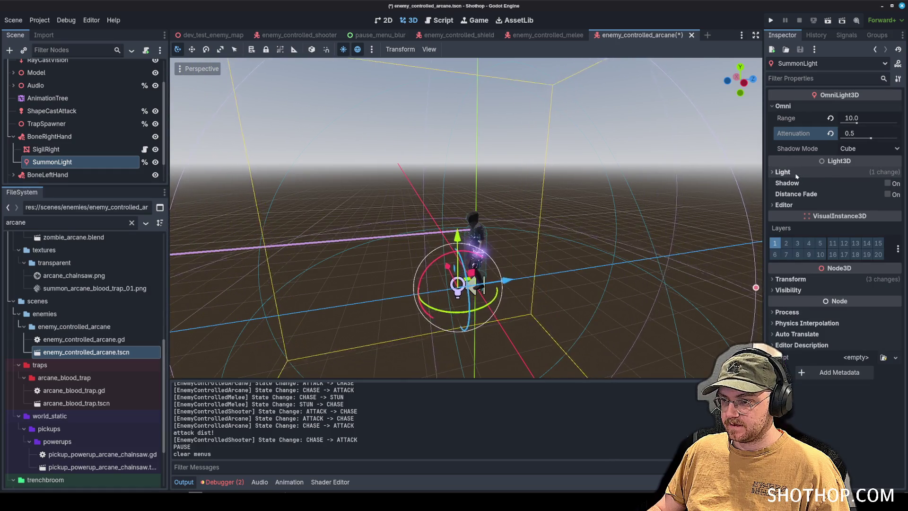
pyautogui.click(796, 176)
pyautogui.click(870, 200)
pyautogui.write('2')
pyautogui.click(878, 206)
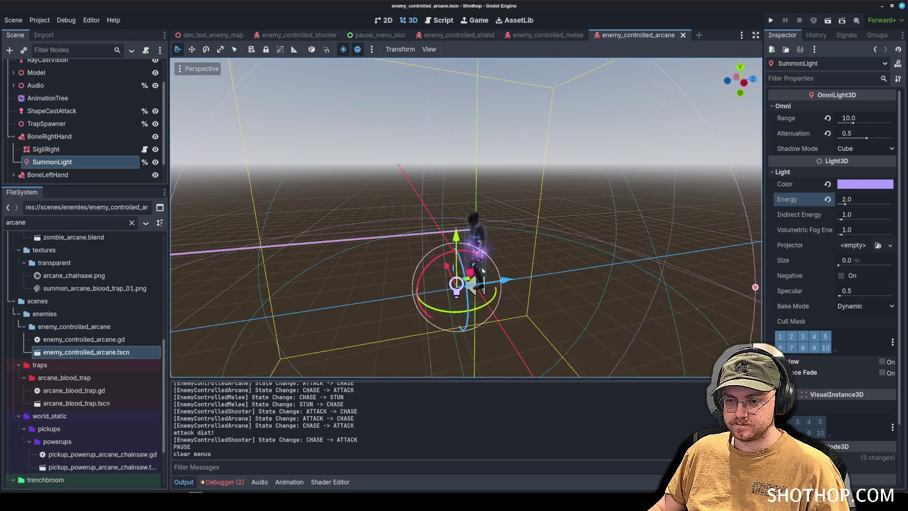
# - Raise the SummonLight along its Y axis at the right hand and save the scene
pyautogui.moveTo(457, 207); pyautogui.dragTo(462, 249)
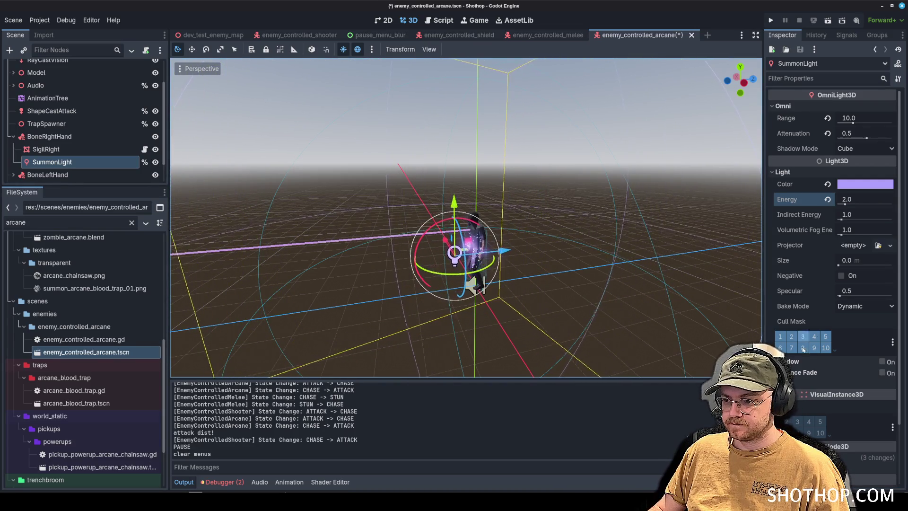
pyautogui.scroll(-3, 803, 350)
pyautogui.click(803, 386)
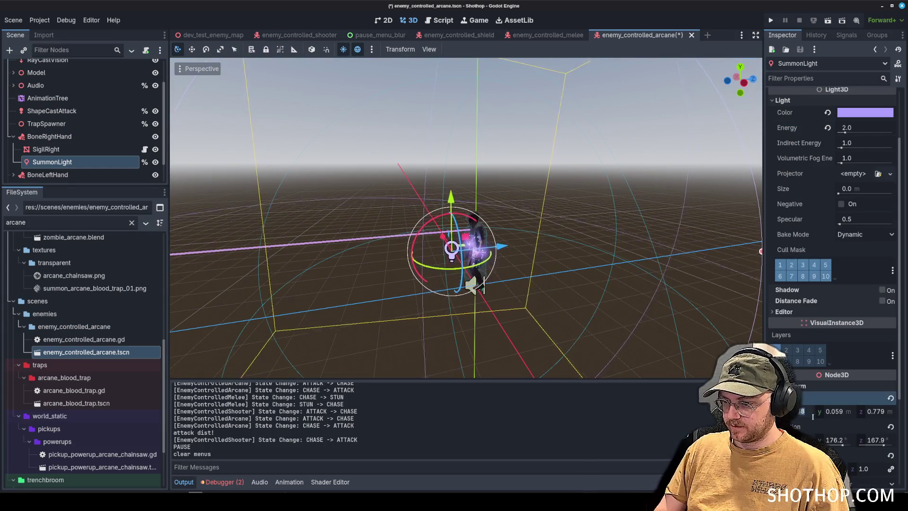
pyautogui.click(813, 416)
pyautogui.scroll(5, 560, 217)
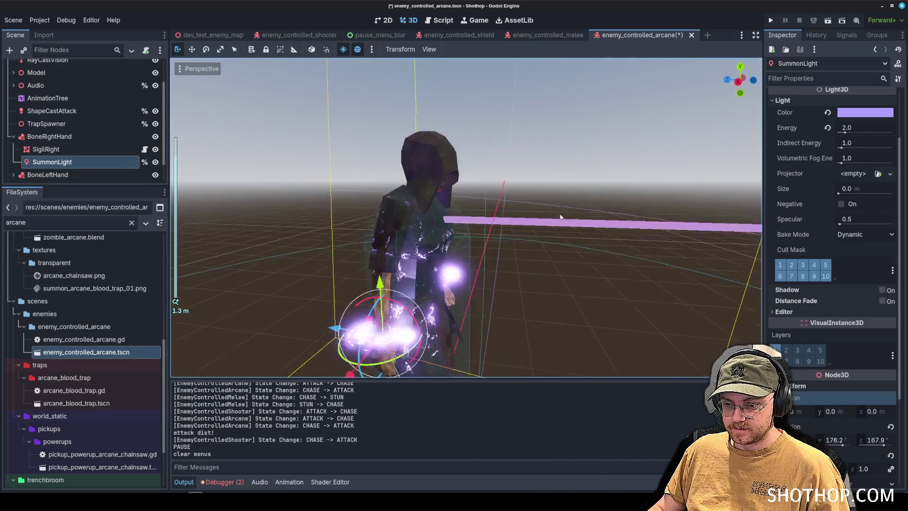
pyautogui.moveTo(561, 217)
pyautogui.mouseDown()
pyautogui.moveTo(411, 166)
pyautogui.moveTo(446, 210)
pyautogui.mouseUp()
pyautogui.click(98, 136)
pyautogui.click(97, 136)
pyautogui.hotkey('ctrl', 's')
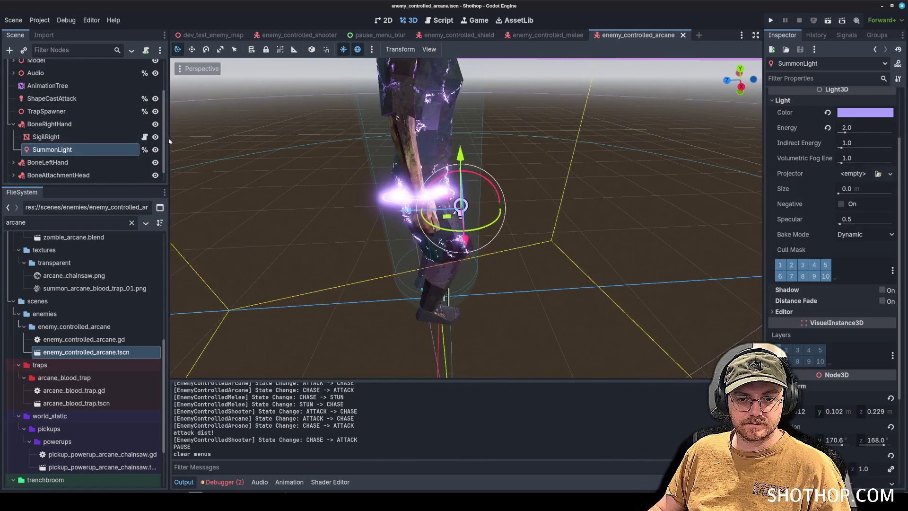
# - Widen the scene tree and open SigilRight's sigil_rotation.gd script
pyautogui.moveTo(168, 166); pyautogui.dragTo(231, 166)
pyautogui.scroll(3, 198, 166)
pyautogui.scroll(-3, 197, 165)
pyautogui.click(208, 154)
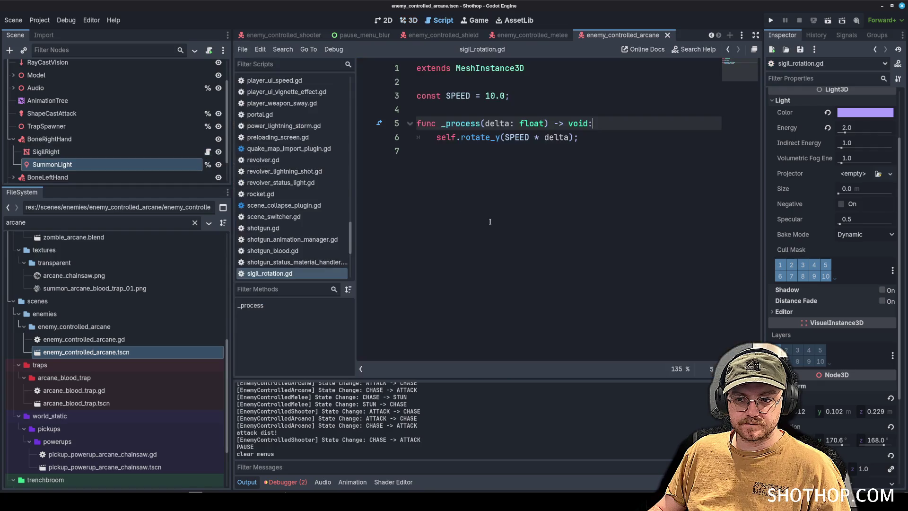
# - Open the arcane enemy's script and Ctrl-drag SummonLight in as an onready summon_light variable
pyautogui.scroll(3, 129, 135)
pyautogui.click(208, 67)
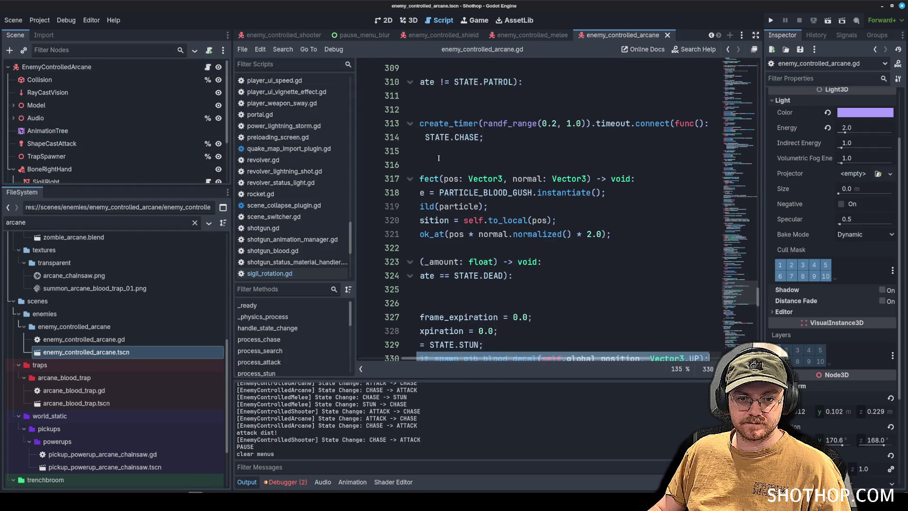
pyautogui.scroll(20, 511, 195)
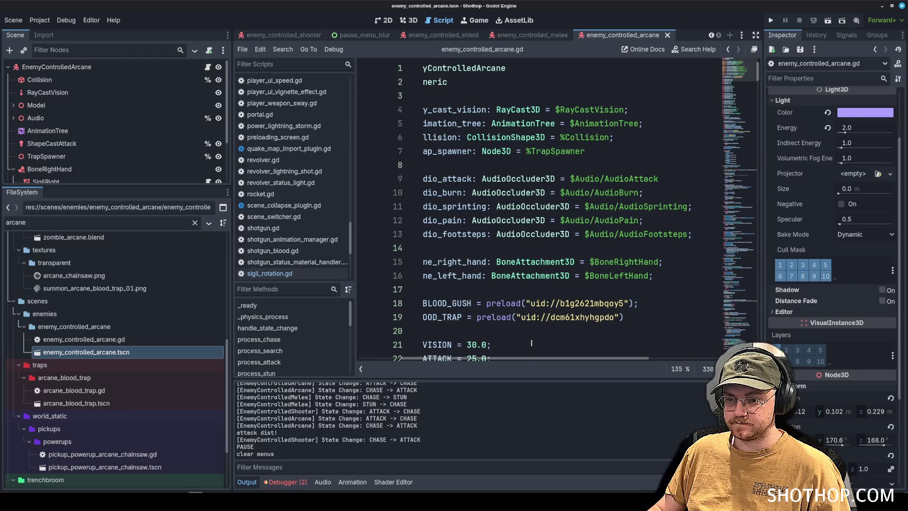
pyautogui.scroll(-4, 378, 343)
pyautogui.scroll(-3, 54, 137)
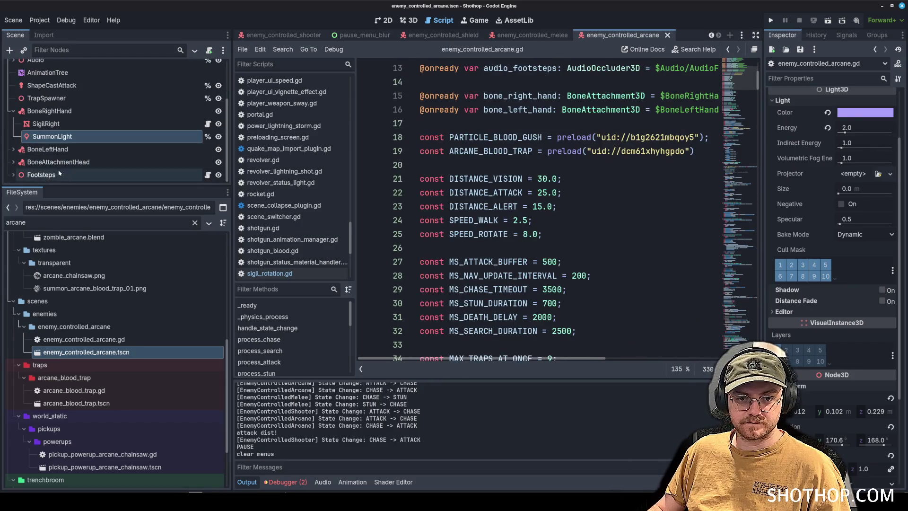
pyautogui.moveTo(53, 138)
pyautogui.mouseDown()
pyautogui.moveTo(473, 151)
pyautogui.moveTo(472, 124)
pyautogui.mouseUp()
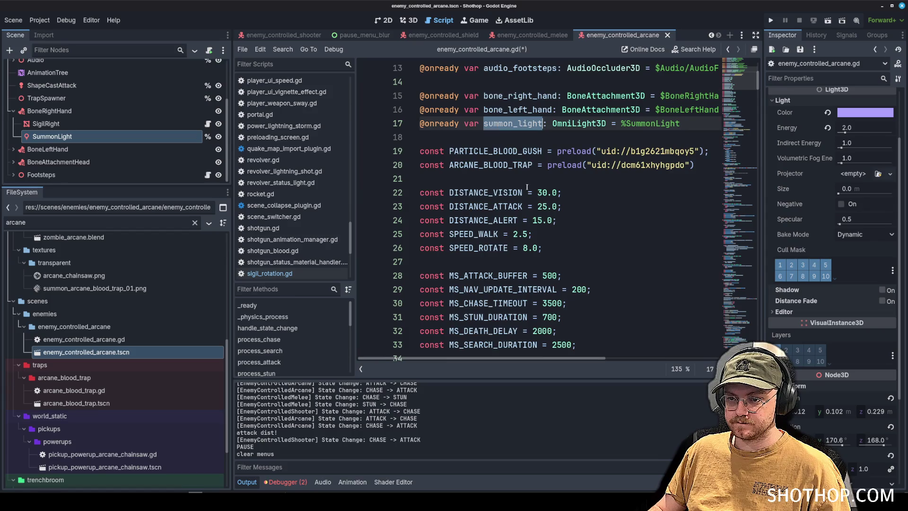
# - Add summon_light.visible = false; at the end of _ready
pyautogui.scroll(-4, 549, 234)
pyautogui.scroll(-14, 549, 234)
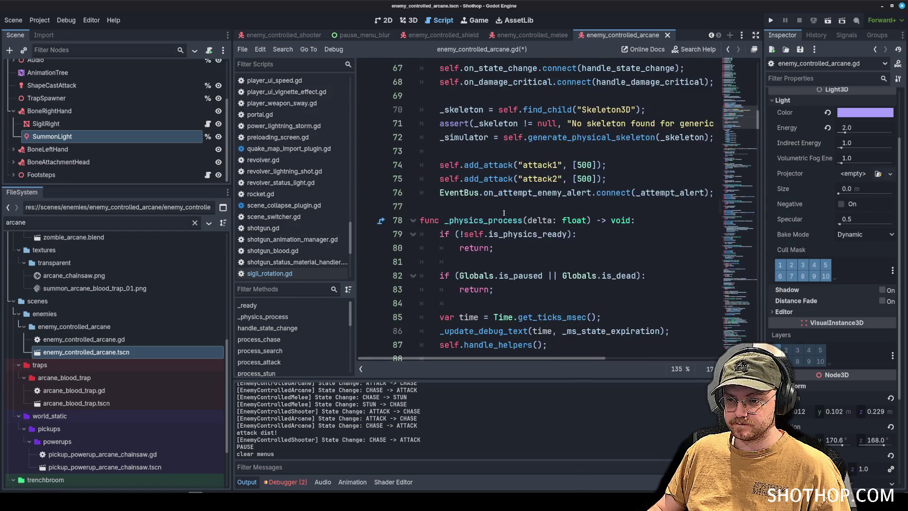
pyautogui.click(516, 207)
pyautogui.press('Return')
pyautogui.press('Return')
pyautogui.press('Up')
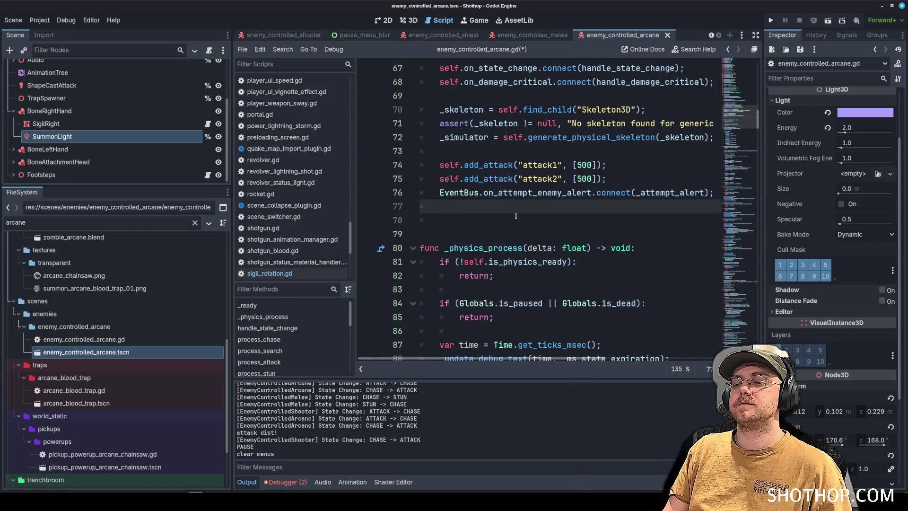
pyautogui.write('summon_light.visible ')
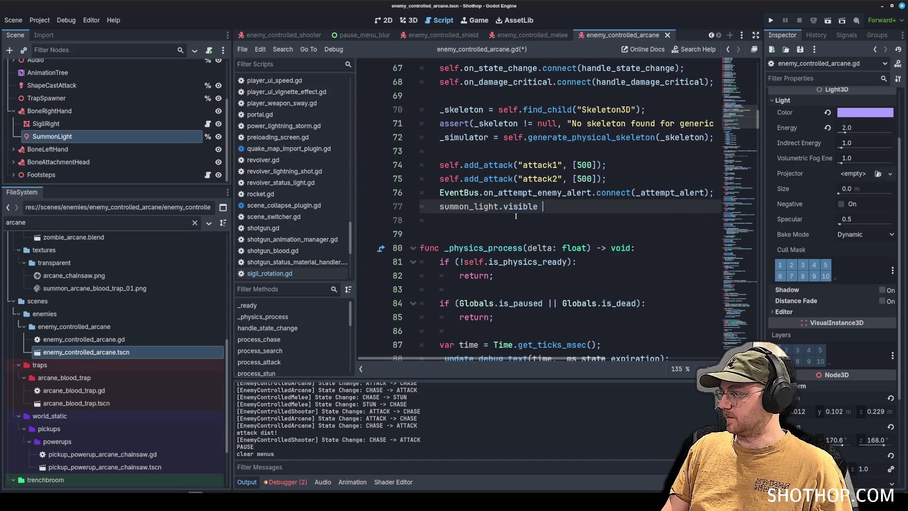
pyautogui.write('= false;')
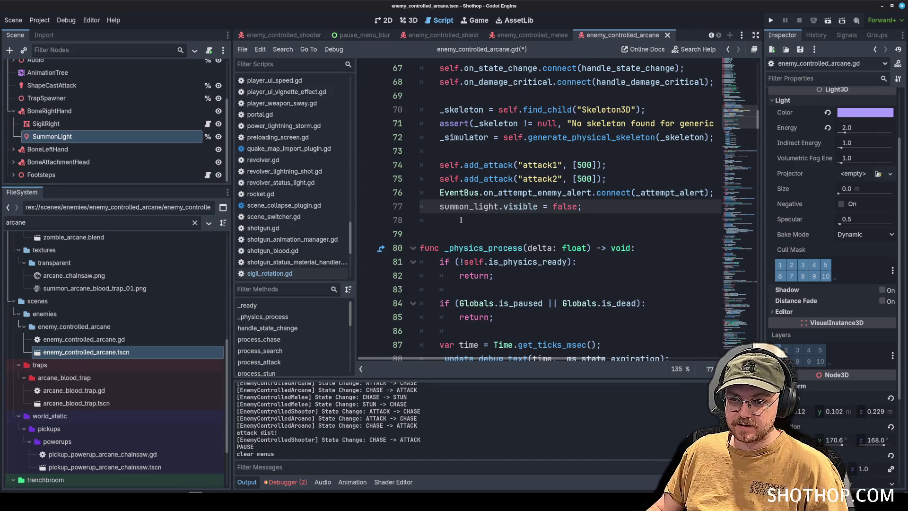
# - Remove the extra blank line and save the script
pyautogui.moveTo(538, 207); pyautogui.dragTo(448, 206)
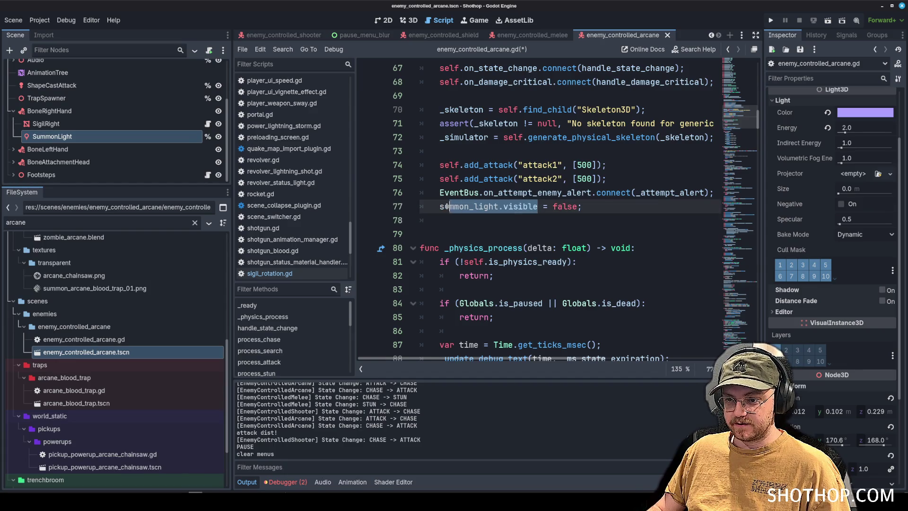
pyautogui.click(456, 229)
pyautogui.press('BackSpace')
pyautogui.click(607, 162)
pyautogui.hotkey('ctrl', 's')
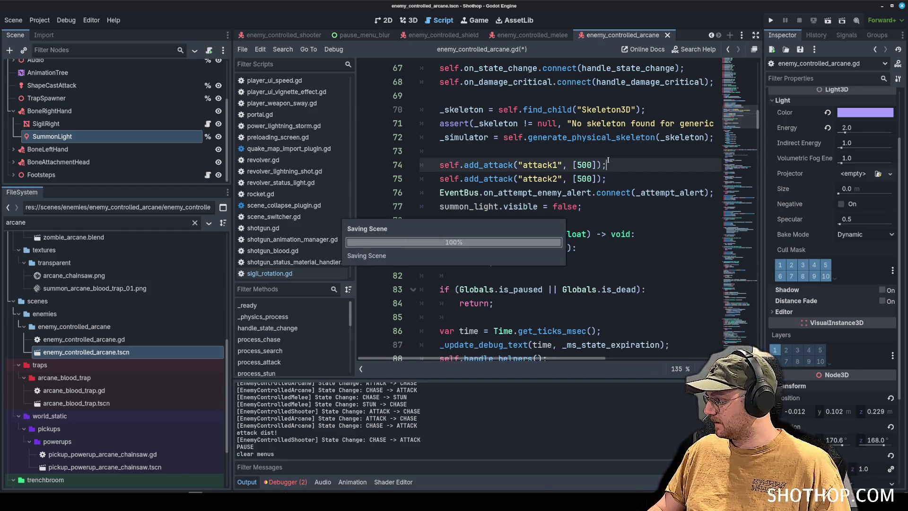
# - Scroll down through the script to the process_attack function
pyautogui.click(591, 182)
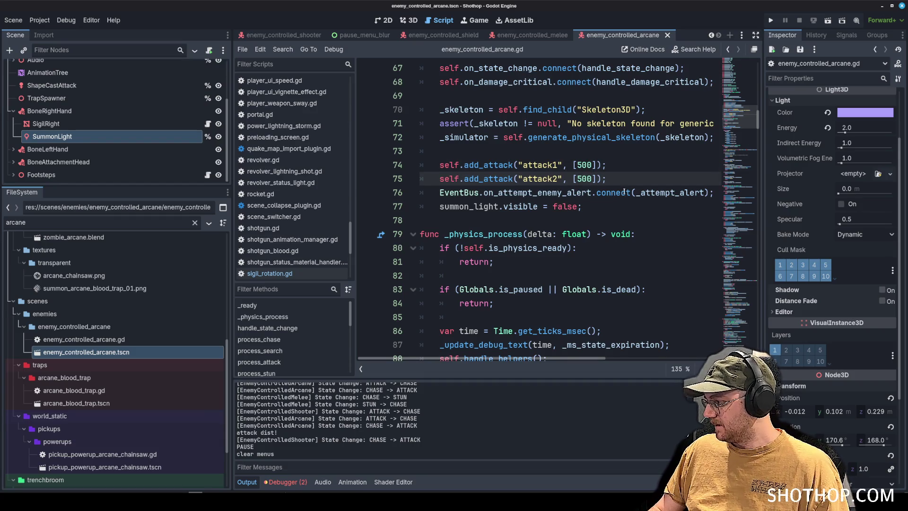
pyautogui.scroll(-4, 622, 191)
pyautogui.scroll(-8, 596, 195)
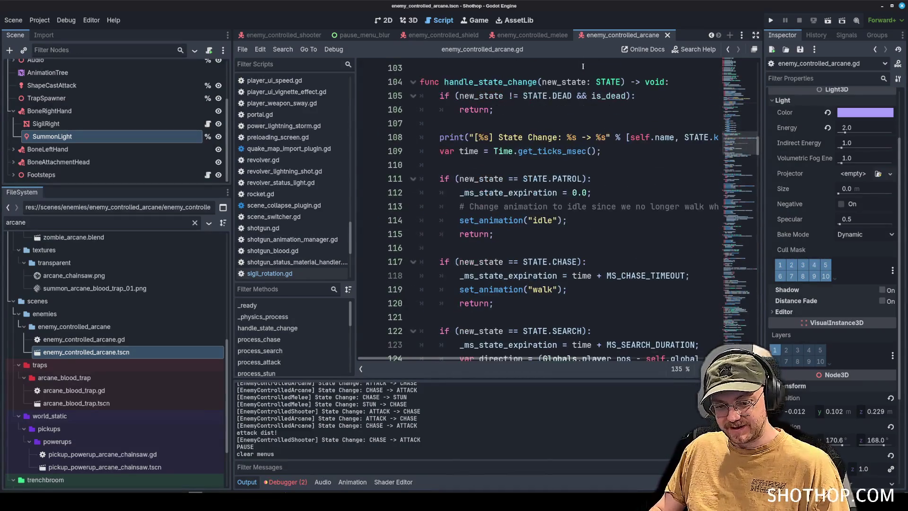
pyautogui.scroll(-3, 591, 94)
pyautogui.scroll(-9, 624, 130)
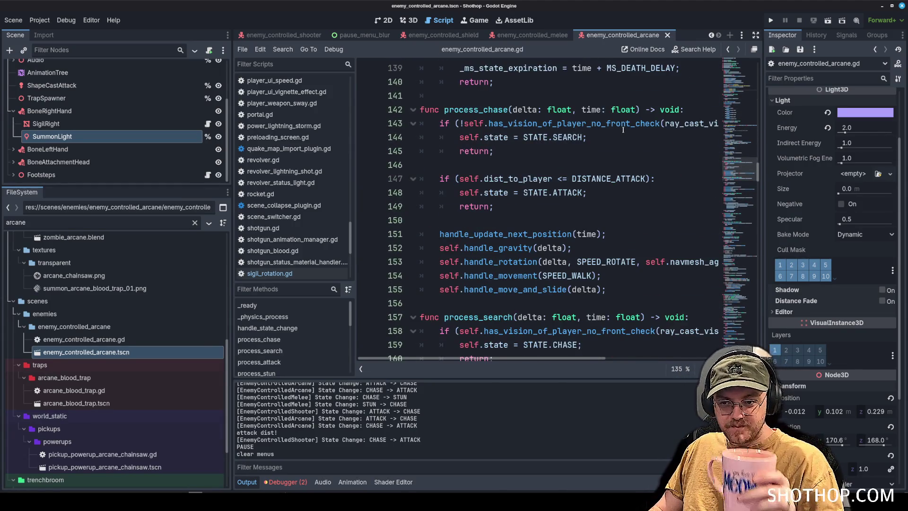
pyautogui.scroll(-8, 623, 129)
pyautogui.scroll(-2, 653, 151)
pyautogui.scroll(-2, 652, 151)
pyautogui.scroll(3, 628, 180)
pyautogui.doubleClick(478, 132)
pyautogui.scroll(8, 609, 199)
pyautogui.scroll(-14, 609, 199)
pyautogui.click(483, 178)
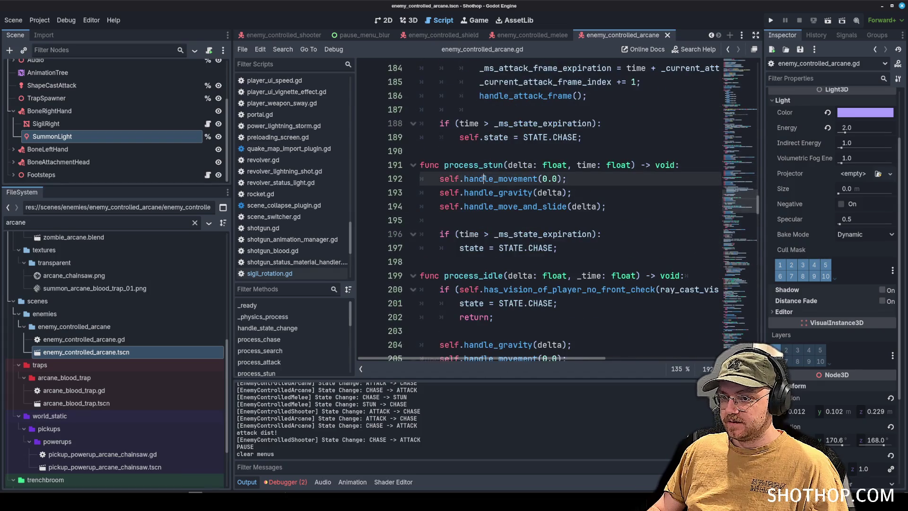
# - Review the state machine code and place the caret in the state match block
pyautogui.scroll(13, 544, 181)
pyautogui.scroll(-14, 607, 183)
pyautogui.scroll(2, 606, 184)
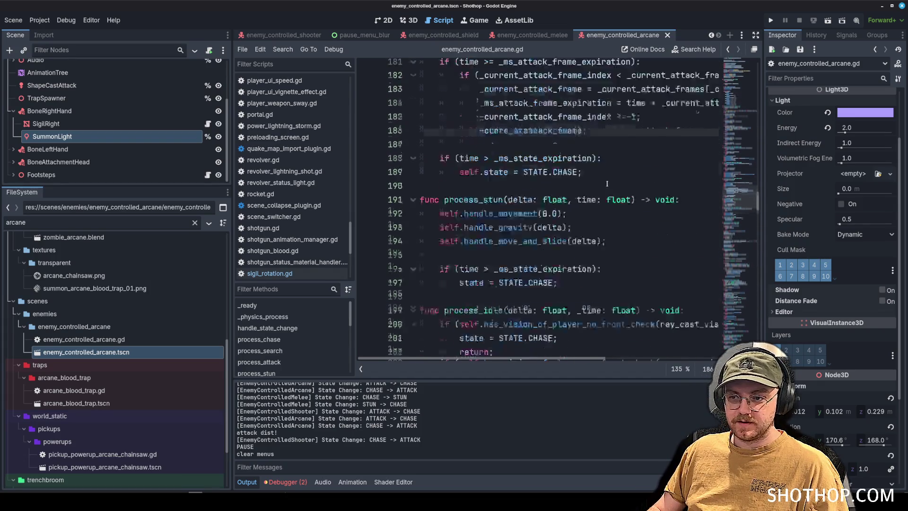
pyautogui.scroll(2, 610, 198)
pyautogui.moveTo(762, 252); pyautogui.dragTo(794, 252)
pyautogui.scroll(3, 589, 195)
pyautogui.scroll(-2, 588, 195)
pyautogui.click(590, 195)
pyautogui.scroll(2, 588, 195)
pyautogui.scroll(9, 586, 195)
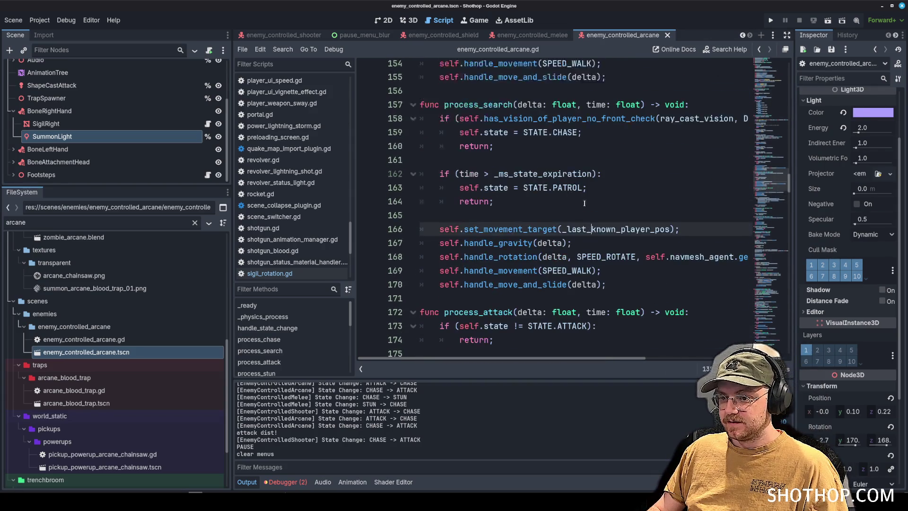
pyautogui.click(557, 208)
pyautogui.scroll(18, 562, 209)
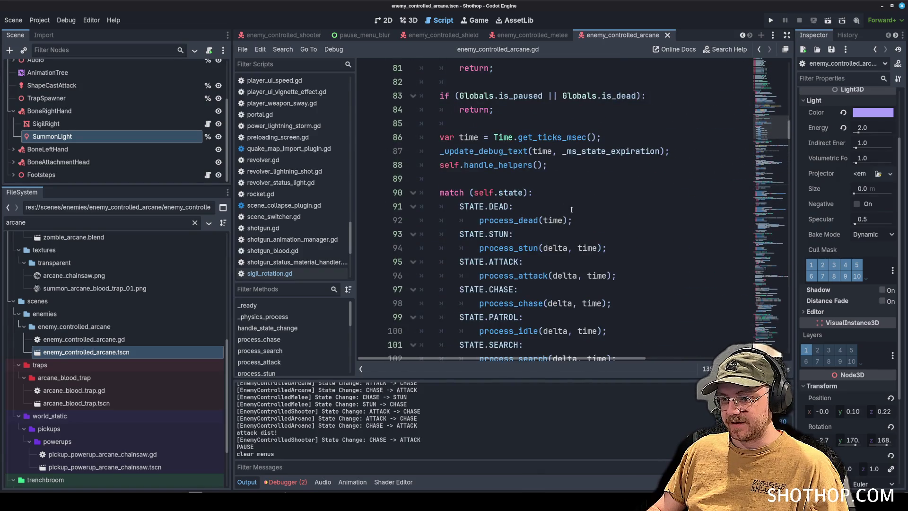
pyautogui.click(558, 234)
pyautogui.hotkey('ctrl', 'f')
# - In start_attack_sequence, make summon_light visible right after audio_attack.play()
pyautogui.write('at')
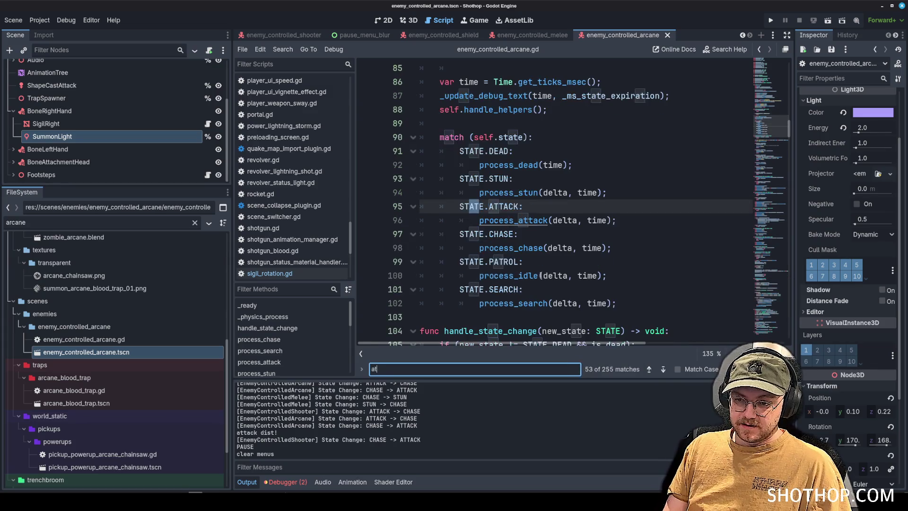
pyautogui.write('tack')
pyautogui.press('Return')
pyautogui.press('Return')
pyautogui.click(515, 208)
pyautogui.keyDown('ctrl'); pyautogui.click(515, 212); pyautogui.keyUp('ctrl')
pyautogui.scroll(-5, 554, 183)
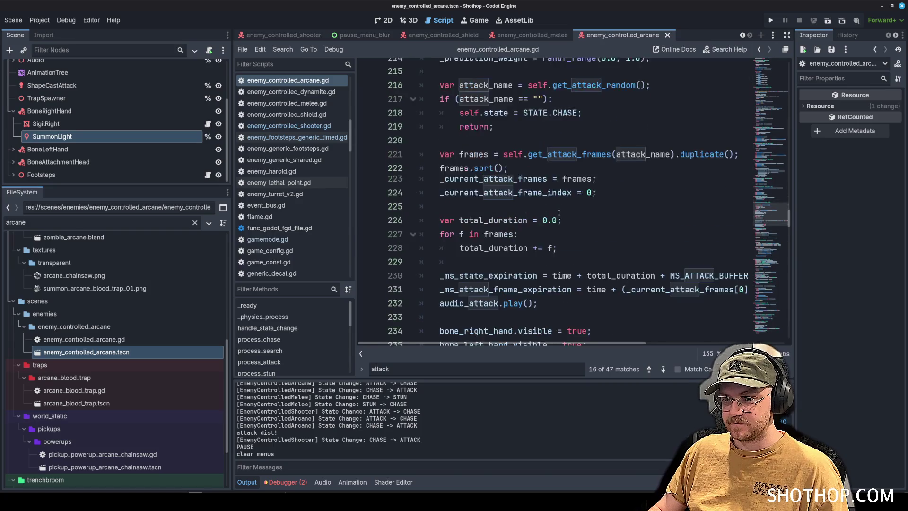
pyautogui.click(554, 183)
pyautogui.press('Return')
pyautogui.write('summon_light.visible.')
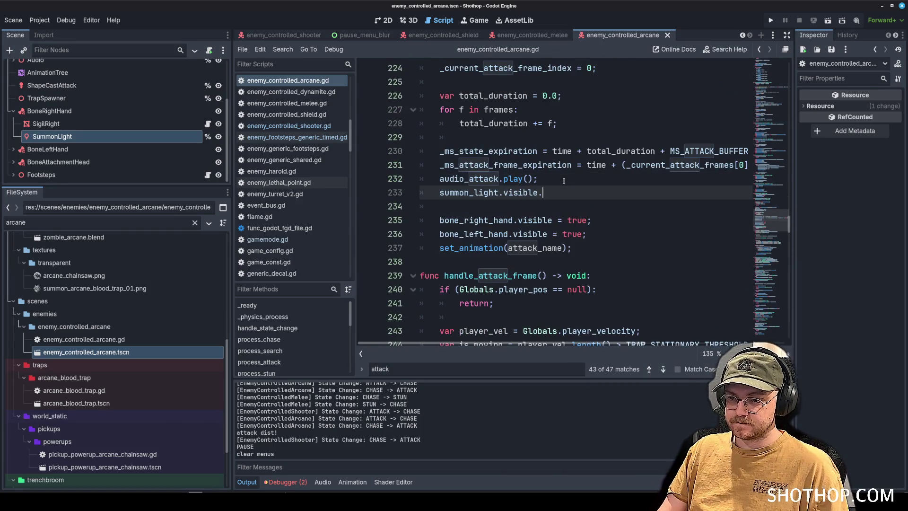
pyautogui.write('rue;')
pyautogui.press('Return')
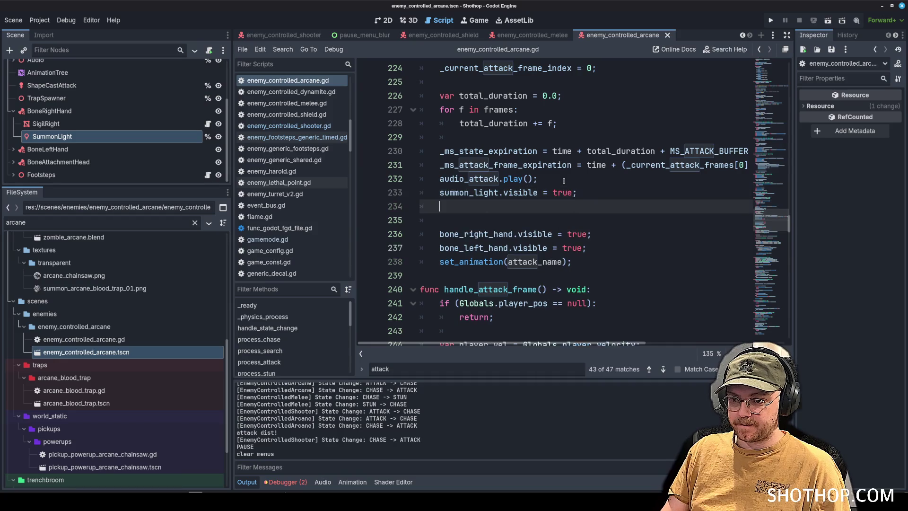
pyautogui.press('Return')
# - Create a tween and add a tween_interval(500) call to it
pyautogui.write('var tw')
pyautogui.write('ar tween')
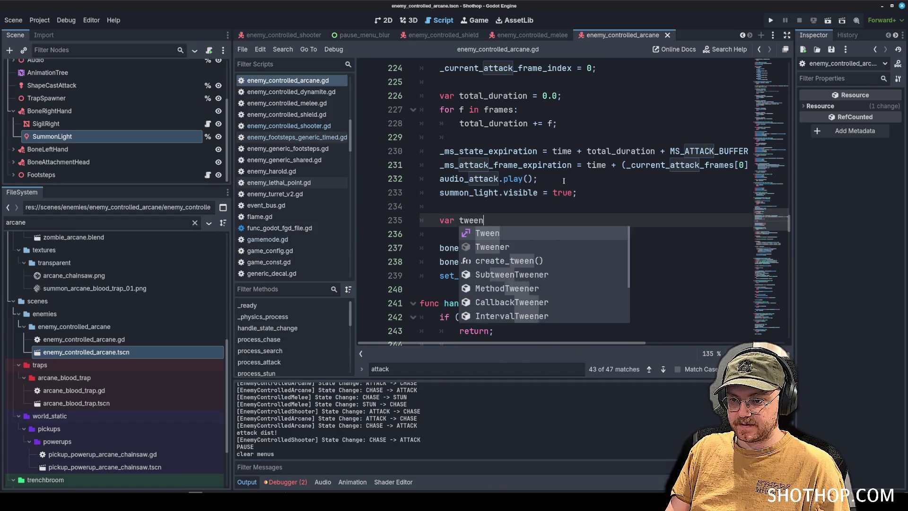
pyautogui.write(' = create_tw;')
pyautogui.press('Return')
pyautogui.write('ctwe')
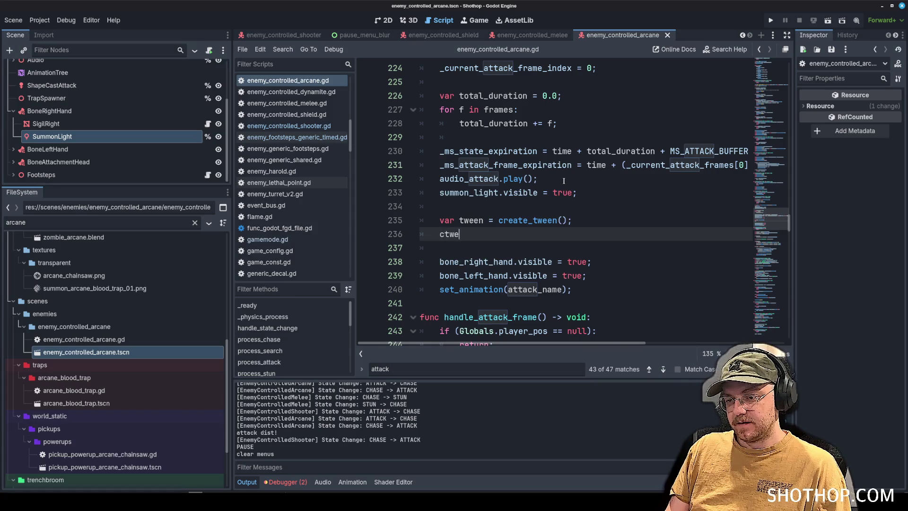
pyautogui.press('BackSpace')
pyautogui.press('BackSpace')
pyautogui.press('BackSpace')
pyautogui.write('tween.')
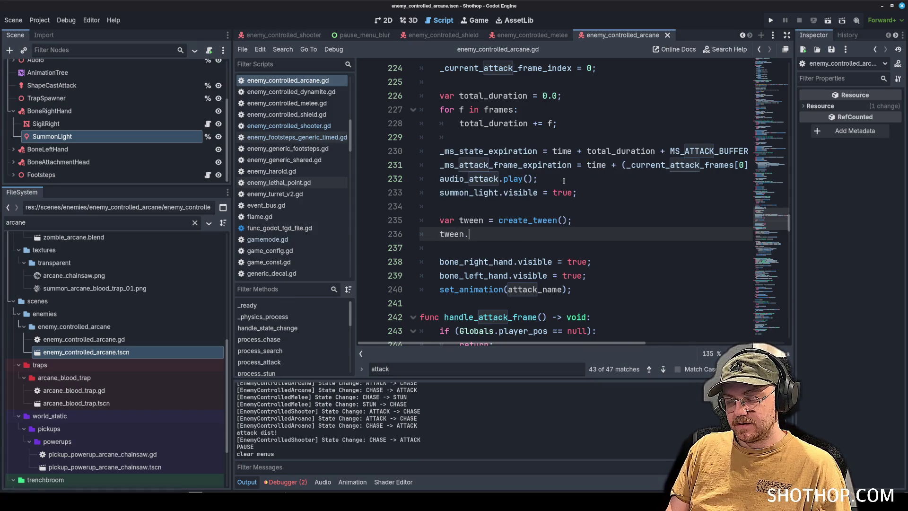
pyautogui.write('tw')
pyautogui.press('BackSpace')
pyautogui.press('BackSpace')
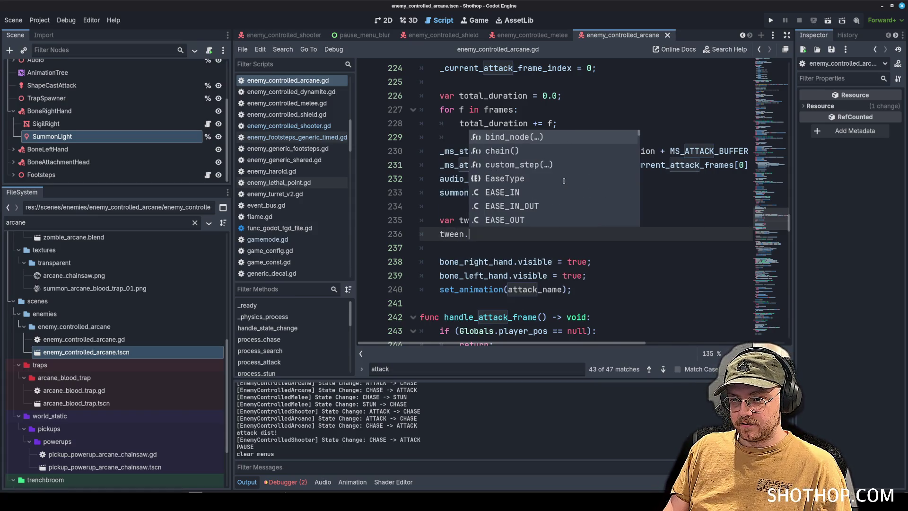
pyautogui.write('inter')
pyautogui.press('Down')
pyautogui.press('Down')
pyautogui.press('Up')
pyautogui.press('Return')
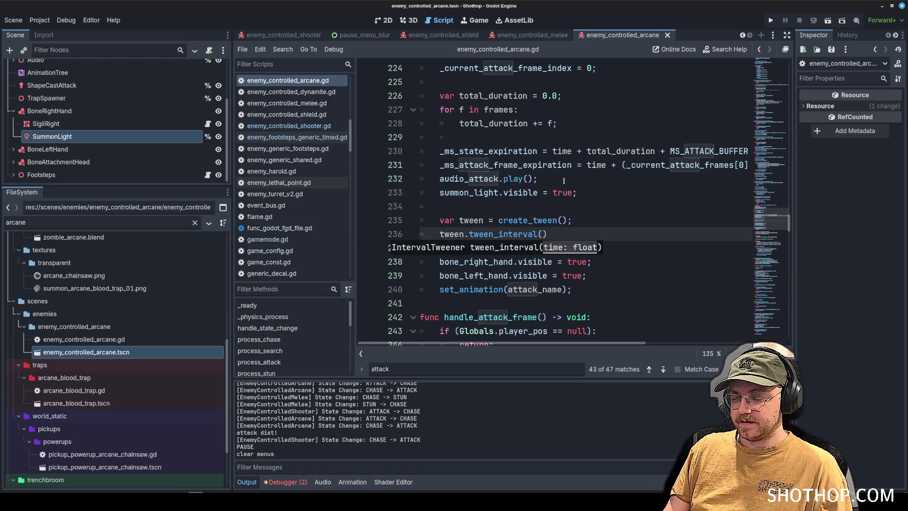
pyautogui.write(')')
pyautogui.press('Escape')
pyautogui.press('Return')
pyautogui.write('tween')
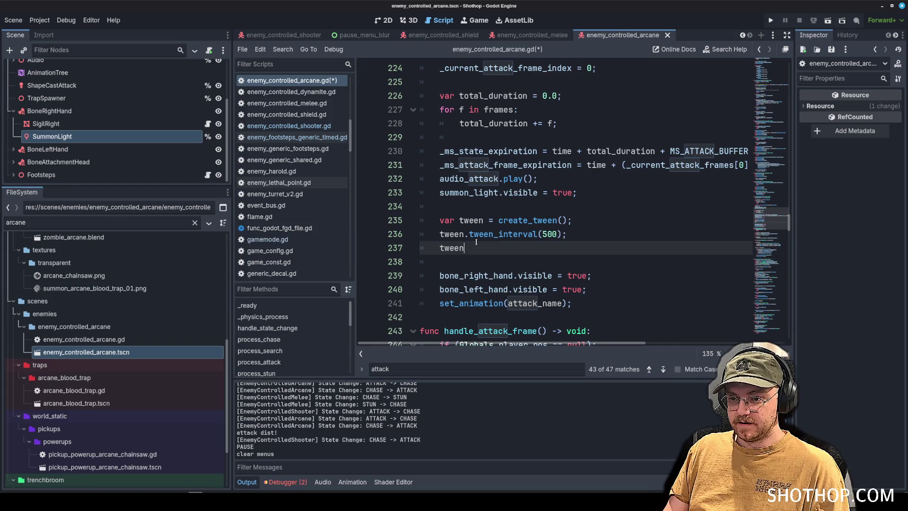
# - Add a tween_callback lambda that sets summon_light.visible = false
pyautogui.write('.call')
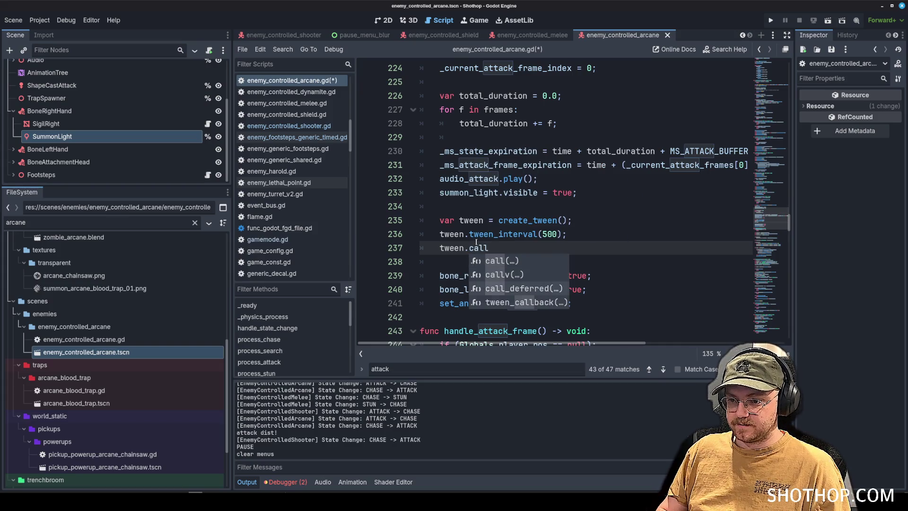
pyautogui.press('Down')
pyautogui.press('Down')
pyautogui.press('Down')
pyautogui.press('Return')
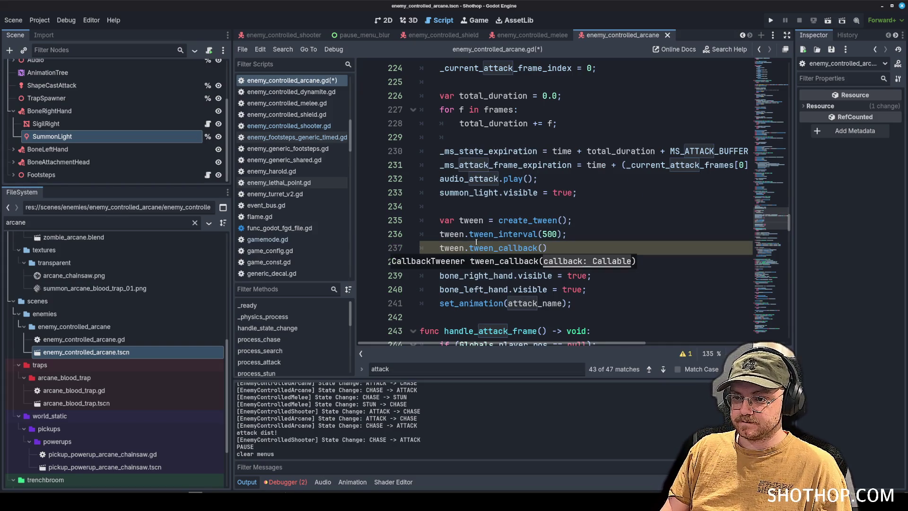
pyautogui.write('func():')
pyautogui.press('Return')
pyautogui.press('Return')
pyautogui.press('Return')
pyautogui.press('Up')
pyautogui.press('Up')
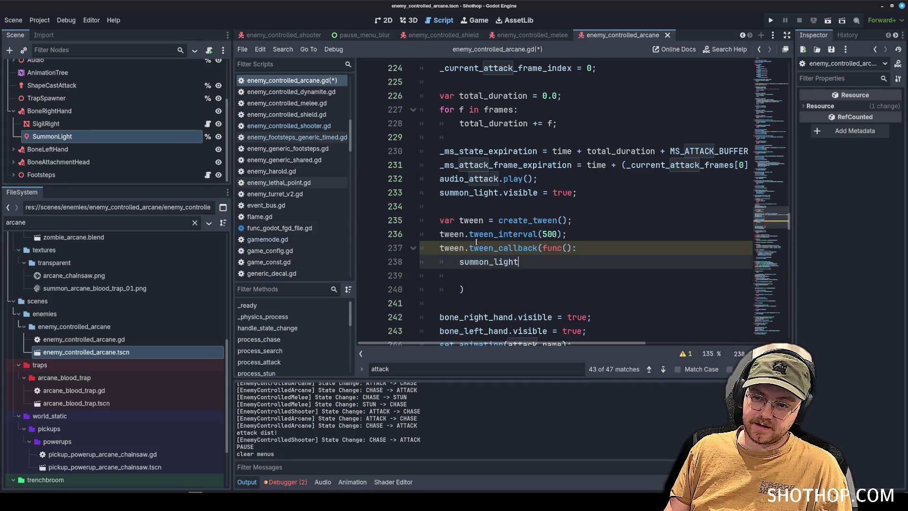
pyautogui.write('lse;')
pyautogui.press('Up')
pyautogui.press('Return')
pyautogui.press('Return')
pyautogui.press('Up')
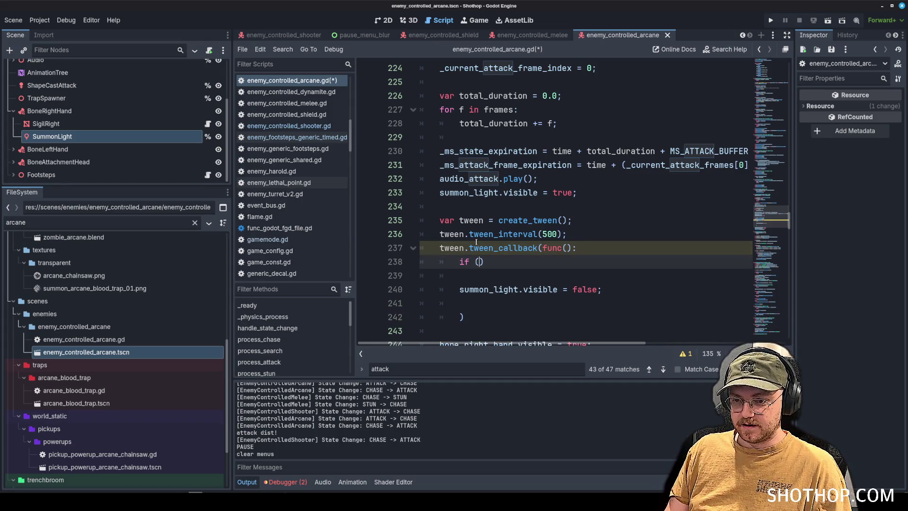
# - Guard the callback with if !is_instance_valid(self): return, then save the script
pyautogui.write('is_valid')
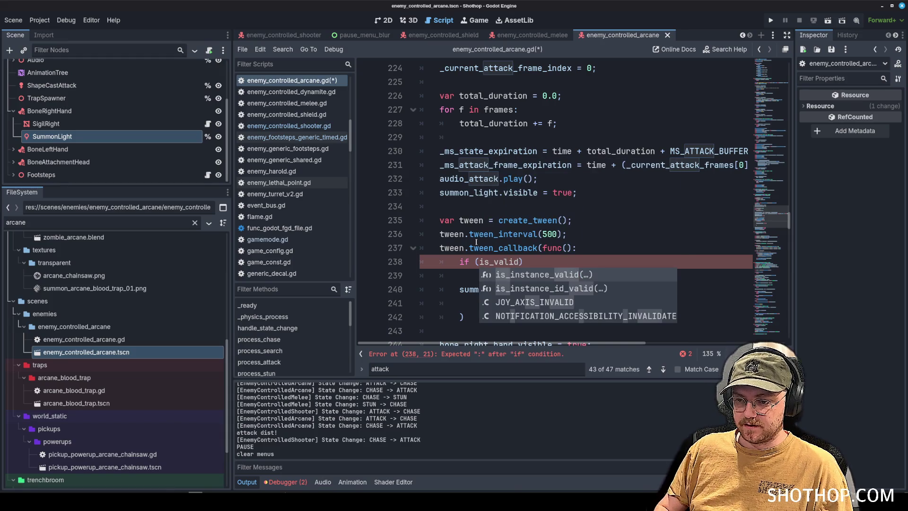
pyautogui.press('Return')
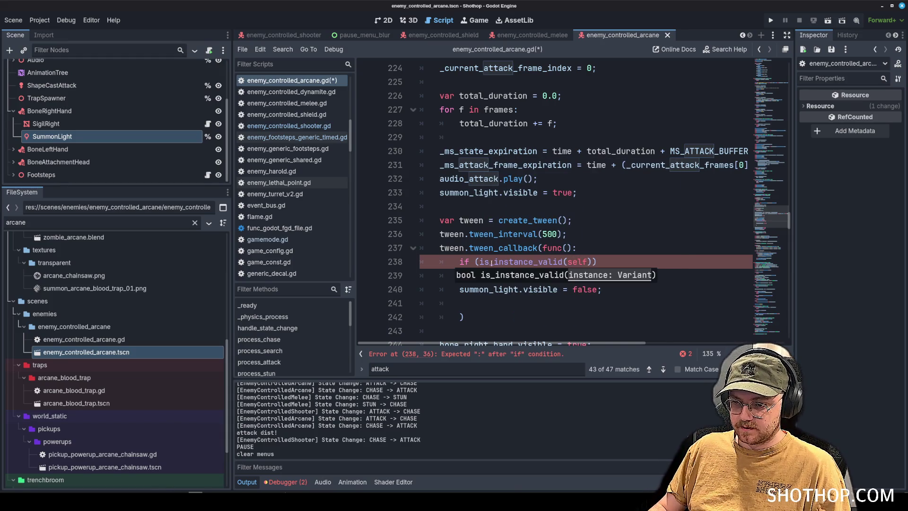
pyautogui.click(478, 261)
pyautogui.write('?:')
pyautogui.press('Return')
pyautogui.write('r')
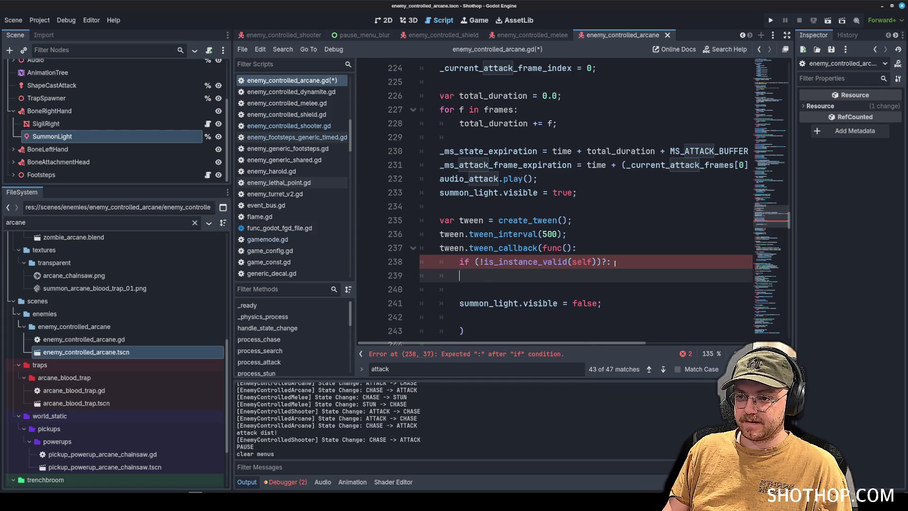
pyautogui.press('BackSpace')
pyautogui.press('BackSpace')
pyautogui.press('BackSpace')
pyautogui.write(':')
pyautogui.press('Return')
pyautogui.write('return;')
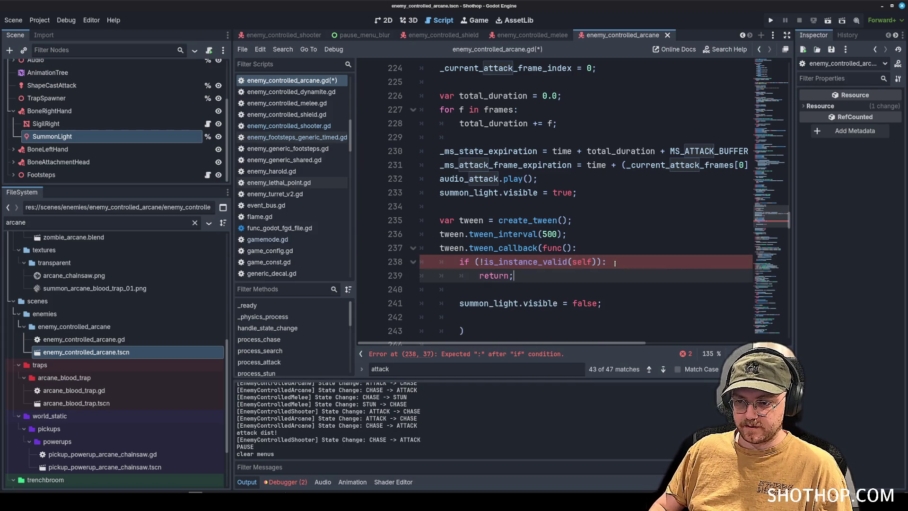
pyautogui.press('Down')
pyautogui.press('Down')
pyautogui.press('Down')
pyautogui.press('BackSpace')
pyautogui.press('Down')
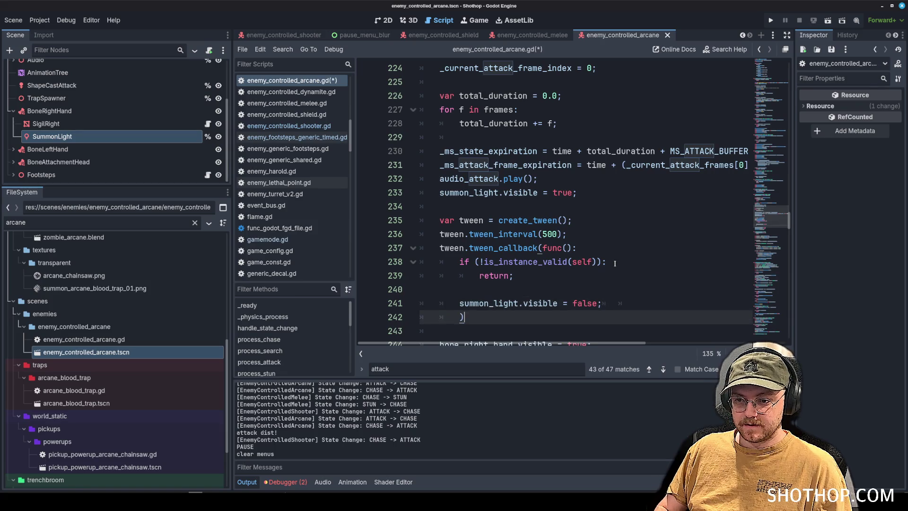
pyautogui.write(';')
pyautogui.hotkey('ctrl', 's')
pyautogui.click(616, 178)
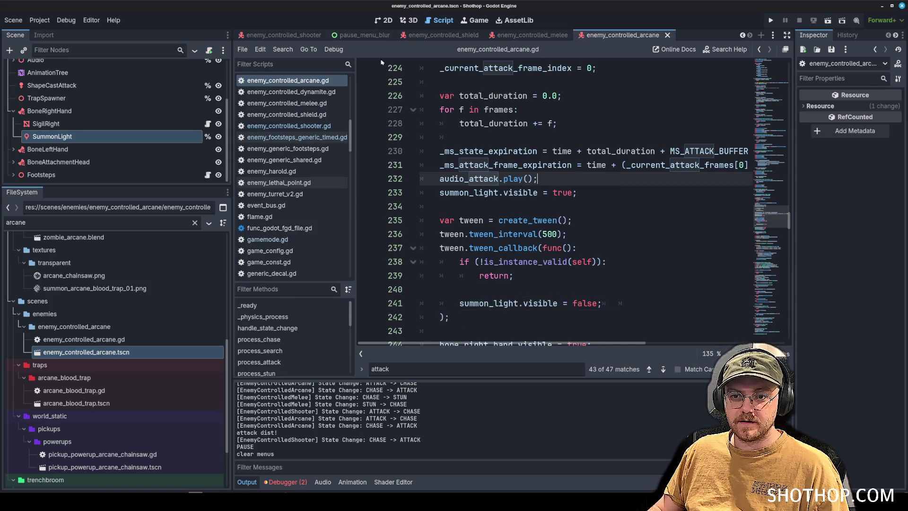
# - Run the game and watch the arcane enemy glow purple while attacking
pyautogui.click(444, 35)
pyautogui.click(283, 35)
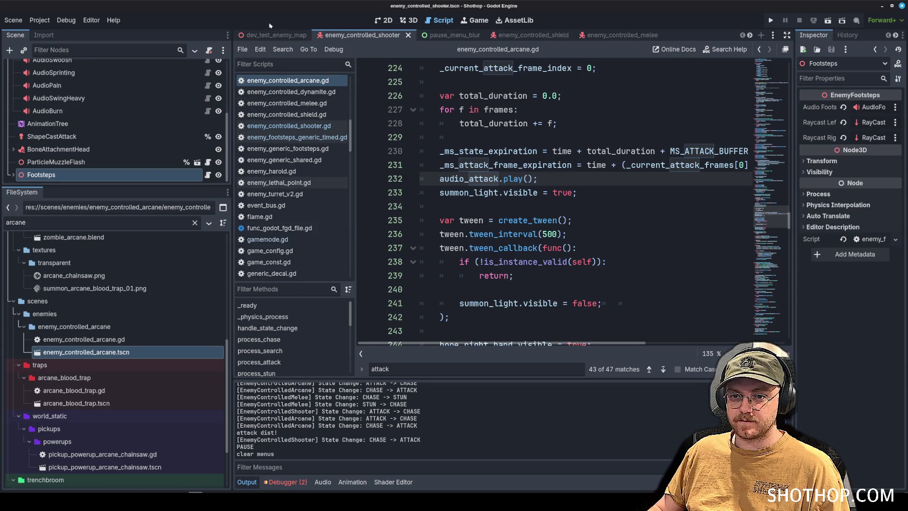
pyautogui.press('F5')
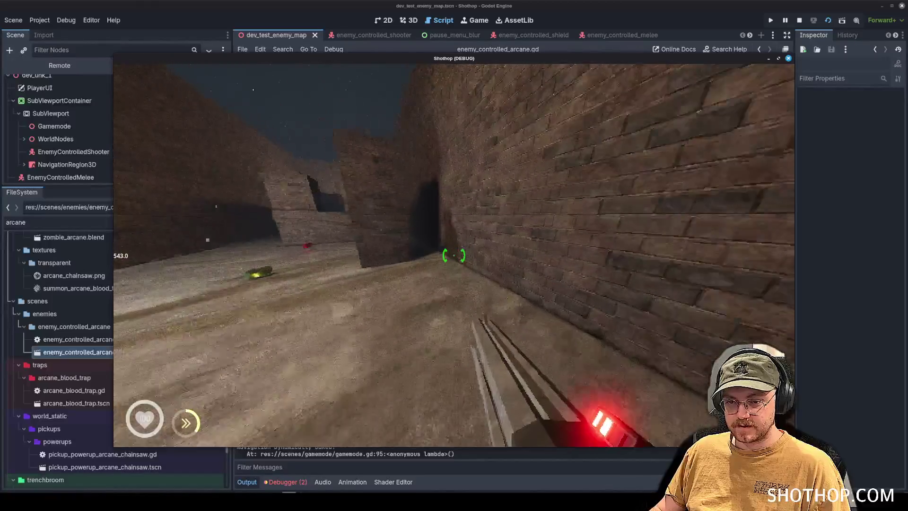
pyautogui.press('w')
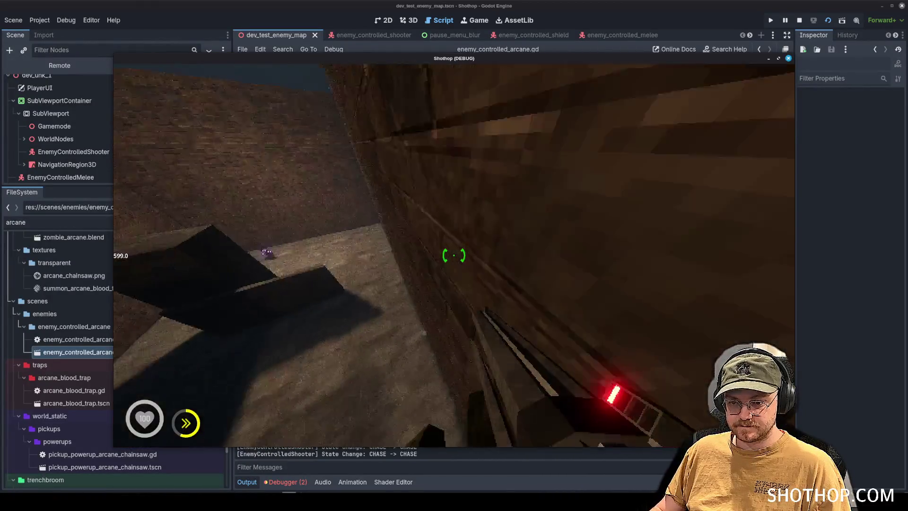
pyautogui.press('w')
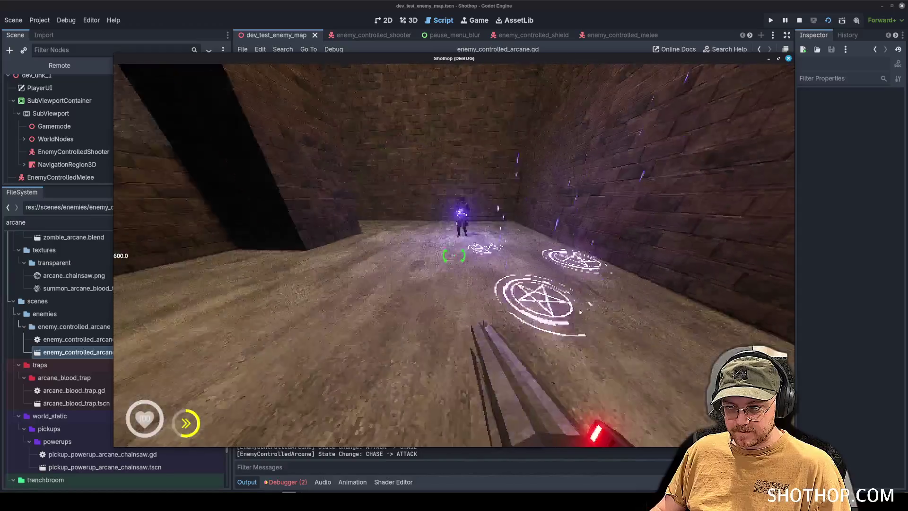
pyautogui.press('Escape')
# - Change the tween interval from 500 to 100, rerun the game, then close it
pyautogui.click(515, 194)
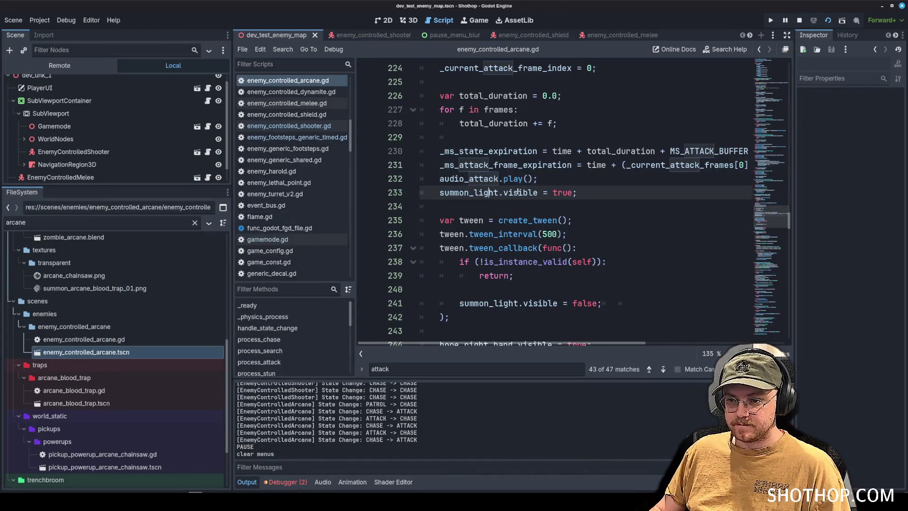
pyautogui.scroll(-2, 514, 194)
pyautogui.click(517, 83)
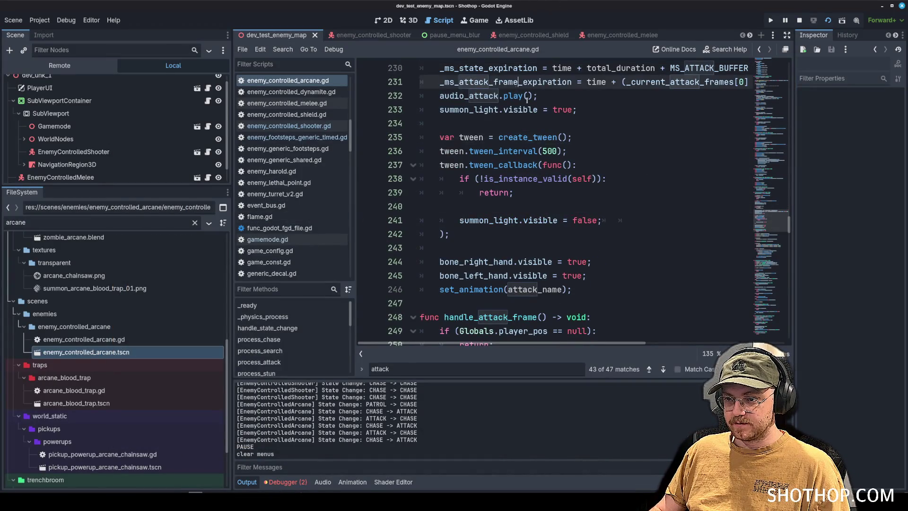
pyautogui.doubleClick(549, 151)
pyautogui.write('000')
pyautogui.press('F5')
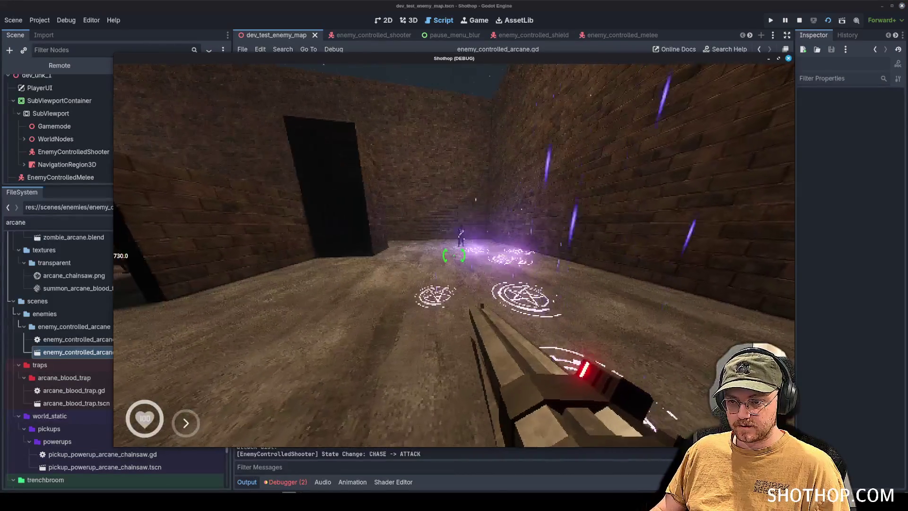
pyautogui.press('Escape')
pyautogui.press('F8')
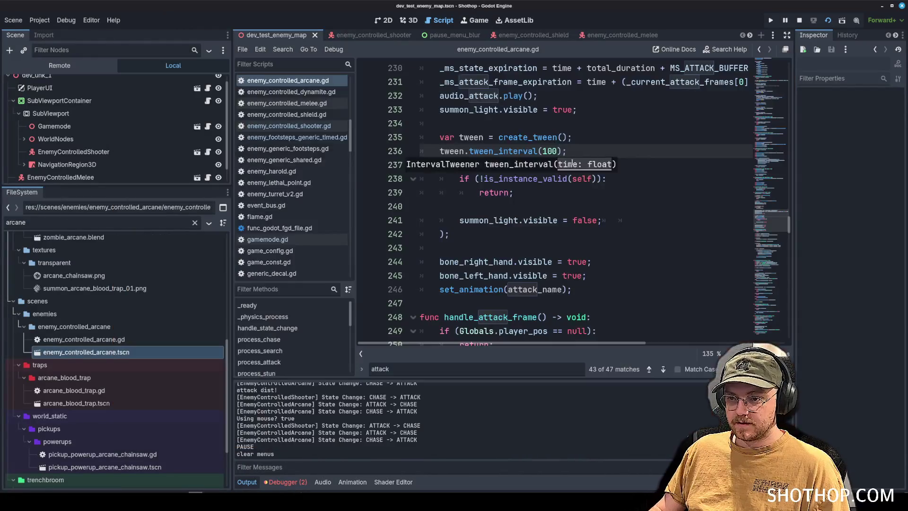
# - Delete the summon_light visibility line and tween callback block, then save
pyautogui.hscroll(3, 472, 284)
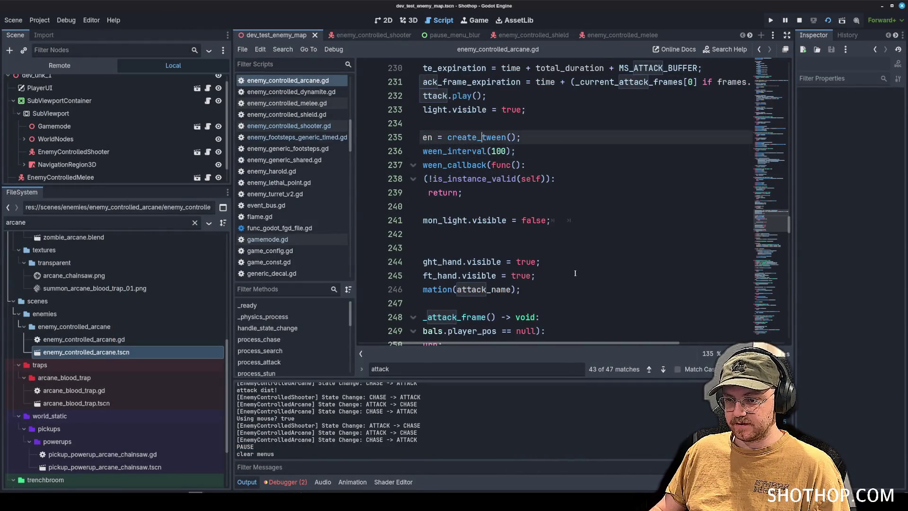
pyautogui.click(471, 276)
pyautogui.hscroll(-3, 471, 294)
pyautogui.moveTo(449, 233)
pyautogui.mouseDown()
pyautogui.moveTo(416, 164)
pyautogui.moveTo(359, 128)
pyautogui.mouseUp()
pyautogui.click(436, 109)
pyautogui.press('End')
pyautogui.press('Delete')
pyautogui.moveTo(435, 109); pyautogui.dragTo(449, 220)
pyautogui.press('BackSpace')
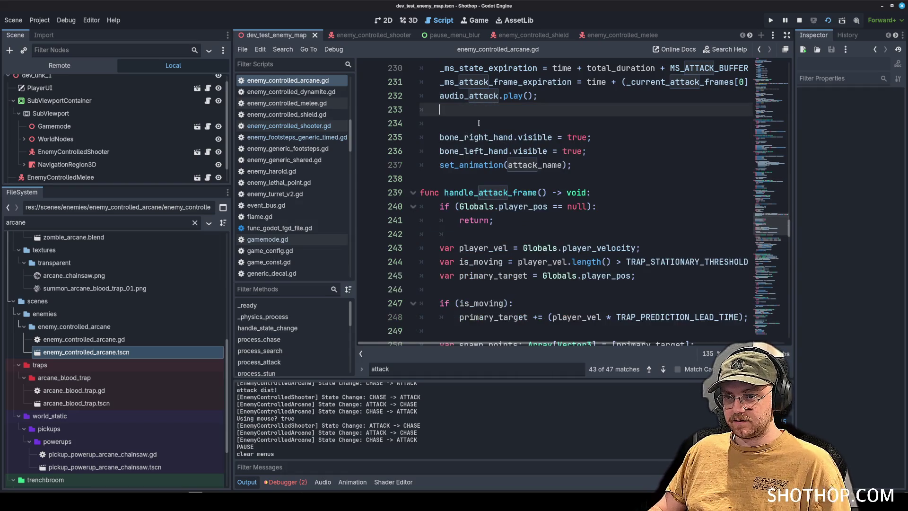
pyautogui.click(586, 137)
pyautogui.hotkey('ctrl', 's')
# - Search for process_attack and go to its handle_attack_frame call
pyautogui.scroll(-5, 577, 161)
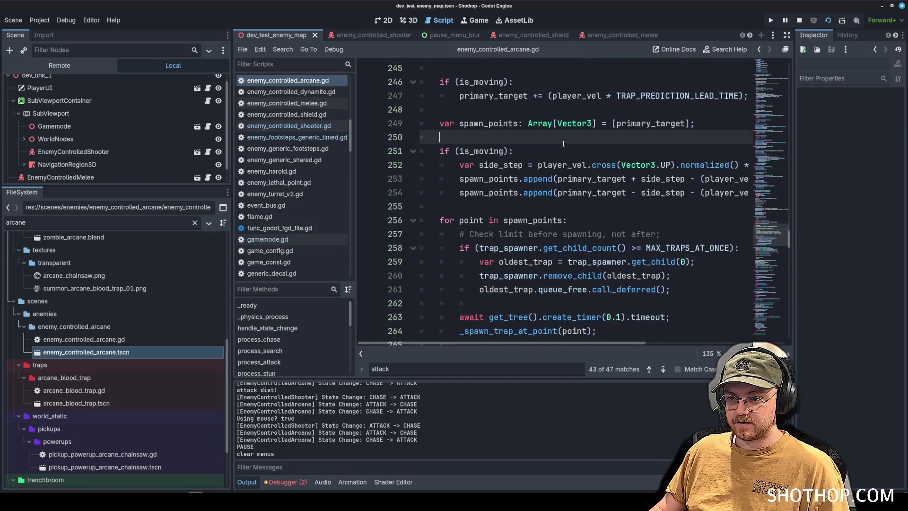
pyautogui.hotkey('ctrl', 'f')
pyautogui.write('process_att')
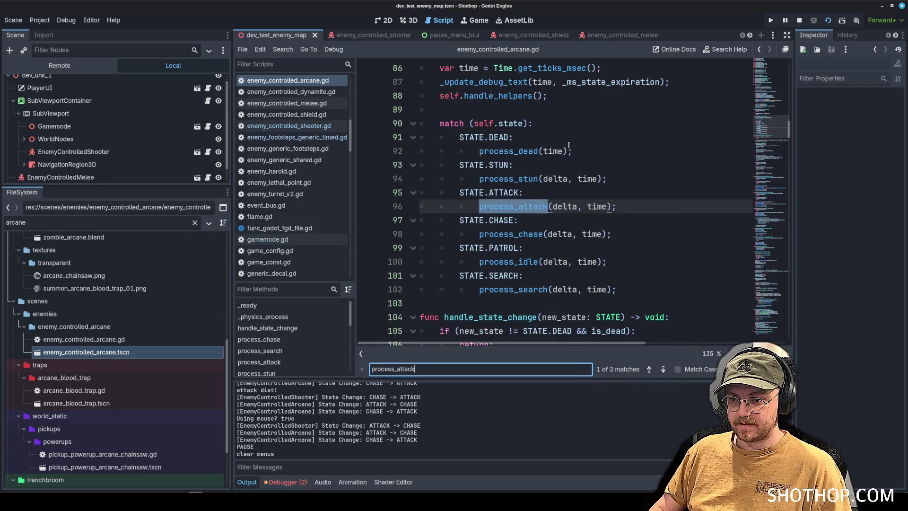
pyautogui.click(568, 164)
pyautogui.keyDown('ctrl'); pyautogui.click(513, 206); pyautogui.keyUp('ctrl')
pyautogui.scroll(-6, 520, 189)
pyautogui.click(501, 151)
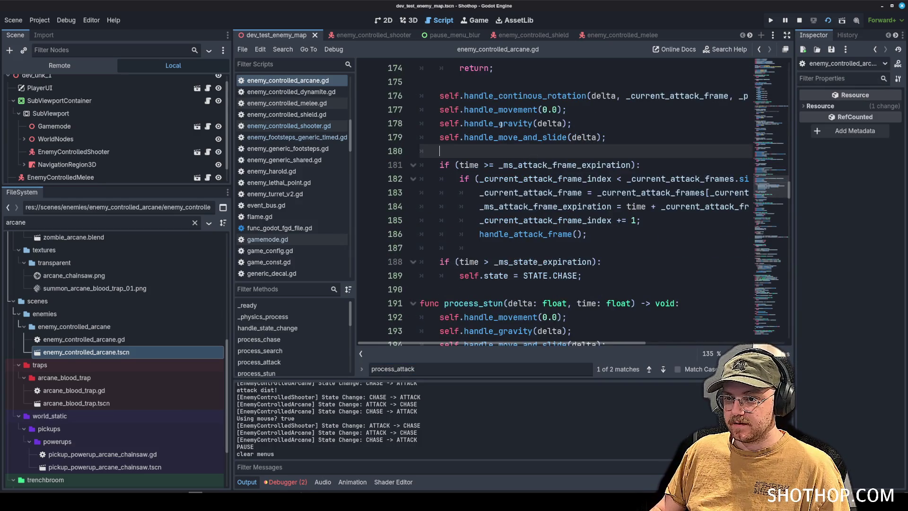
pyautogui.scroll(2, 499, 128)
pyautogui.moveTo(434, 130)
pyautogui.mouseDown()
pyautogui.moveTo(502, 151)
pyautogui.moveTo(587, 250)
pyautogui.mouseUp()
pyautogui.scroll(-2, 520, 189)
pyautogui.click(547, 233)
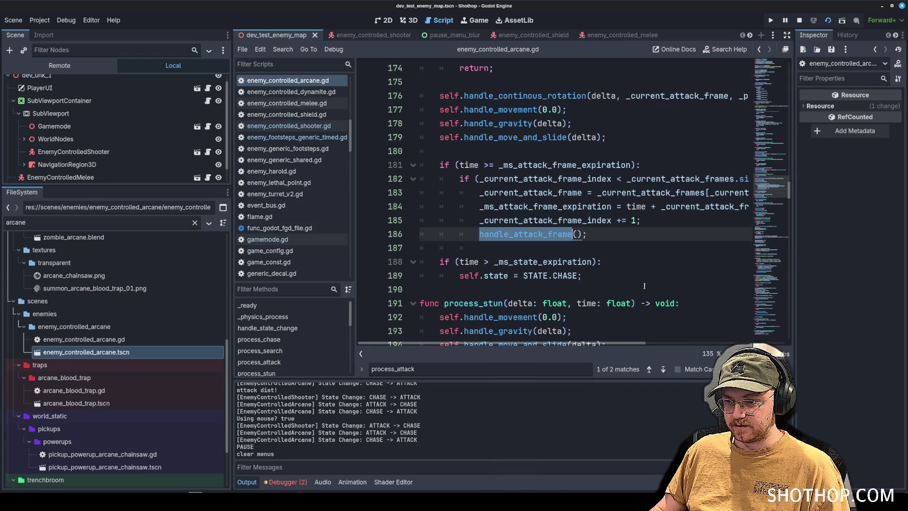